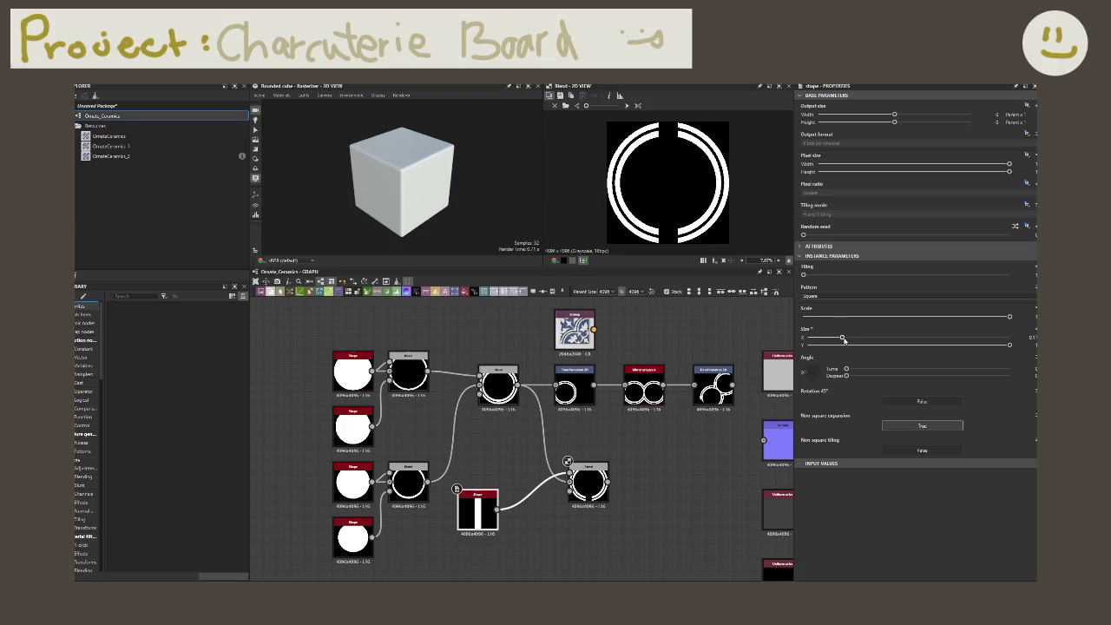
- Shrink the Shape's Size Y into a thin horizontal band cutting across the rings
drag(1009, 344, 675, 341)
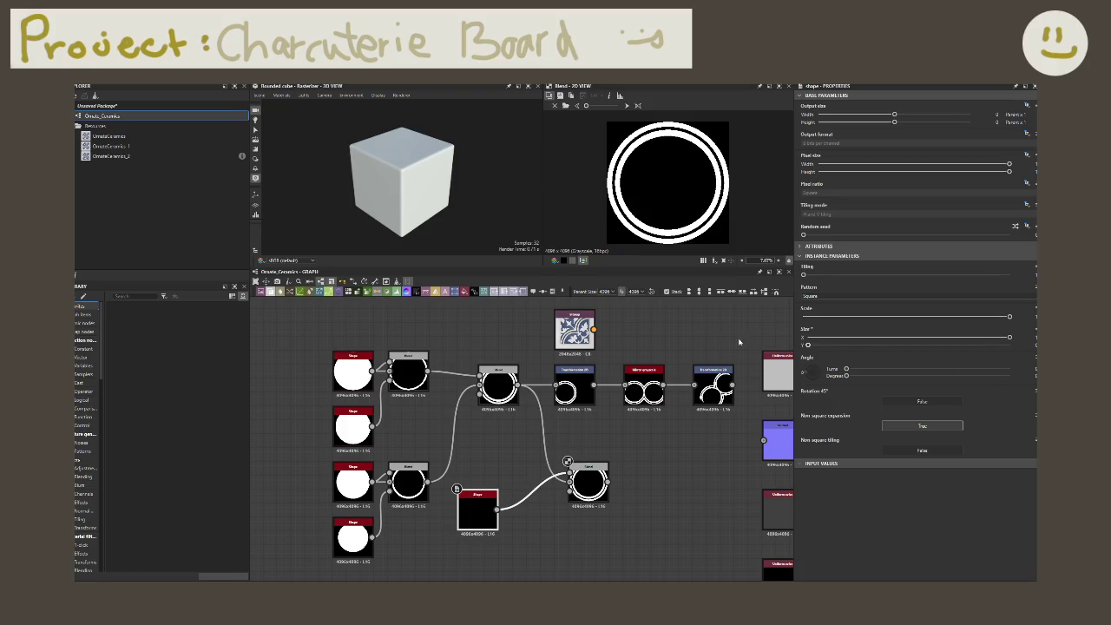
drag(807, 345, 821, 346)
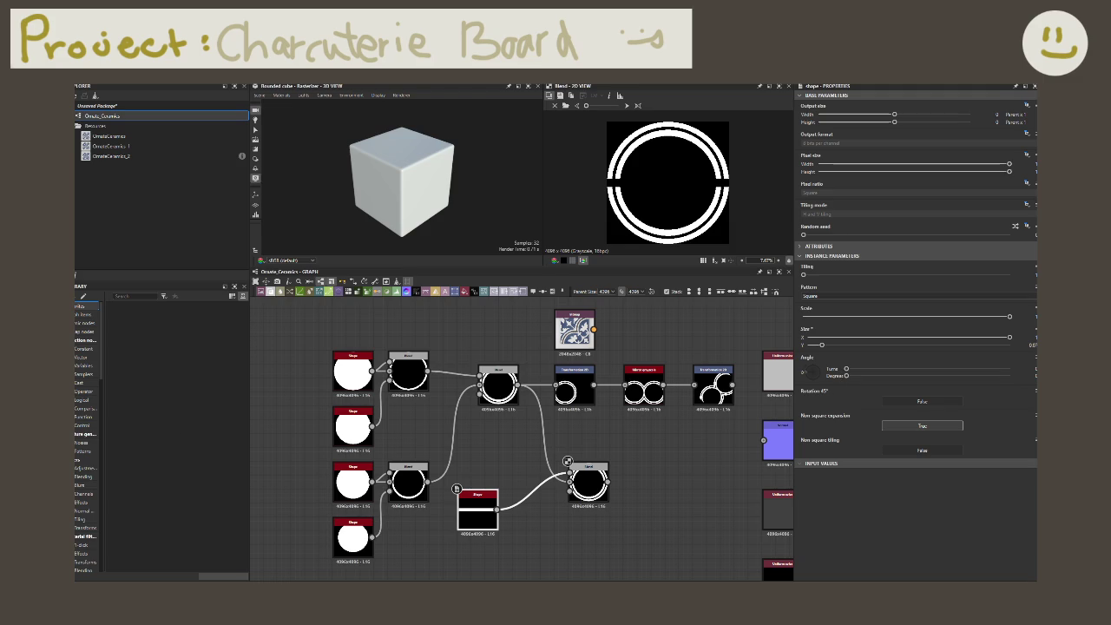
click(536, 493)
- Insert a Transformation 2D node between the band Shape and the Blend
key(space)
text(transform)
key(Return)
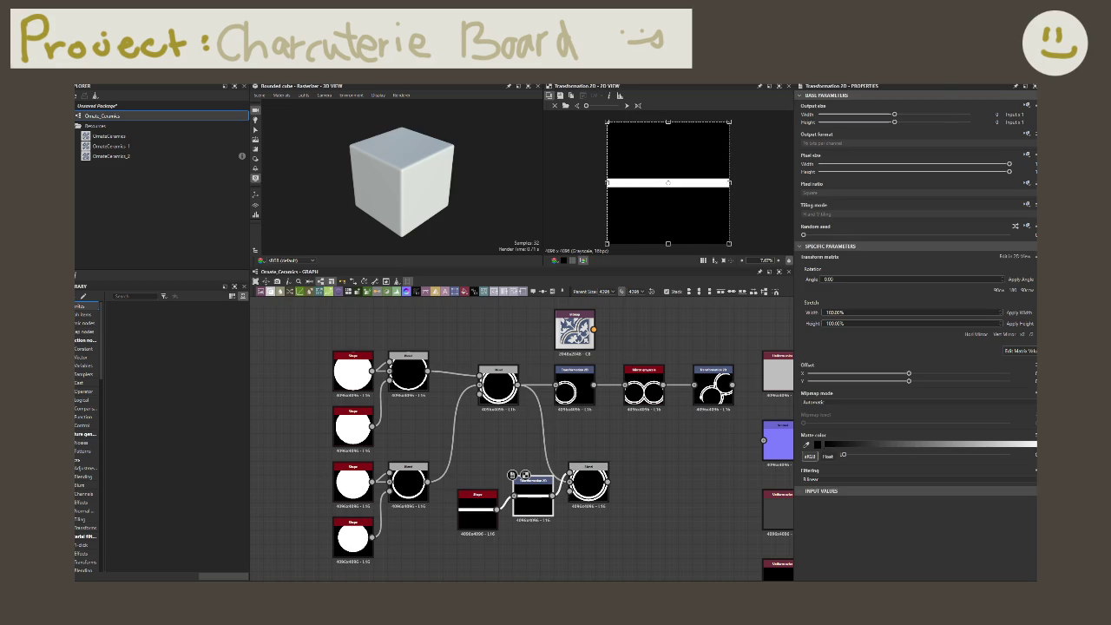
- Set the band Shape's Size Y to 0.5
click(477, 510)
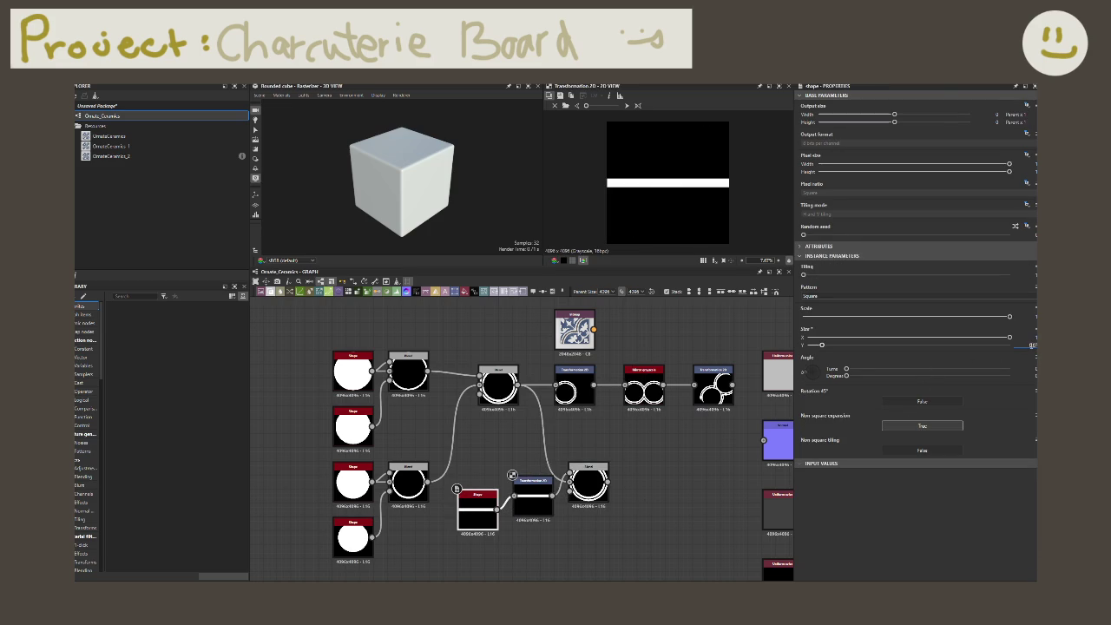
click(1031, 345)
text(0.5)
key(Return)
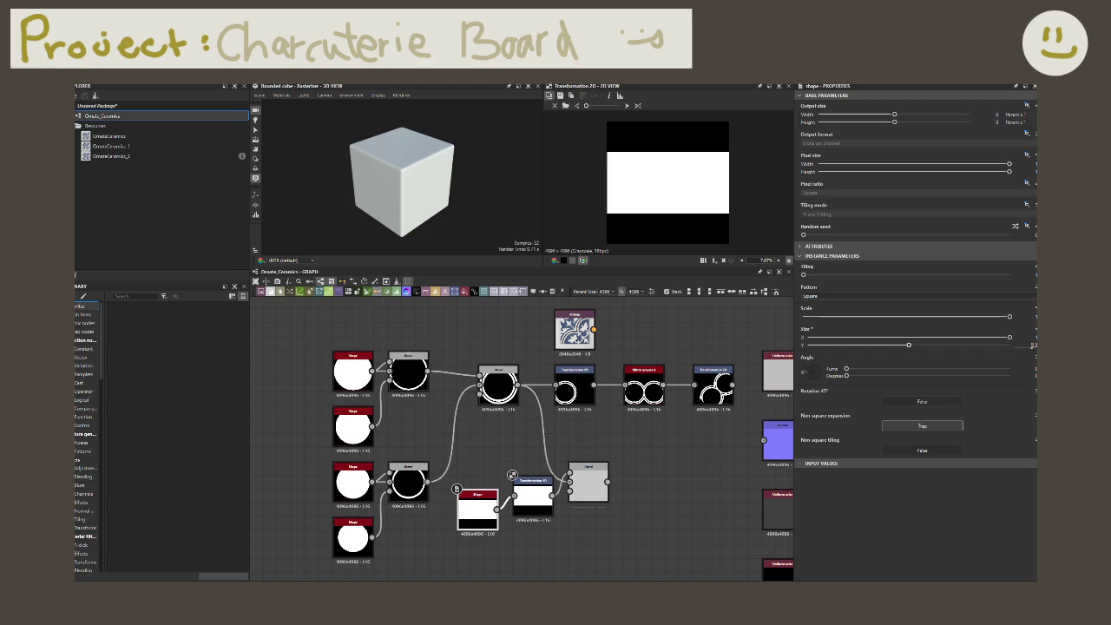
- Set the band's Transformation 2D Offset Y to 0
click(537, 508)
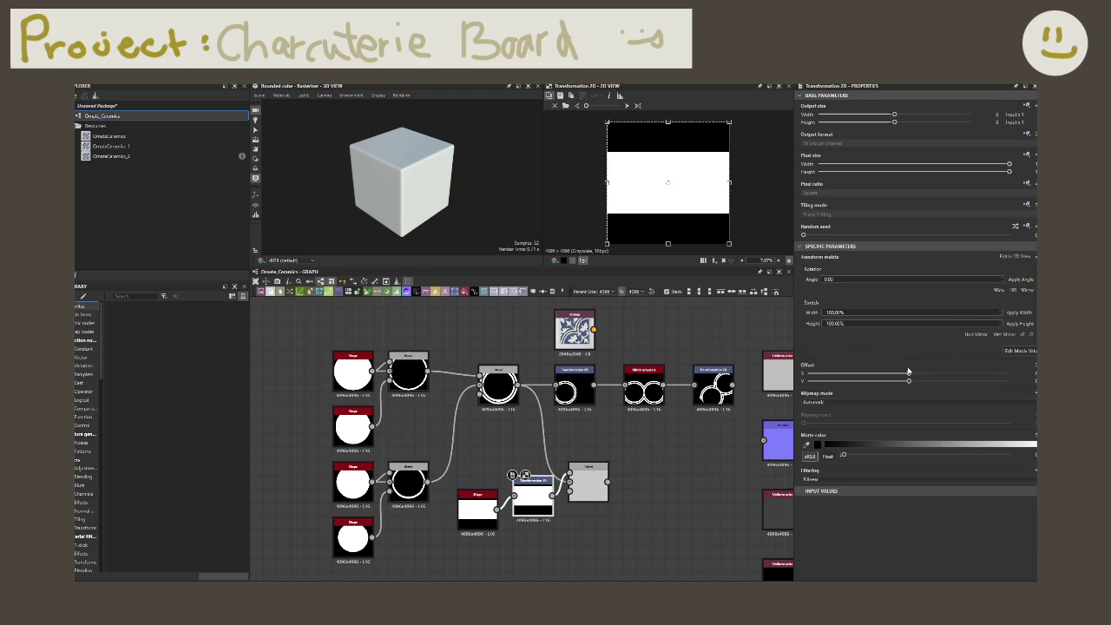
mouse_move(908, 380)
mouse_down()
mouse_move(807, 380)
mouse_move(845, 380)
mouse_move(879, 399)
mouse_up()
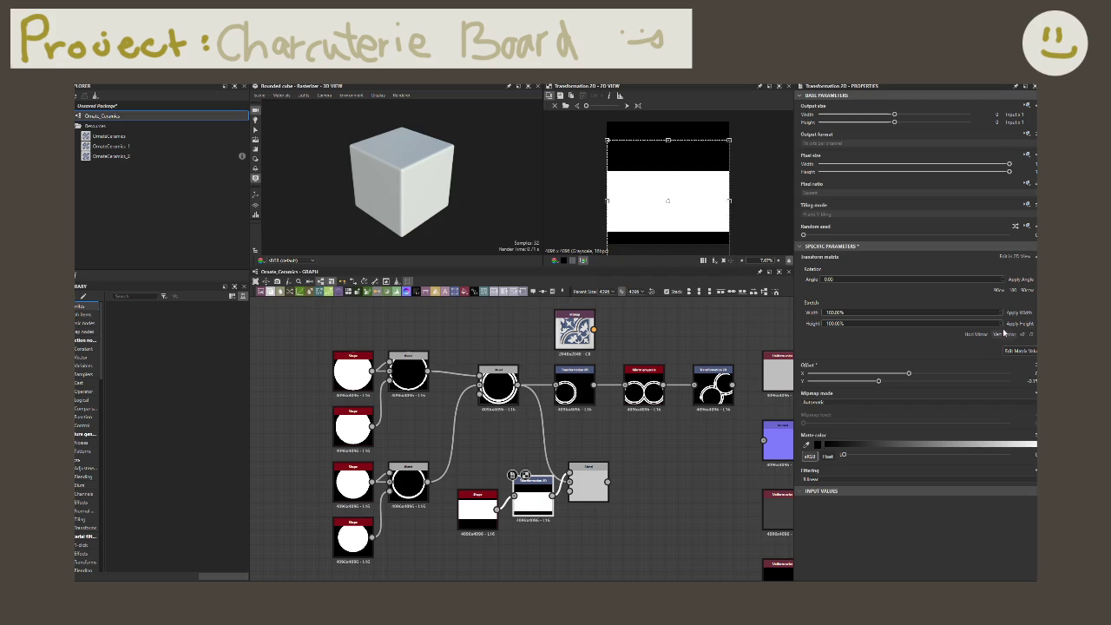
click(1029, 381)
double_click(1030, 380)
text(0)
key(Return)
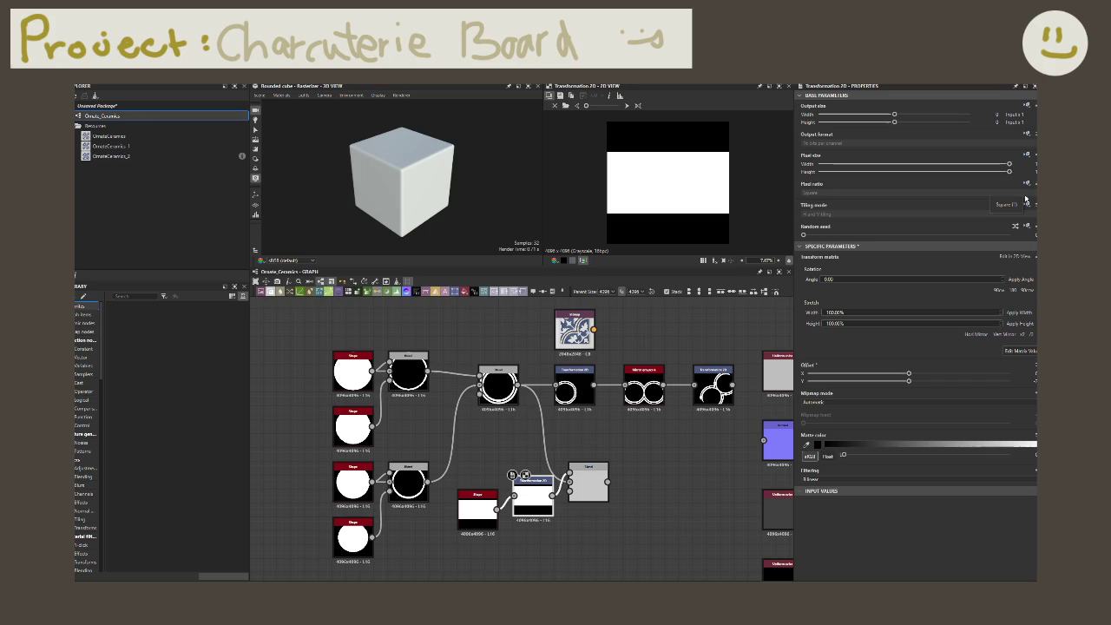
- Make the Transformation 2D tiling mode absolute, using H and V Tiling
click(1025, 208)
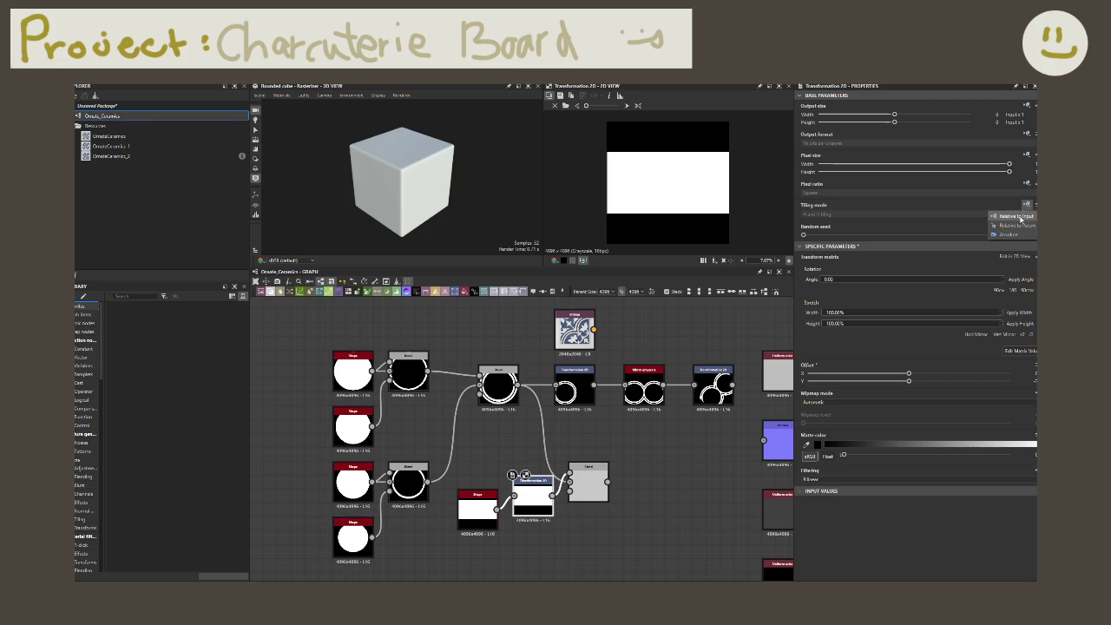
click(1011, 231)
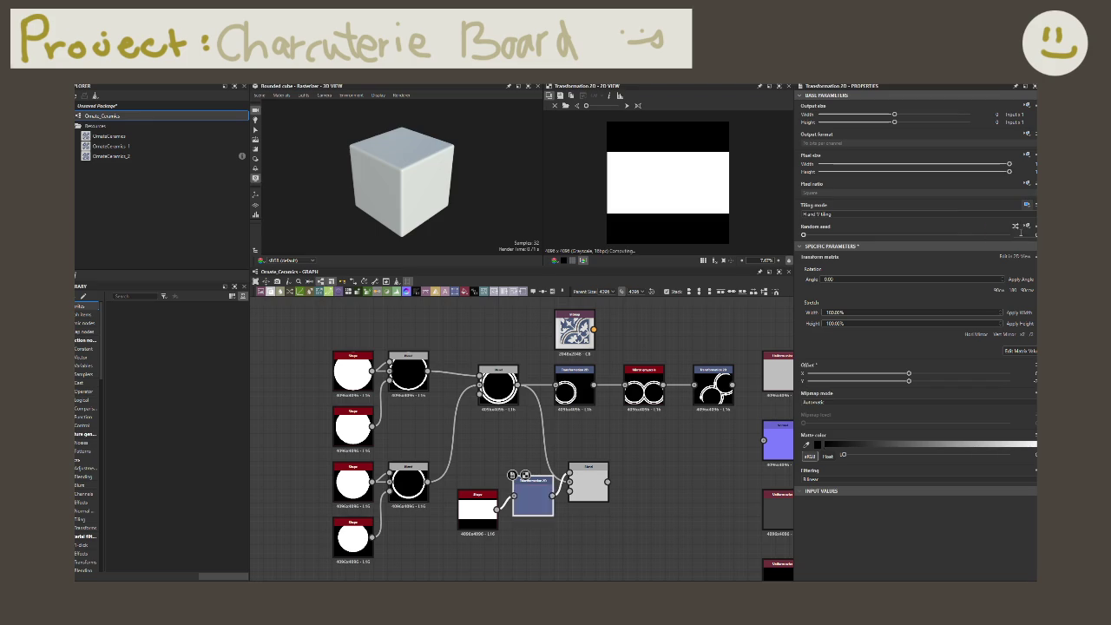
click(945, 211)
click(927, 220)
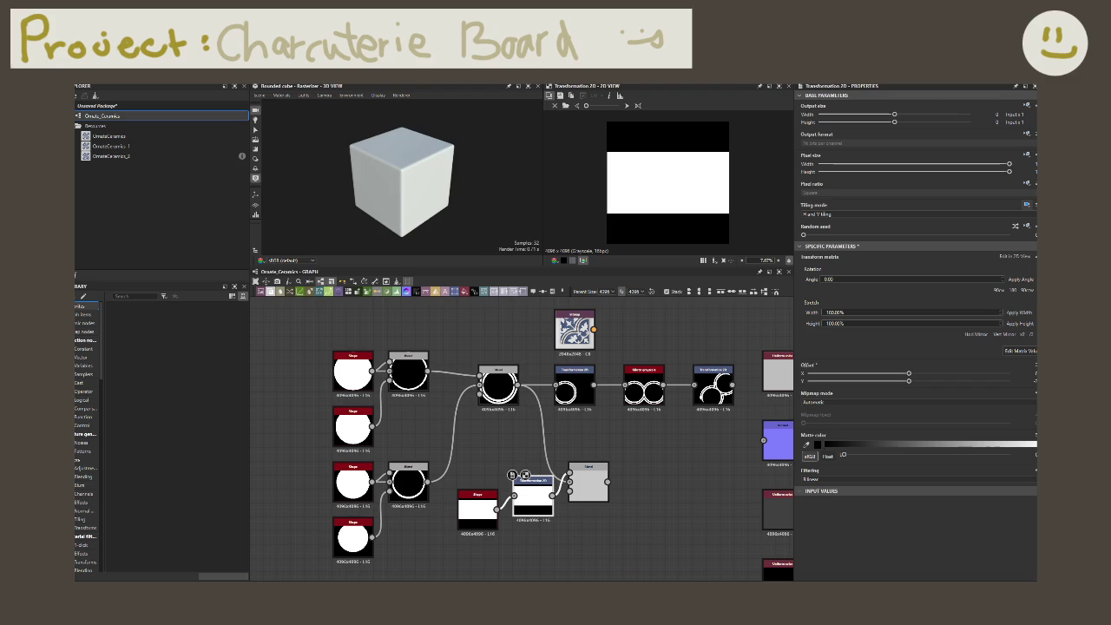
- Move the band's Shape and Transformation 2D nodes above the Blend
drag(525, 523, 489, 479)
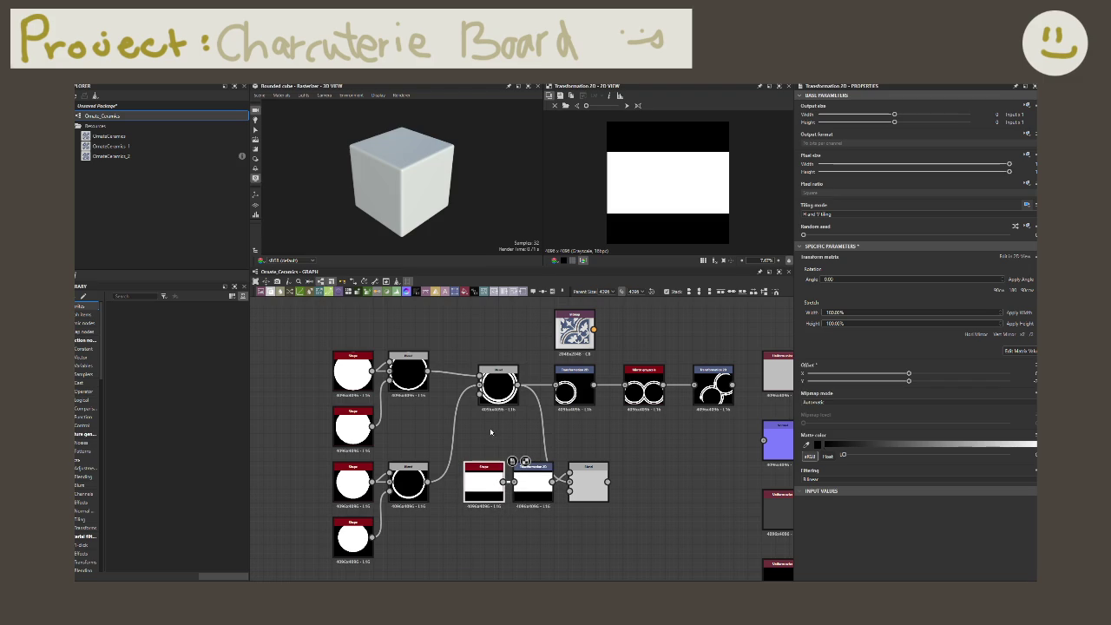
mouse_move(488, 519)
mouse_down()
mouse_move(540, 469)
mouse_move(511, 325)
mouse_up()
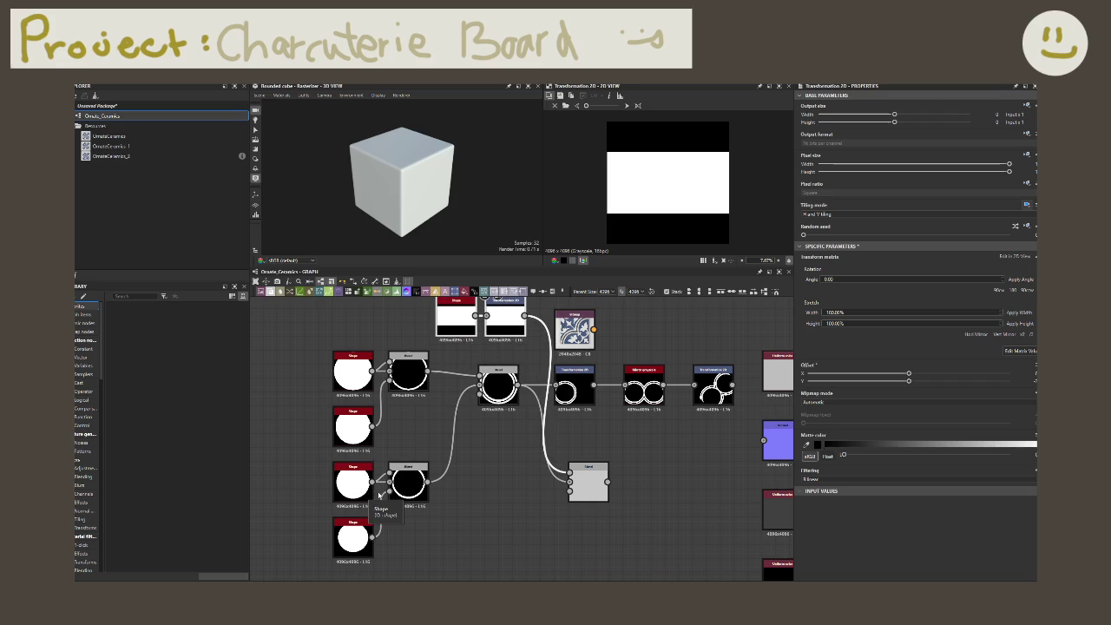
middle_drag(488, 494, 511, 491)
- Place the empty Blend node on the main chain link before the Transformation 2D
scroll(511, 492, down, 3)
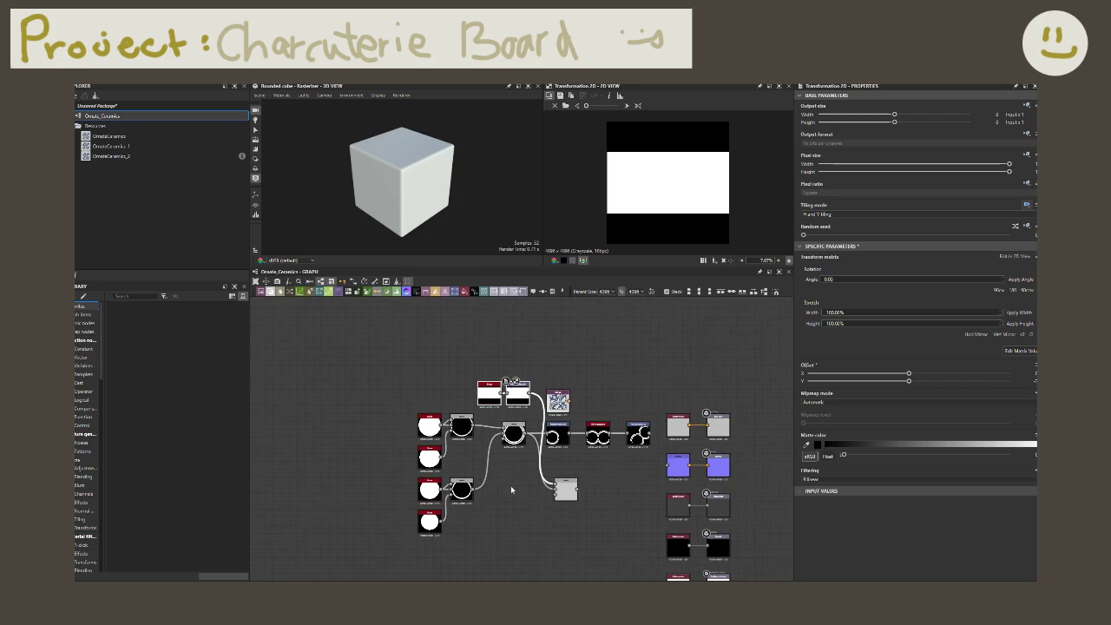
mouse_move(514, 487)
mouse_down()
mouse_move(415, 426)
mouse_move(357, 428)
mouse_up()
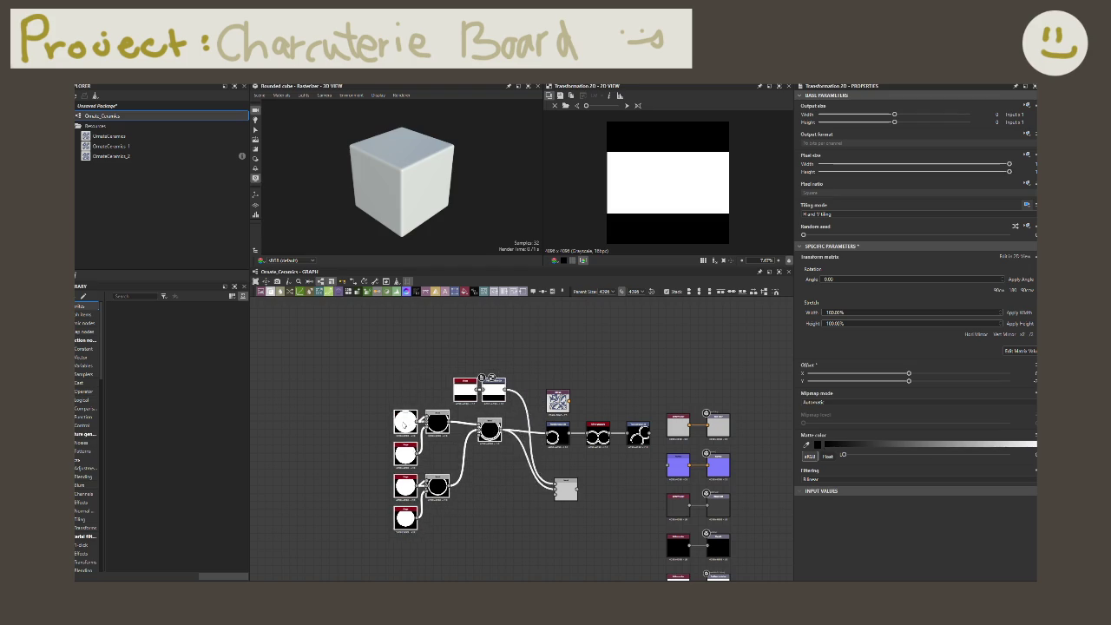
drag(566, 495, 511, 442)
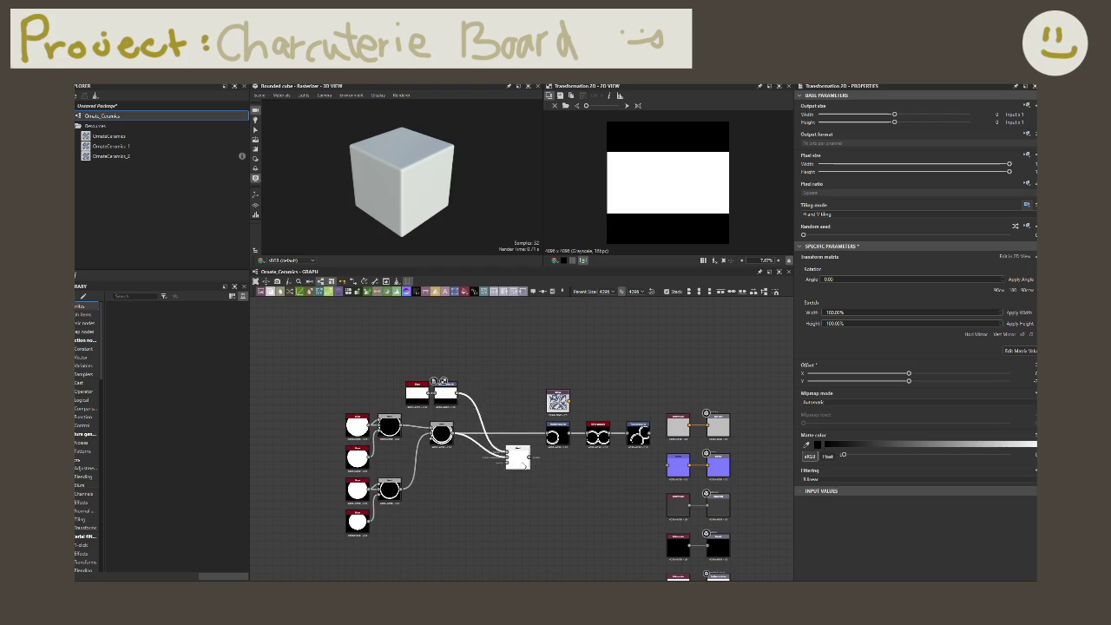
scroll(511, 443, up, 3)
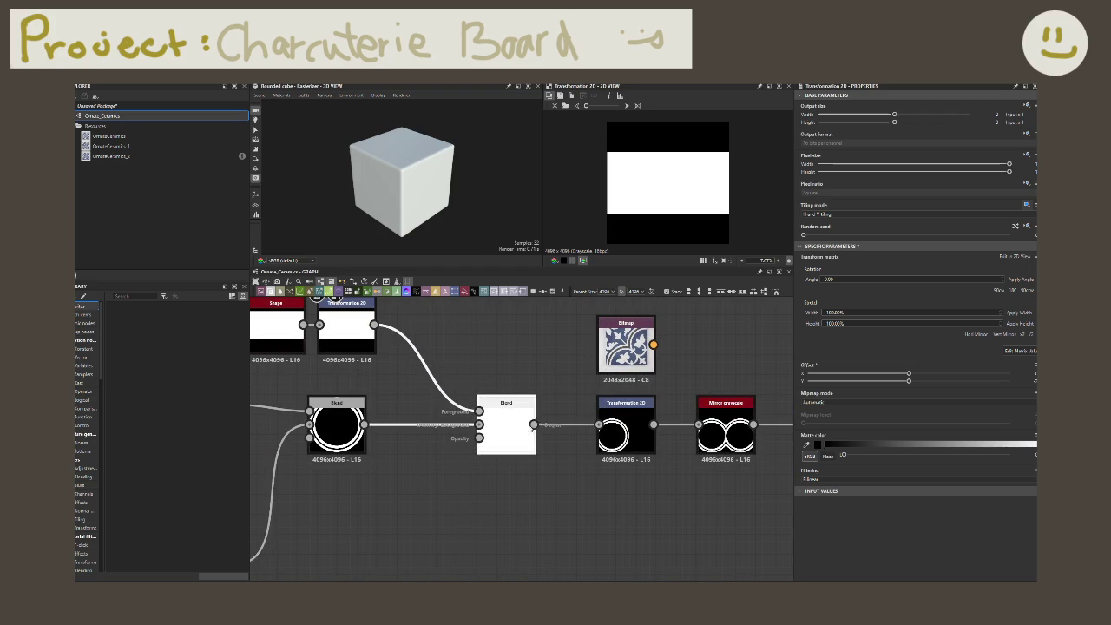
- Wire the new Blend's output into the Transformation 2D, subtracting the band from the rings
click(507, 427)
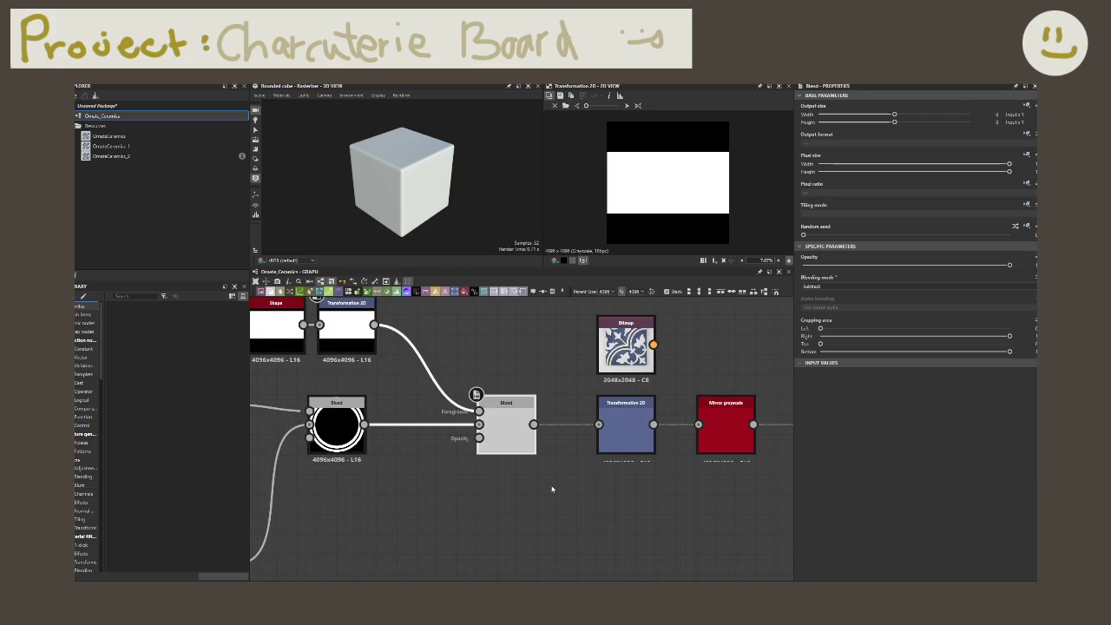
click(564, 423)
key(Delete)
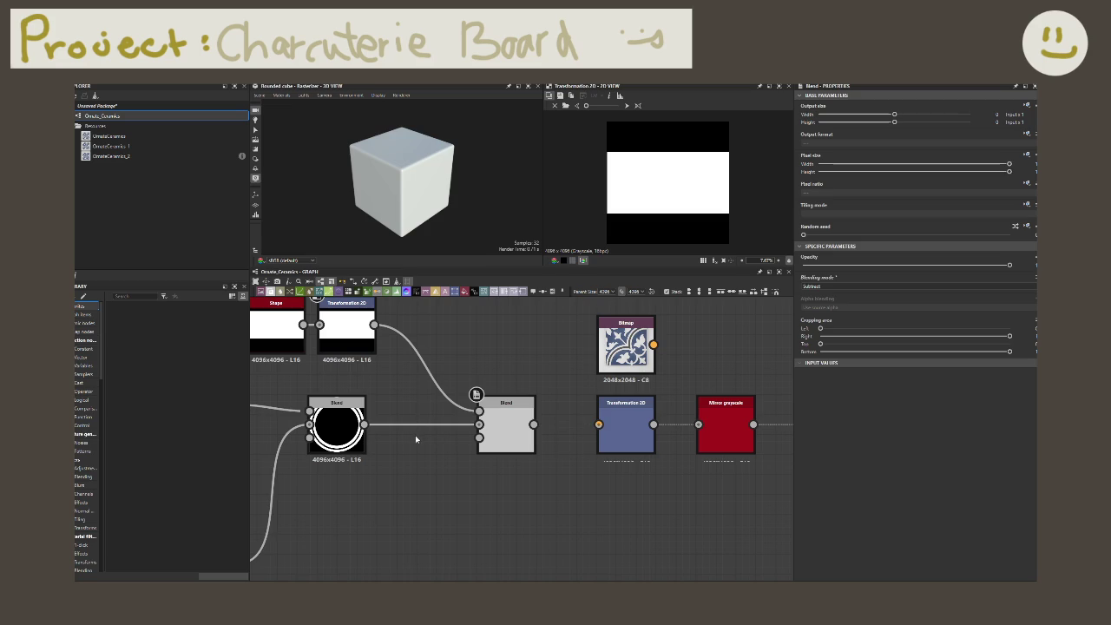
drag(533, 424, 598, 423)
click(614, 435)
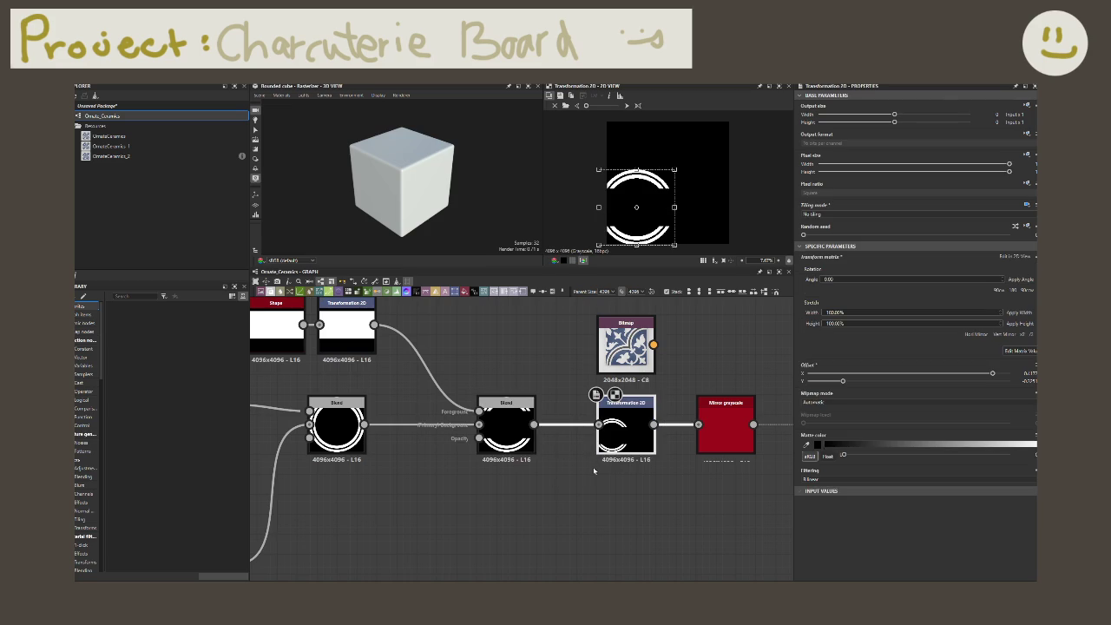
click(506, 429)
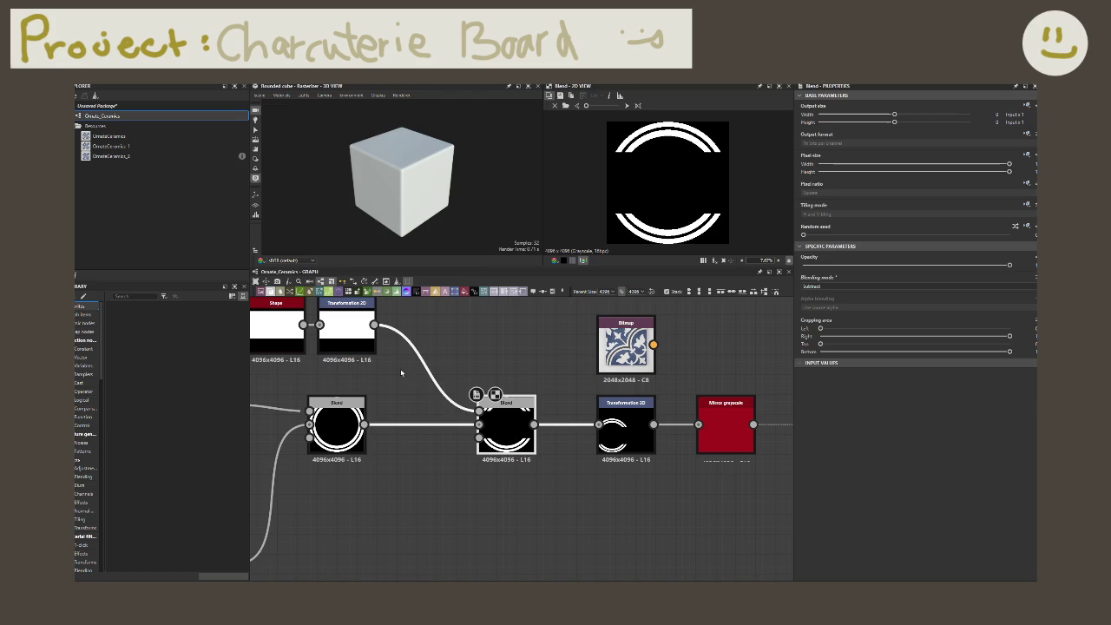
- Offset the band's Transformation 2D downward so it covers the tile's lower half
click(348, 337)
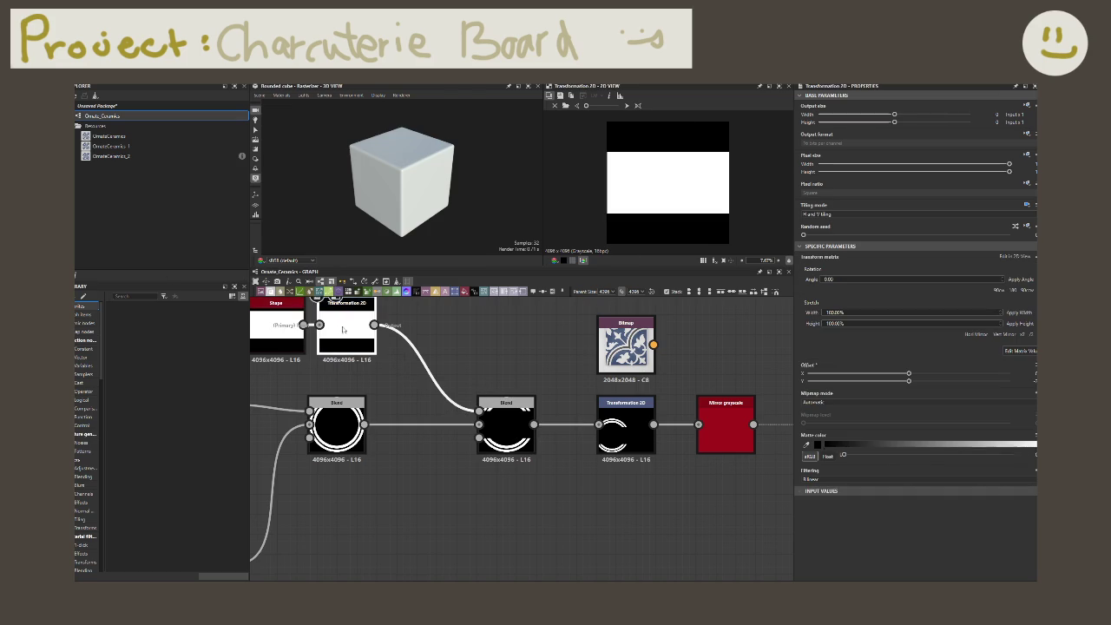
scroll(371, 375, down, 2)
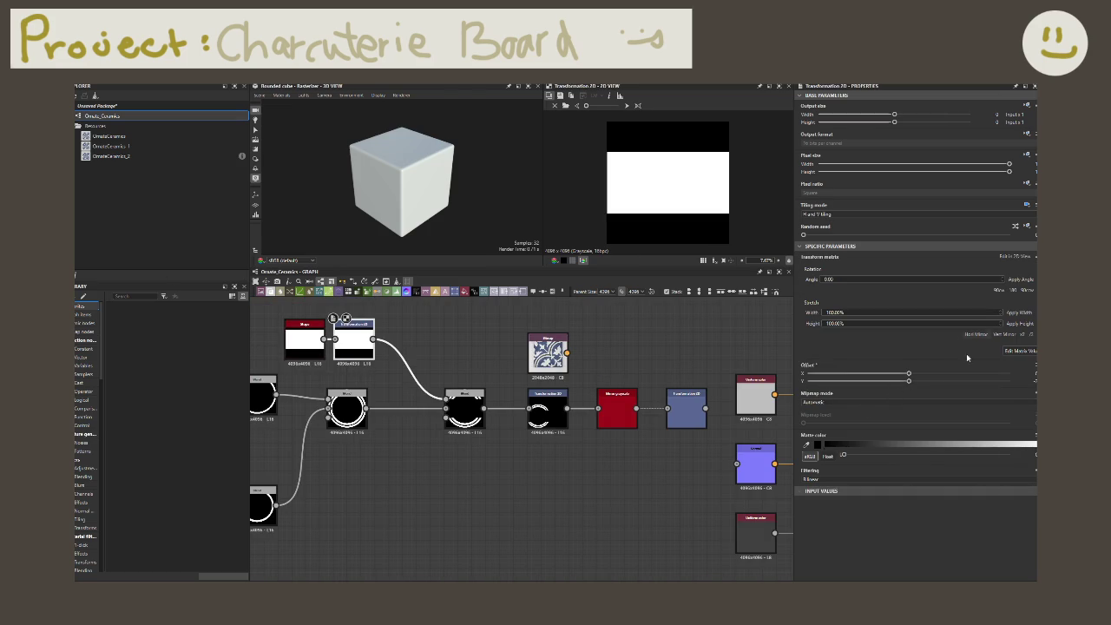
click(909, 213)
click(910, 220)
click(910, 213)
click(910, 219)
click(883, 381)
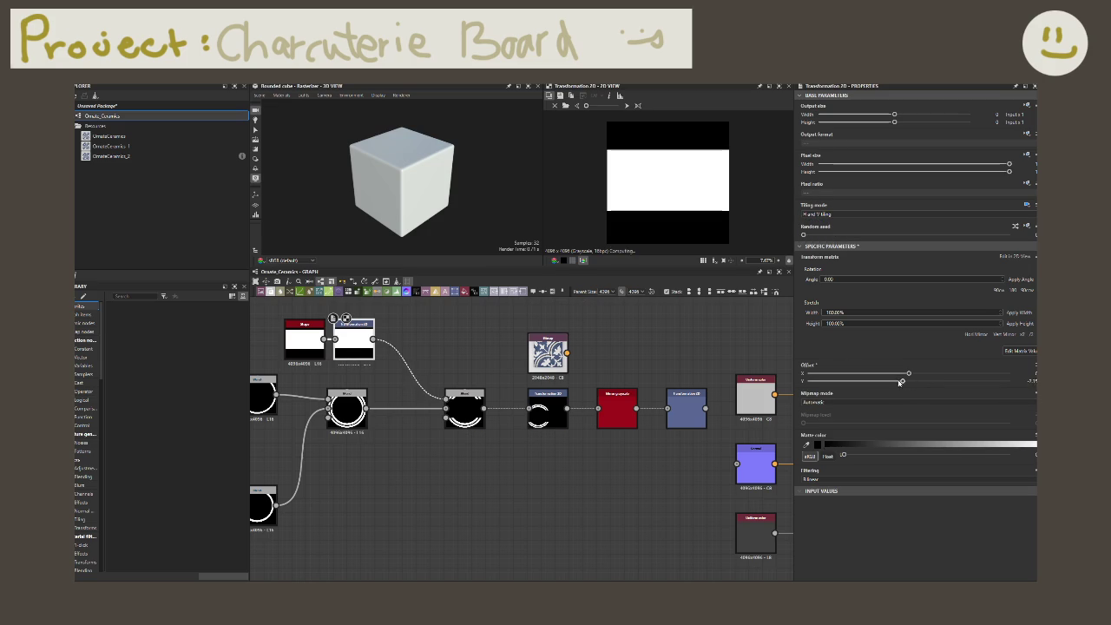
drag(884, 381, 899, 388)
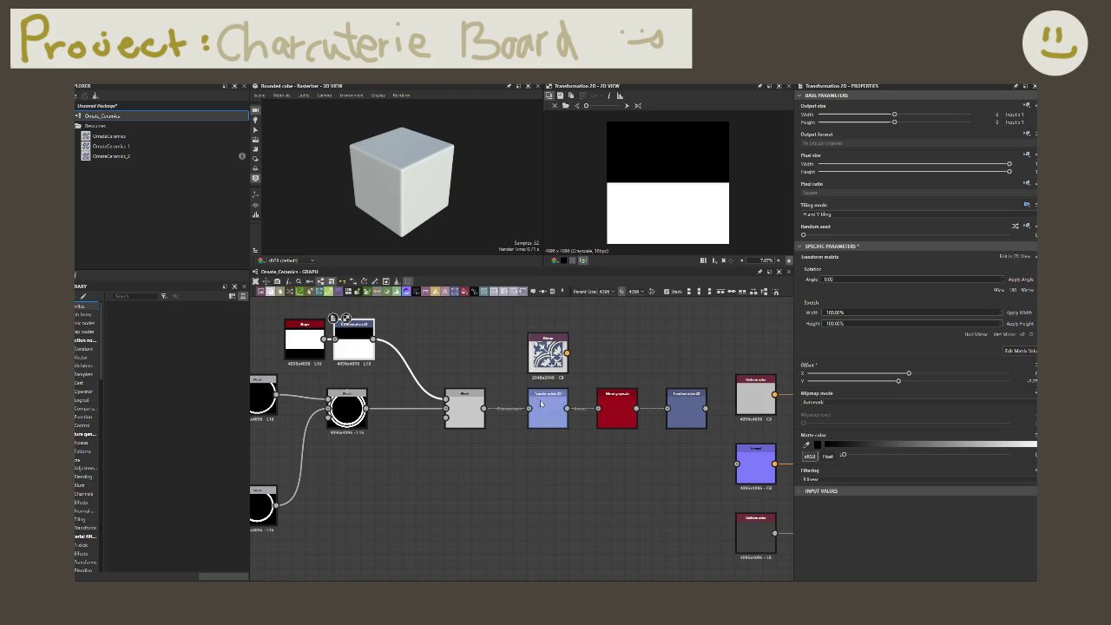
- Preview the top arcs mirrored and rotated diagonally over the reference tile background
click(465, 413)
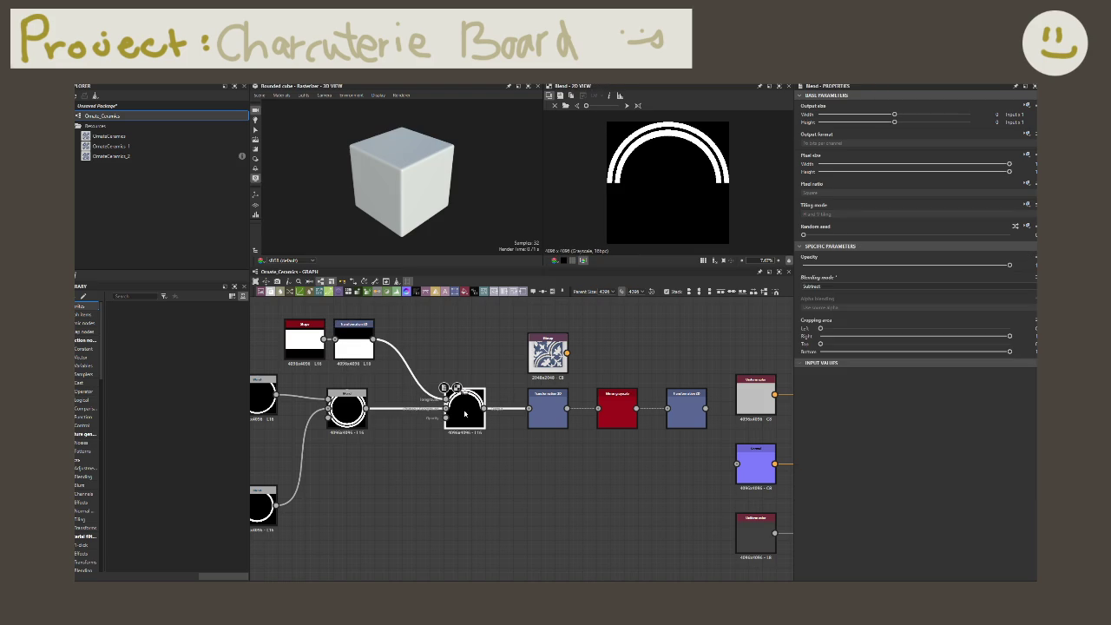
click(547, 415)
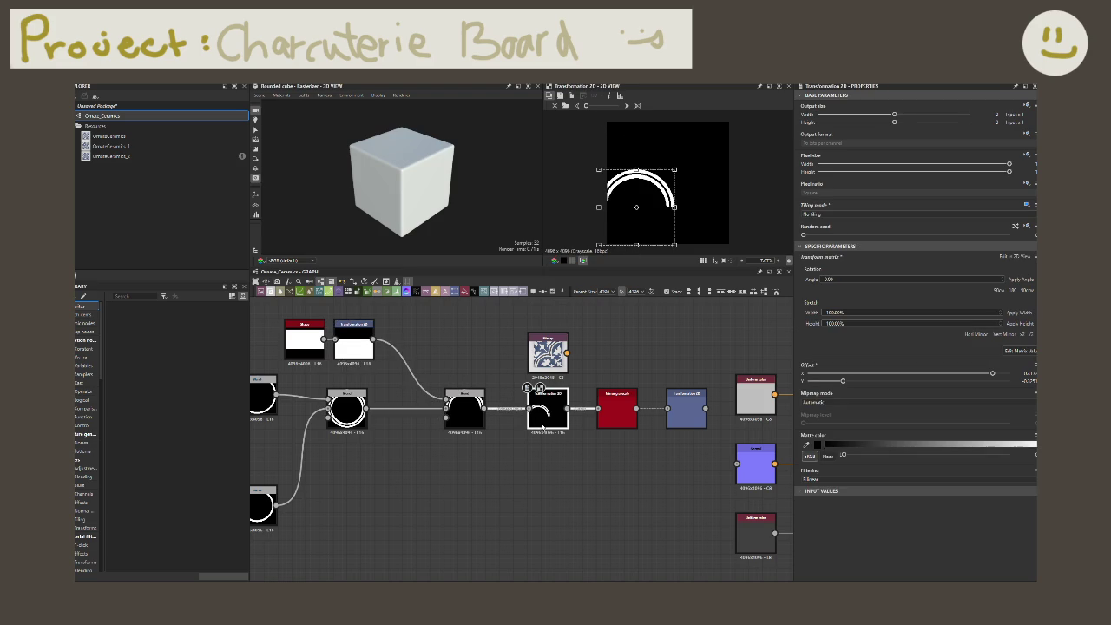
click(616, 412)
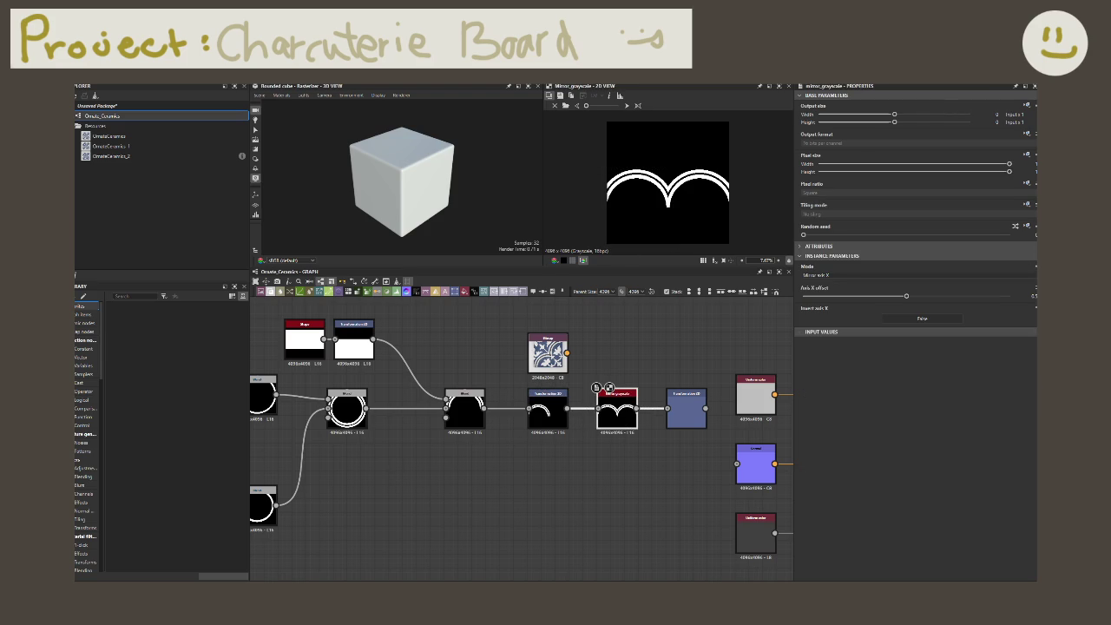
click(596, 107)
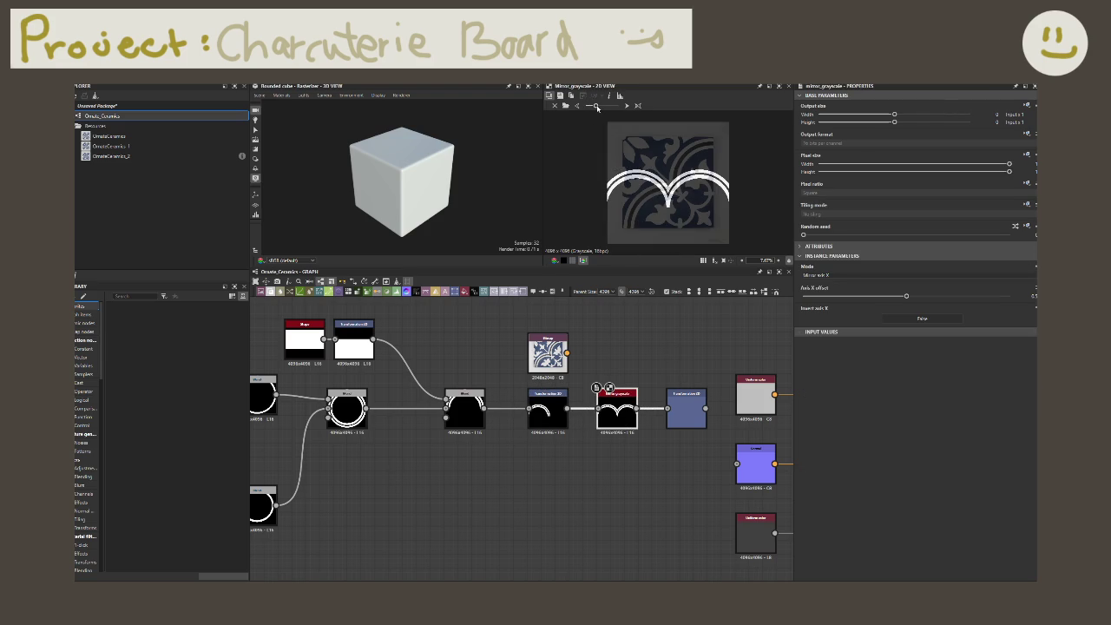
double_click(675, 402)
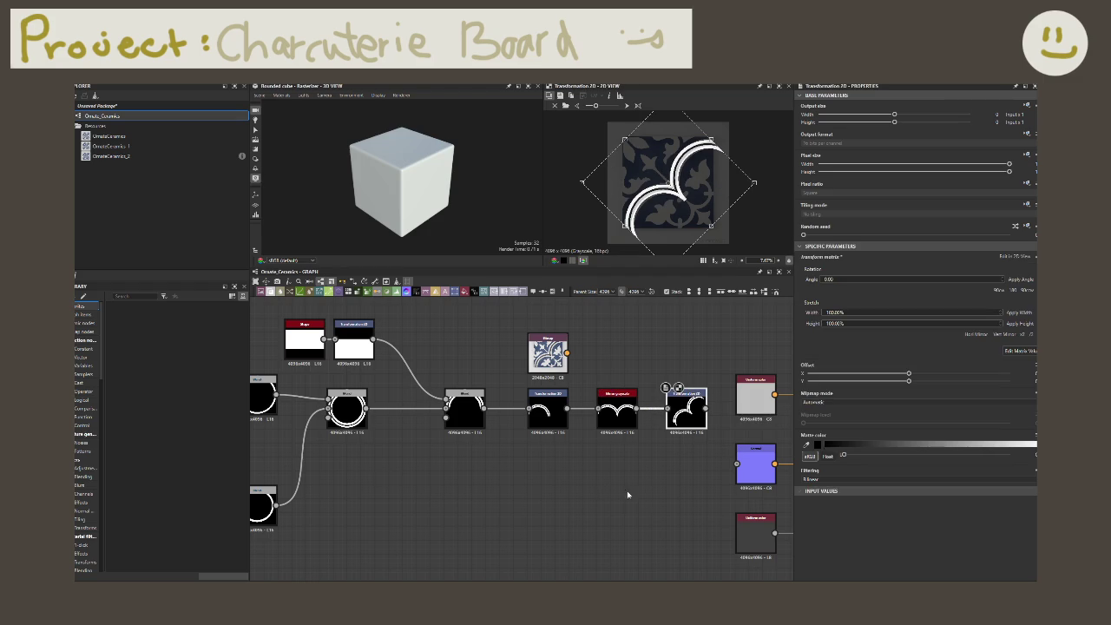
right_click(496, 473)
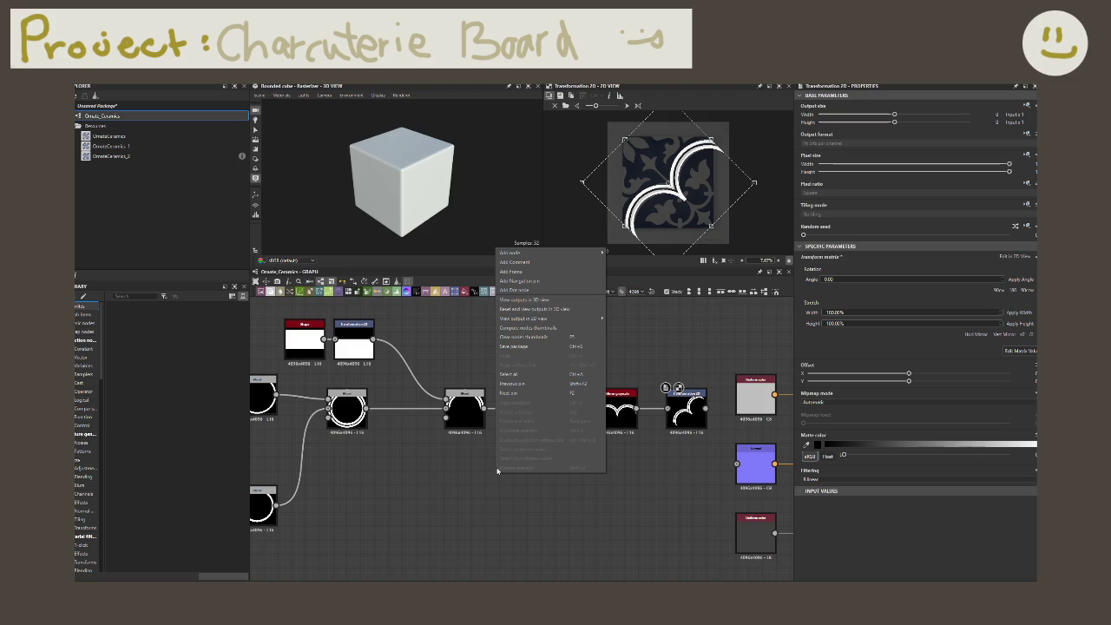
- Add the Spline 2D Transform node from a 'spline' node search
key(space)
text(spline pol)
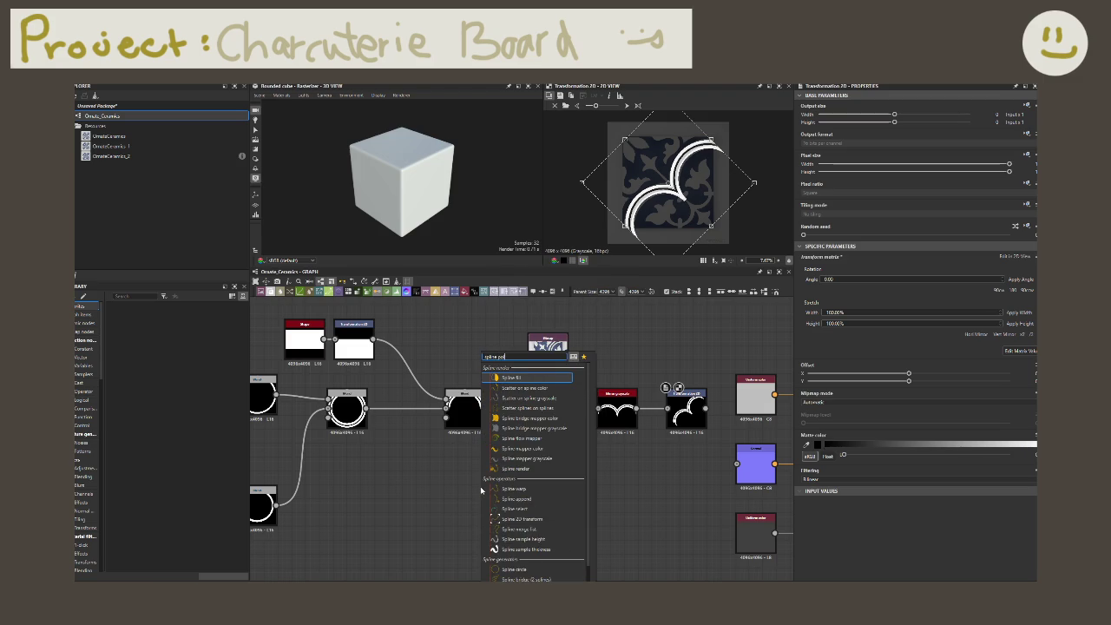
key(ctrl+a)
key(BackSpace)
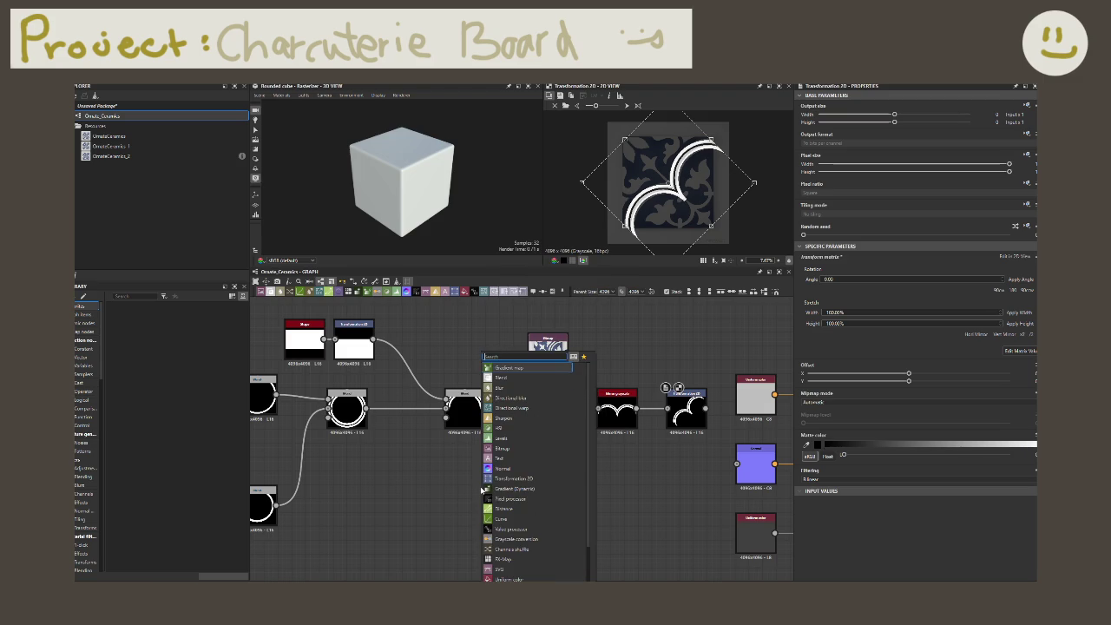
text(spline)
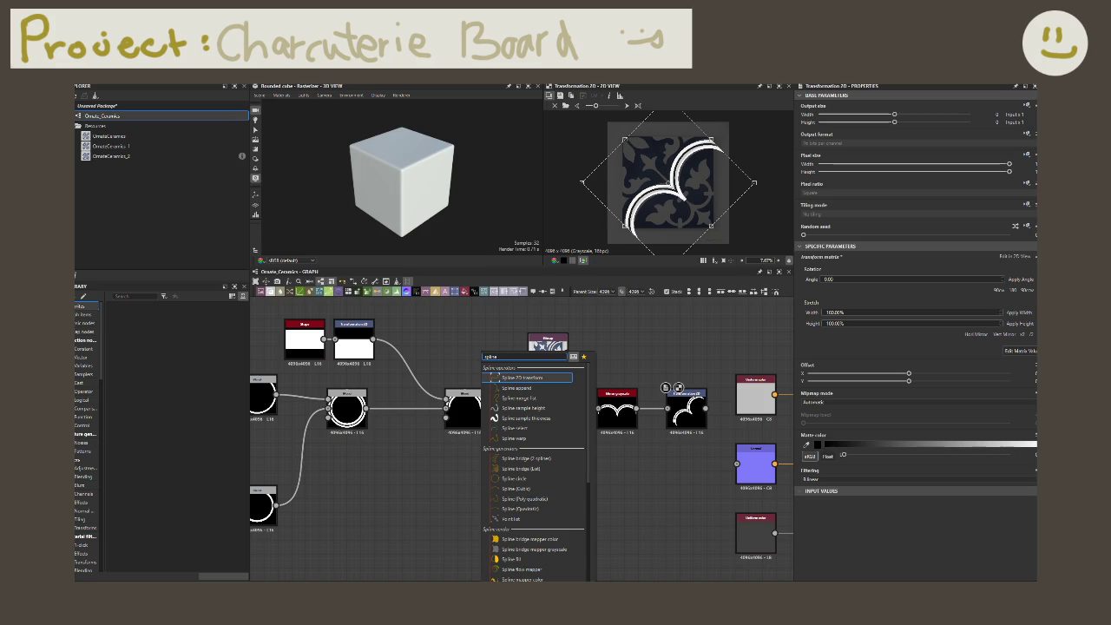
key(Return)
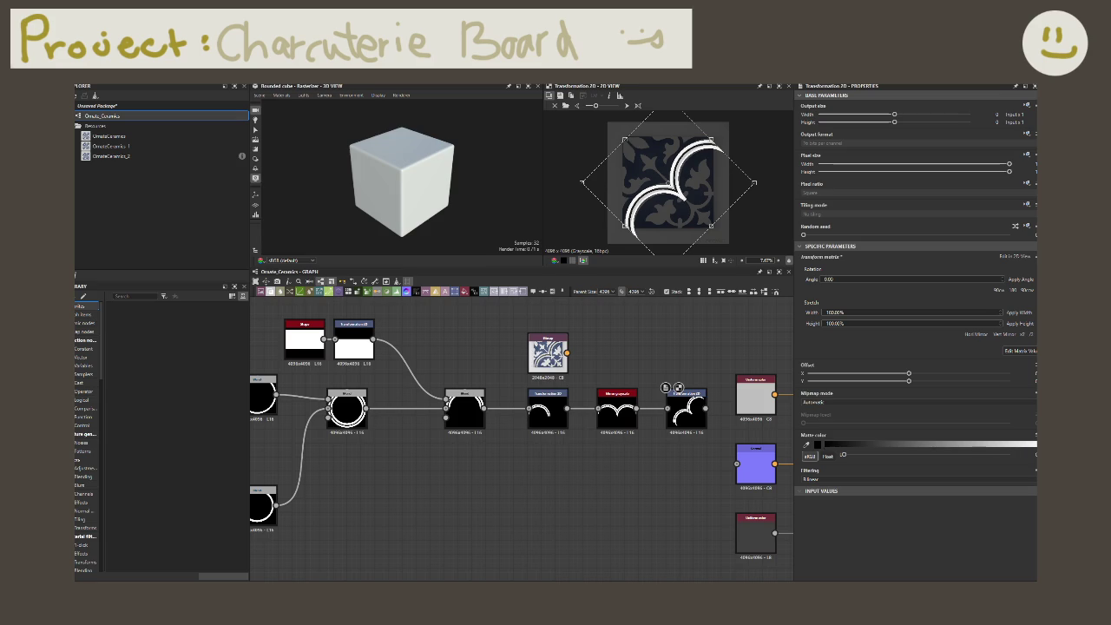
- Move the reference tile Bitmap node up and to the right, out of the way
scroll(565, 437, down, 3)
scroll(565, 436, down, 2)
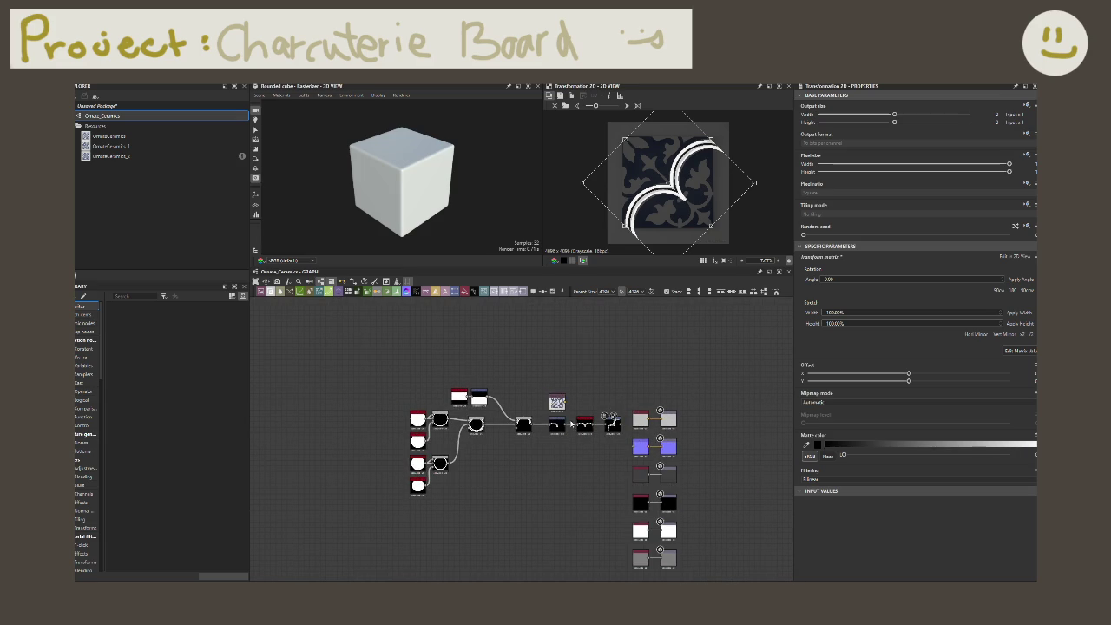
drag(557, 401, 617, 354)
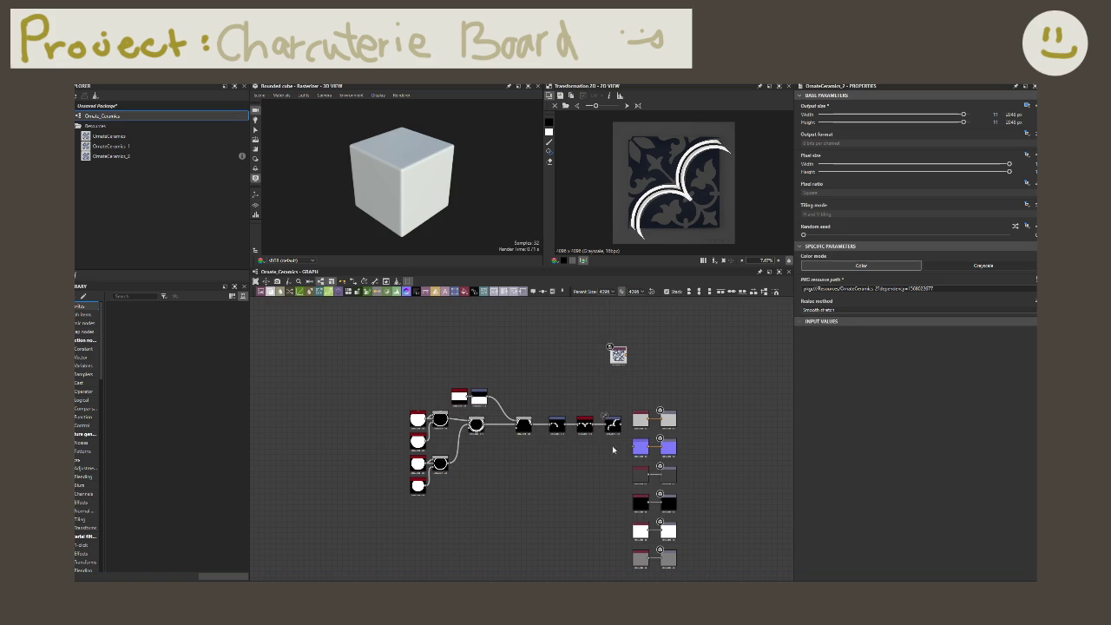
scroll(576, 453, up, 2)
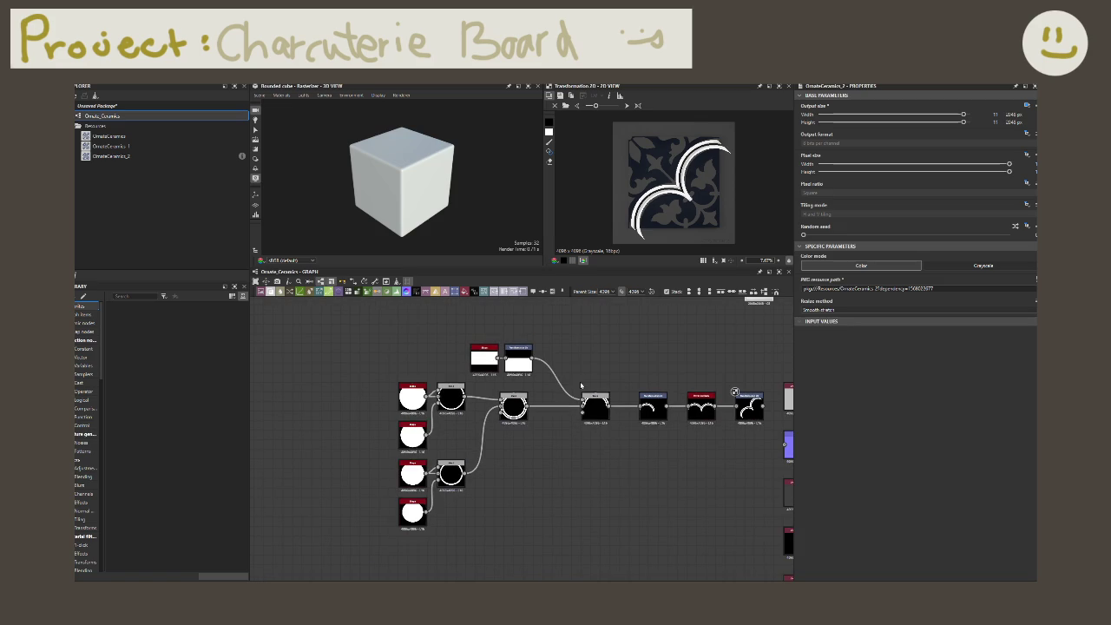
- Shift the nodes after the Blend left, closing gaps between them
mouse_move(725, 451)
mouse_down()
mouse_move(560, 386)
mouse_move(543, 411)
mouse_up()
click(647, 452)
mouse_move(720, 467)
mouse_down()
mouse_move(587, 385)
mouse_move(594, 407)
mouse_up()
drag(676, 392, 665, 391)
drag(594, 408, 584, 408)
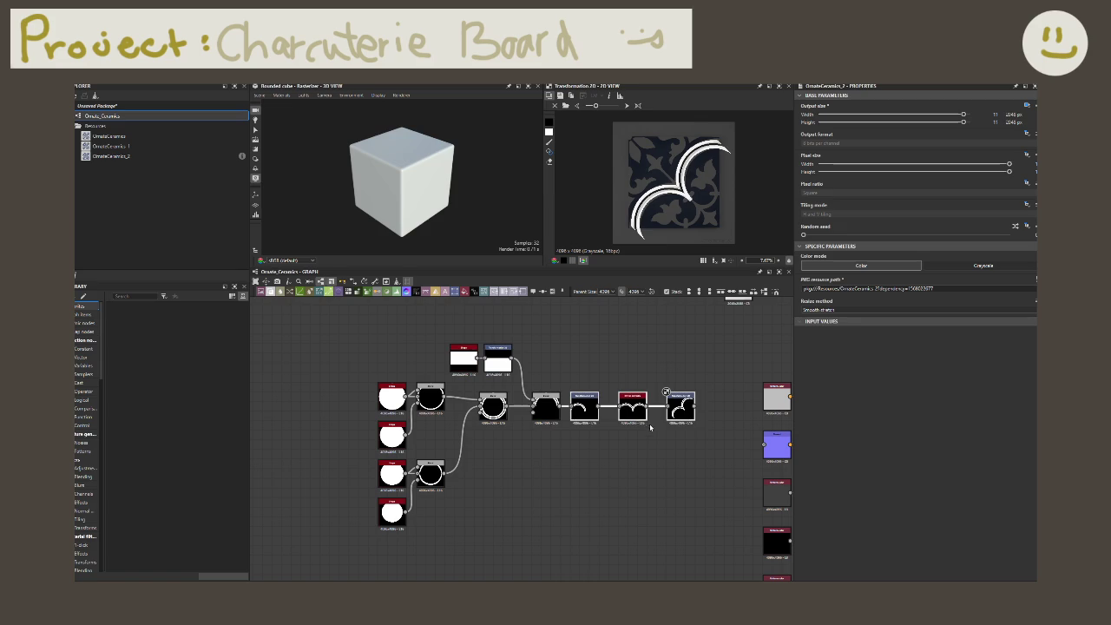
drag(665, 392, 661, 401)
click(717, 449)
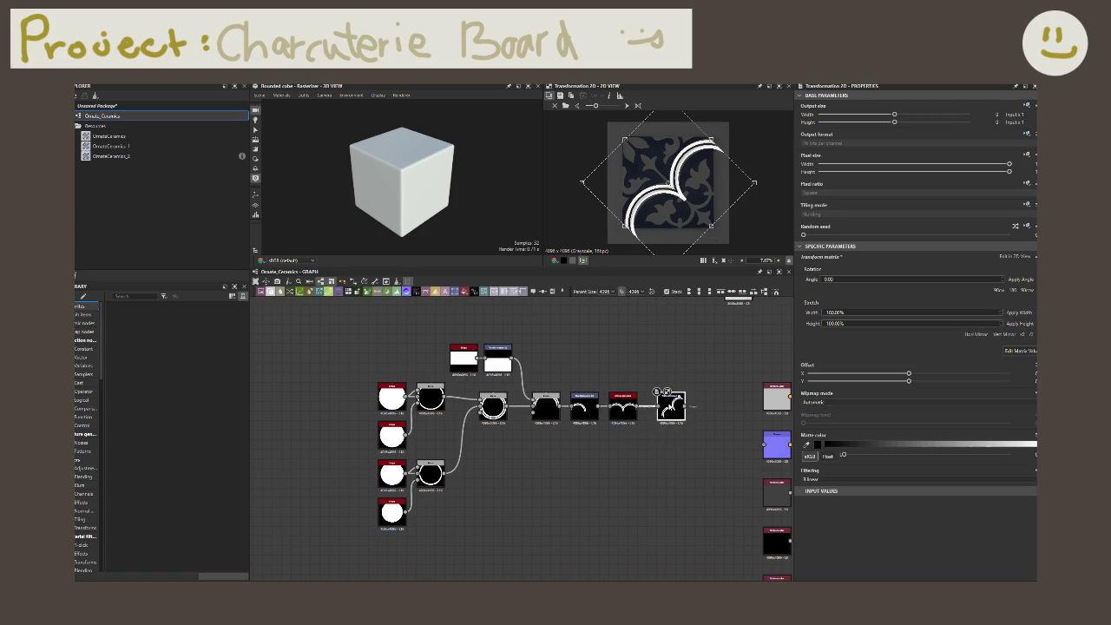
- Move the whole node chain up and to the left
scroll(658, 456, down, 3)
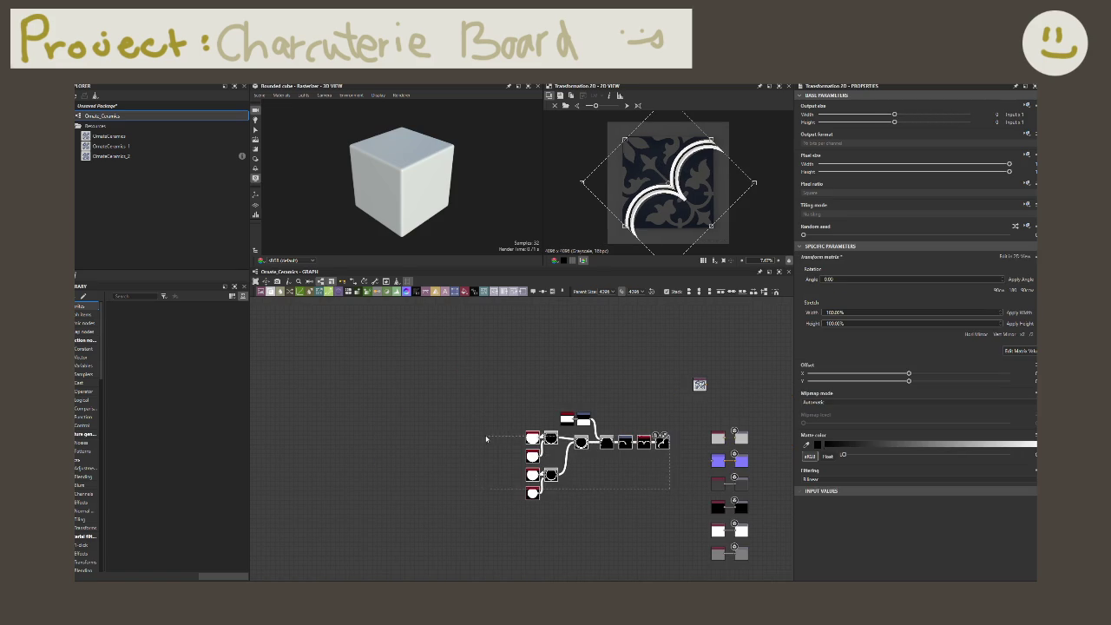
mouse_move(677, 524)
mouse_down()
mouse_move(504, 408)
mouse_move(394, 413)
mouse_up()
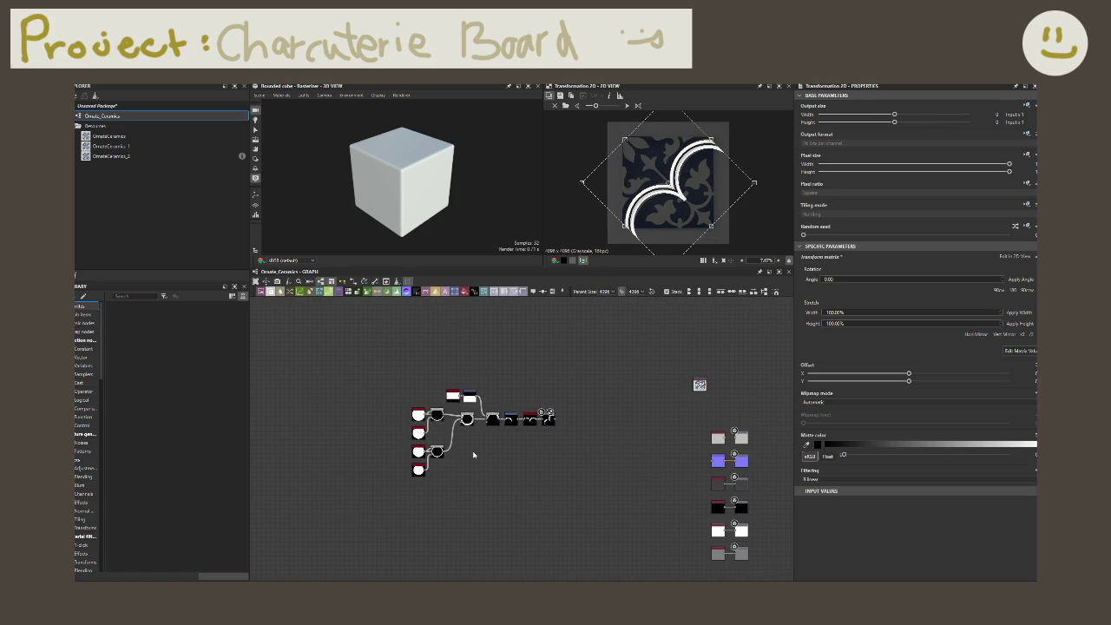
scroll(495, 451, up, 3)
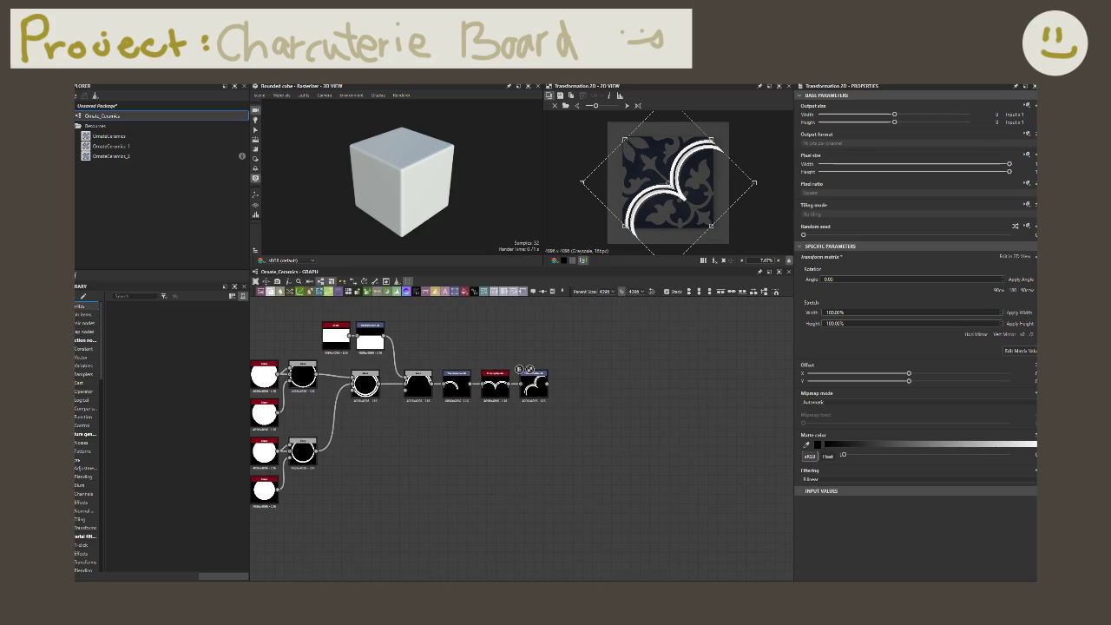
key(space)
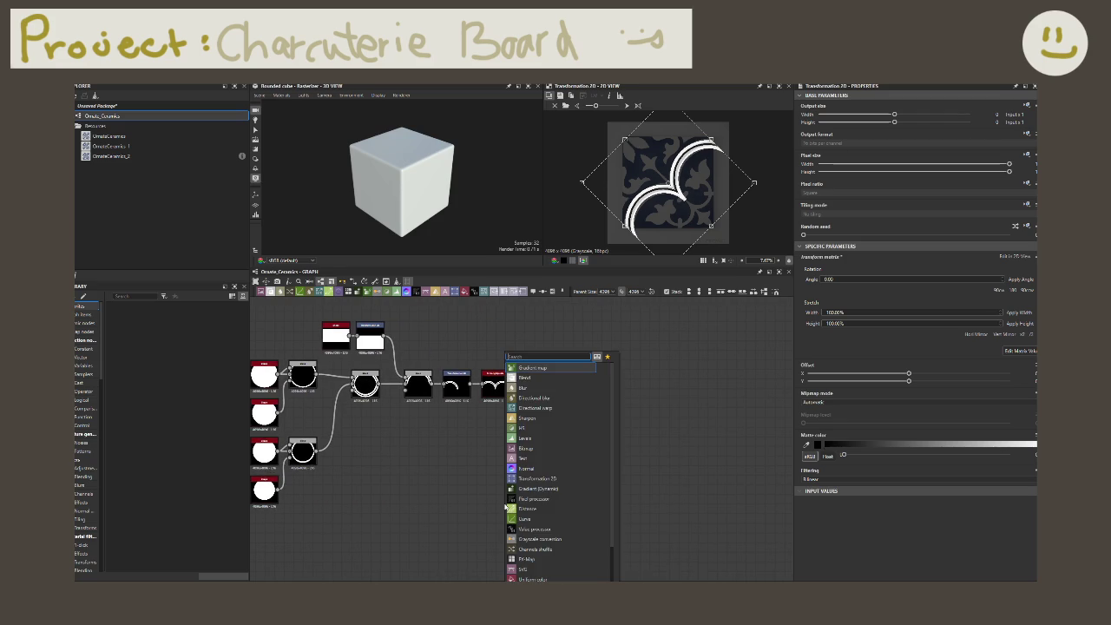
text(spline)
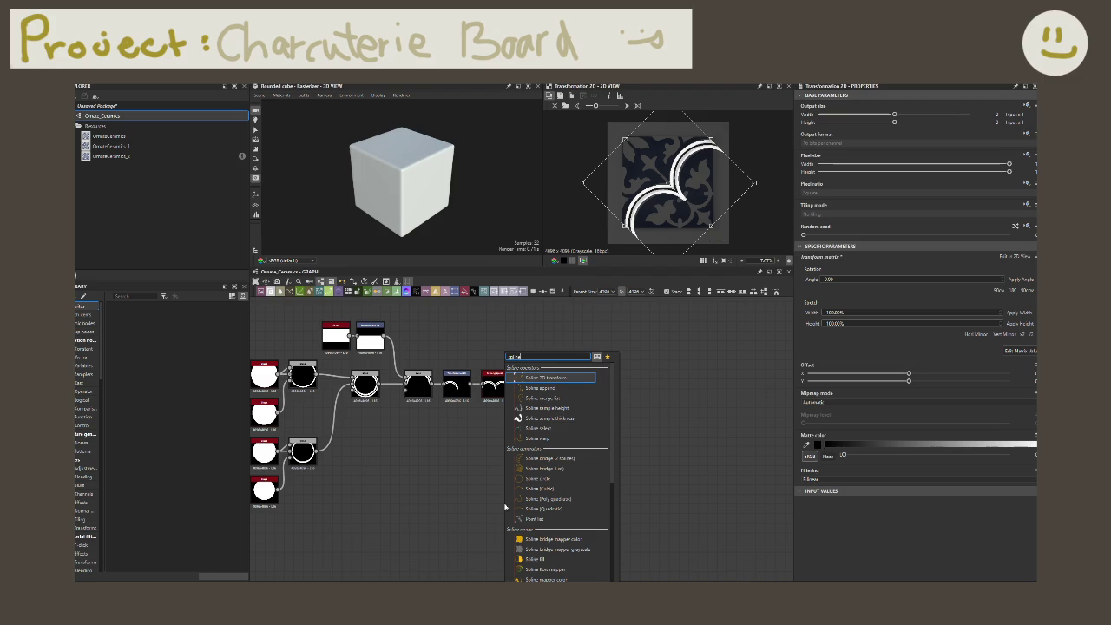
- Add a Spline (Poly quadratic) node via the 'spline poly qua' search
text( poly q)
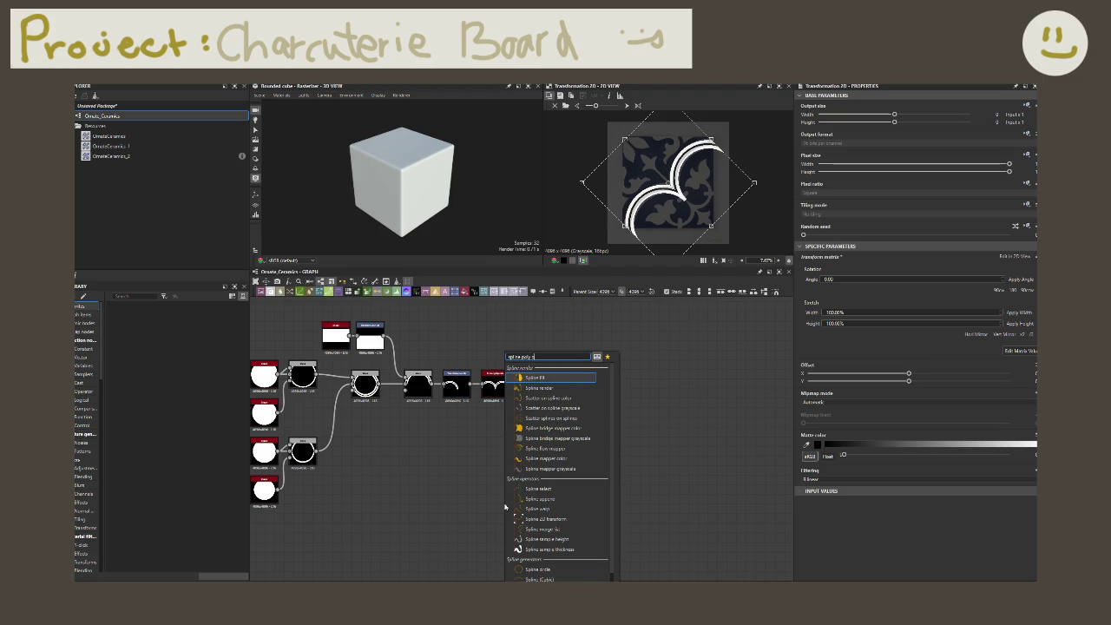
text(ua)
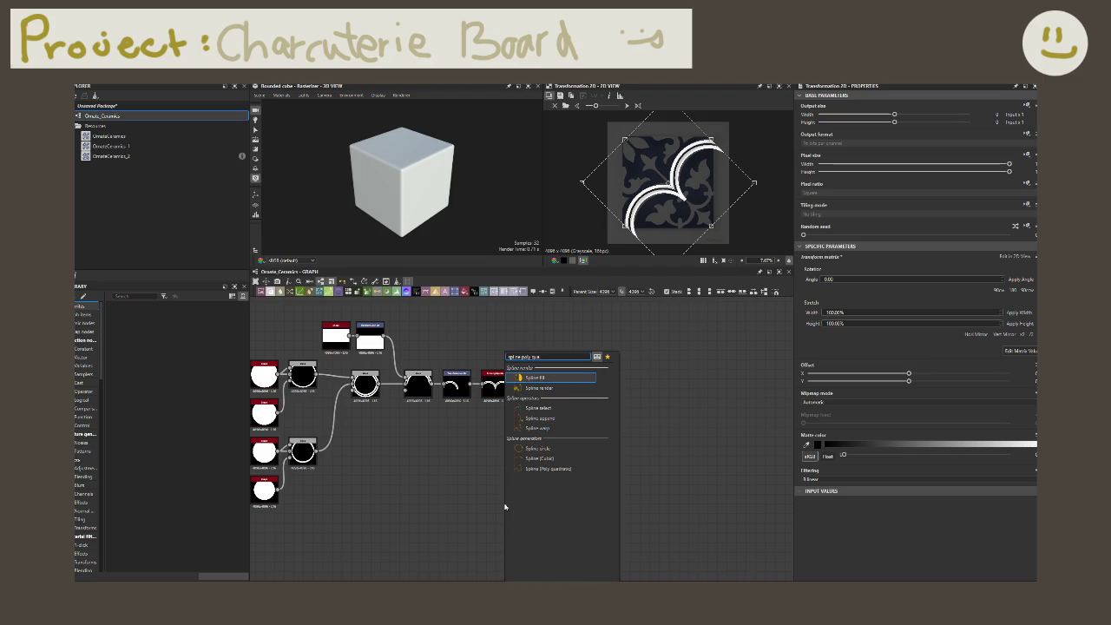
key(Down)
key(Down)
key(Down)
key(Down)
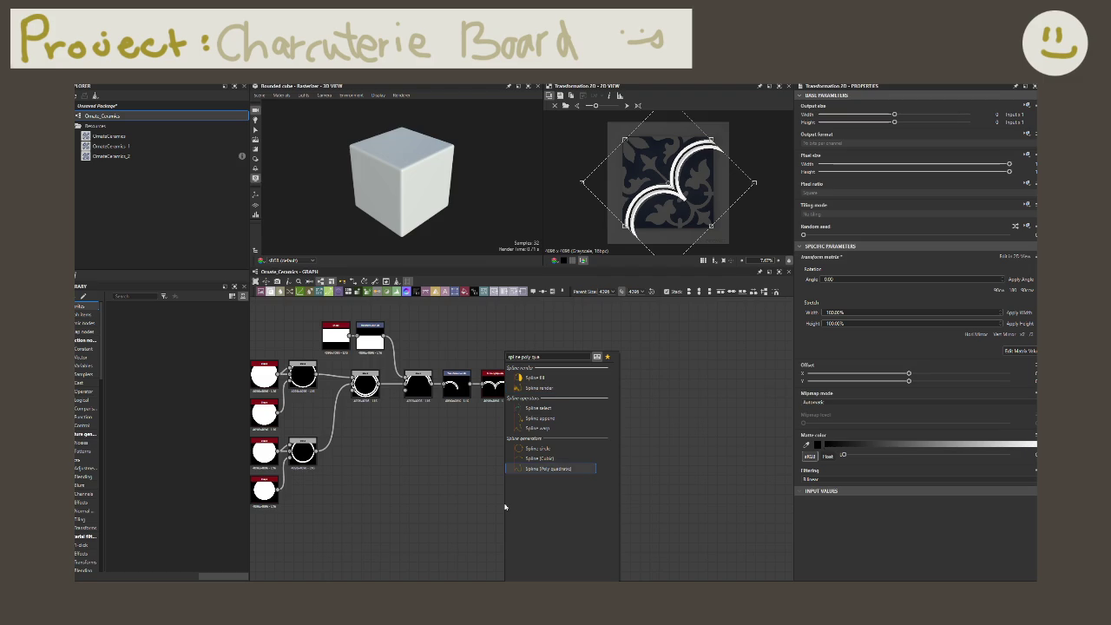
key(Return)
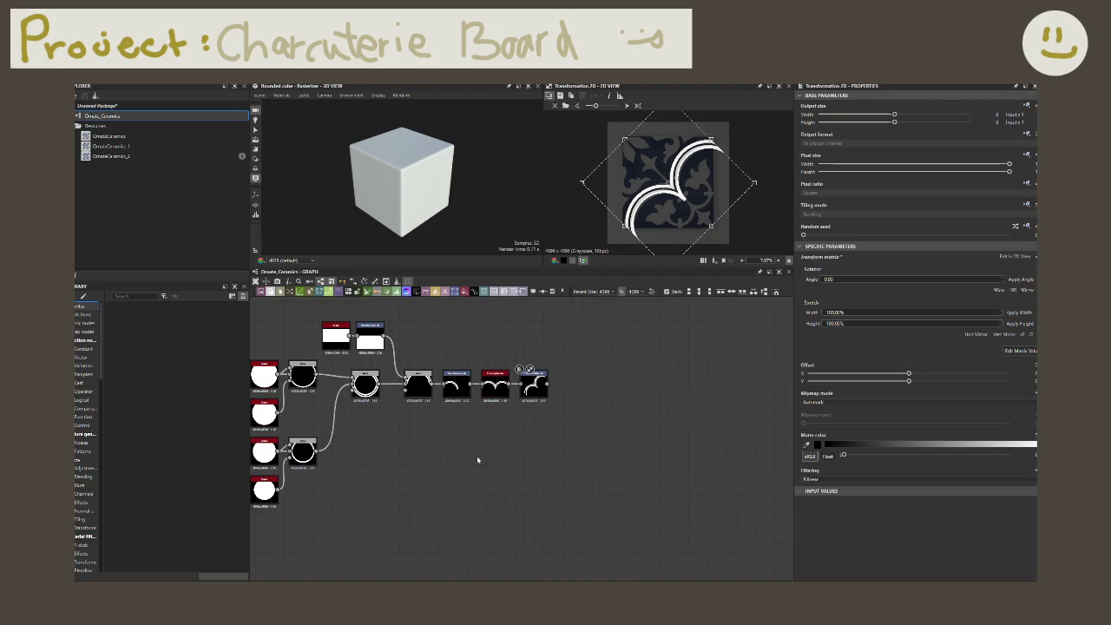
scroll(476, 466, down, 3)
scroll(475, 466, up, 2)
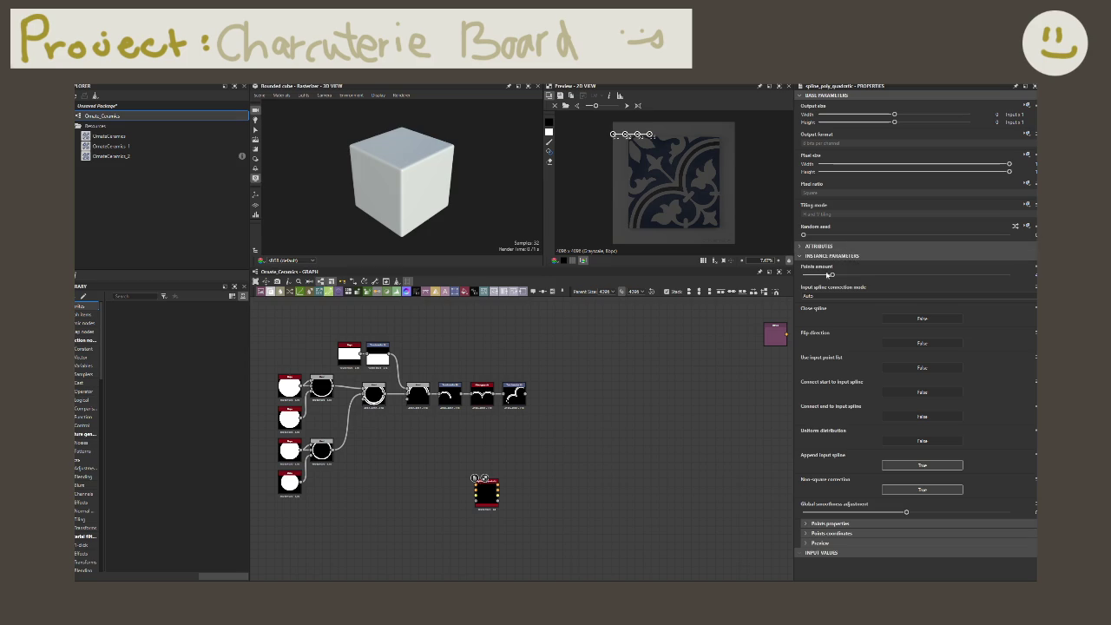
- Give the poly quadratic spline a Points amount of 5 and make it closed
click(1033, 275)
text(5)
key(Return)
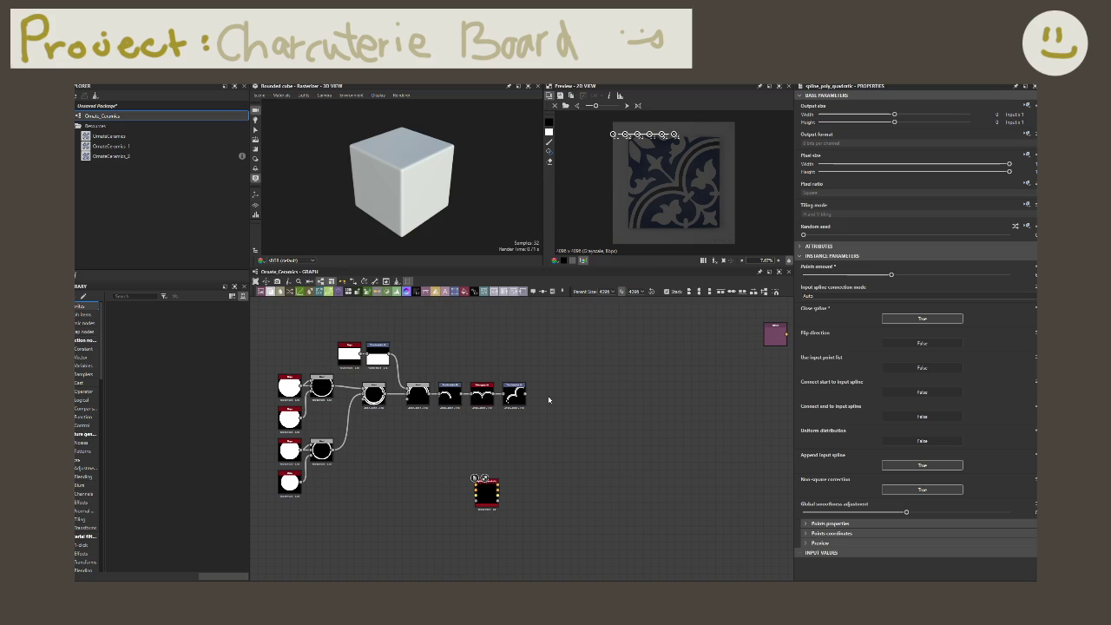
scroll(687, 166, up, 3)
scroll(688, 166, down, 2)
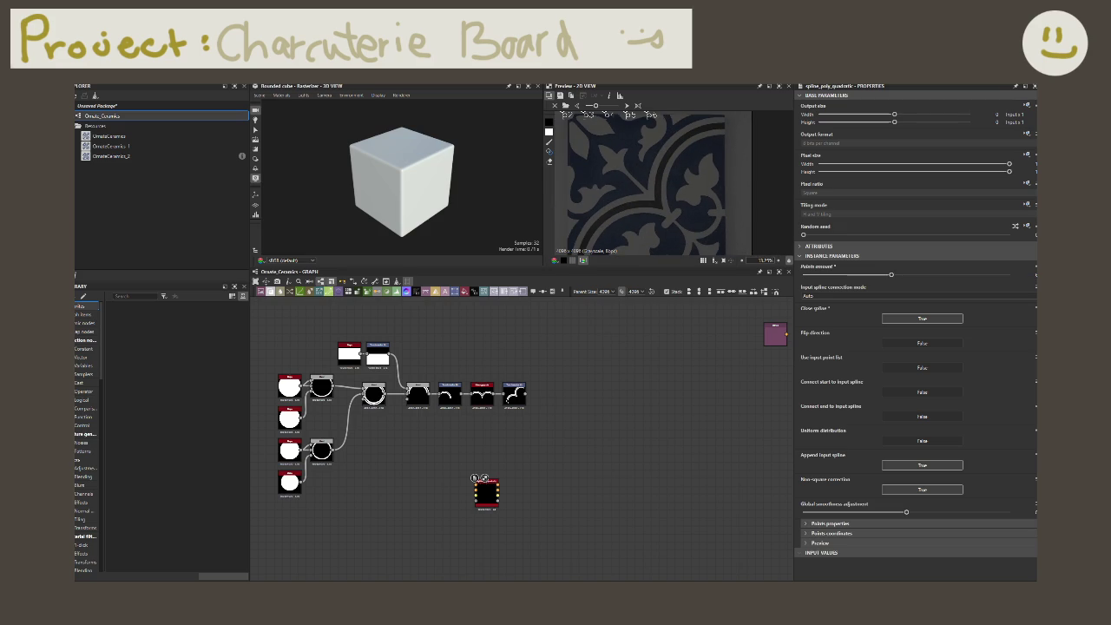
scroll(669, 206, down, 2)
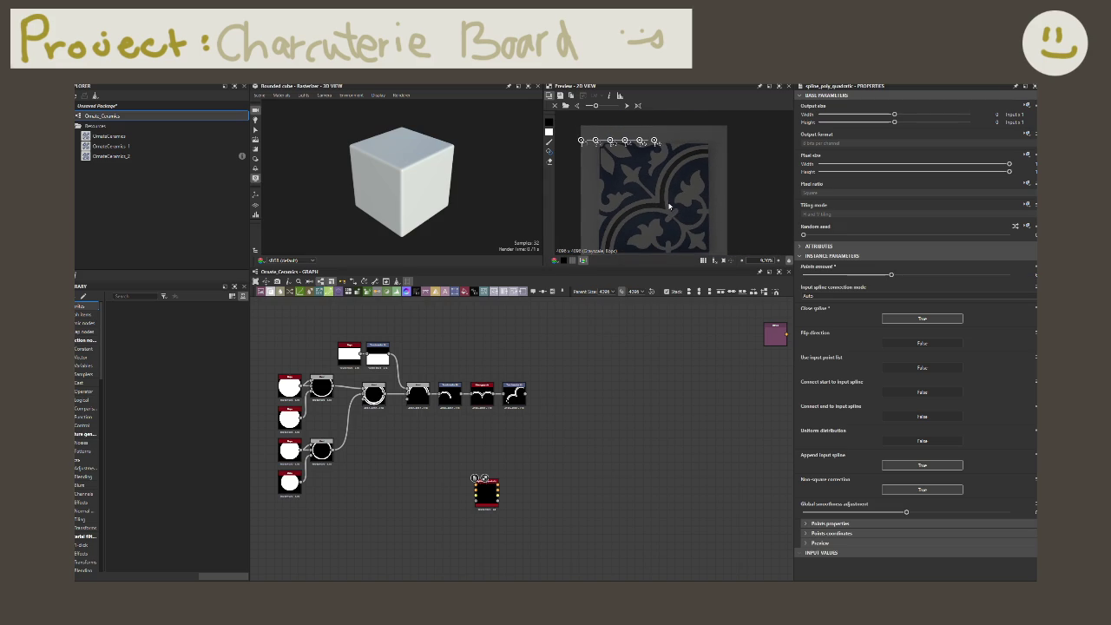
- Drag the spline's top-edge points down along the tile diagonal toward the centre
drag(654, 141, 662, 238)
drag(661, 237, 662, 235)
drag(639, 140, 664, 232)
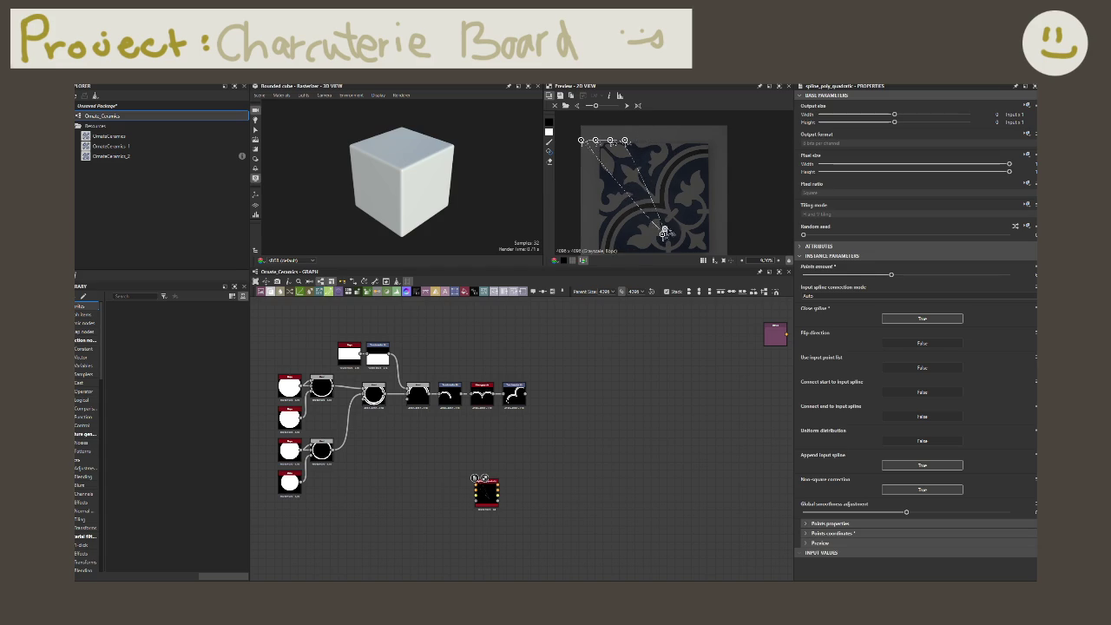
drag(626, 140, 659, 225)
drag(610, 140, 654, 211)
drag(596, 140, 649, 218)
drag(580, 139, 643, 233)
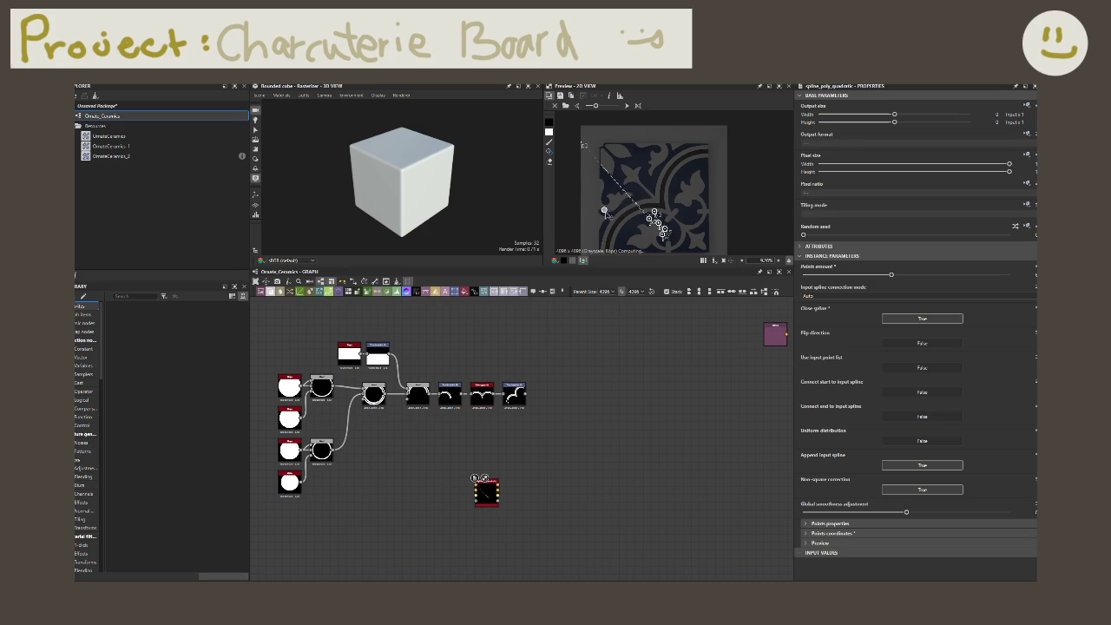
- Zoom in and reshape the middle points into a broad arc
scroll(647, 233, up, 3)
scroll(646, 232, up, 3)
scroll(651, 233, up, 2)
mouse_move(705, 209)
middle_down()
mouse_move(666, 233)
mouse_move(713, 191)
middle_up()
scroll(666, 232, up, 4)
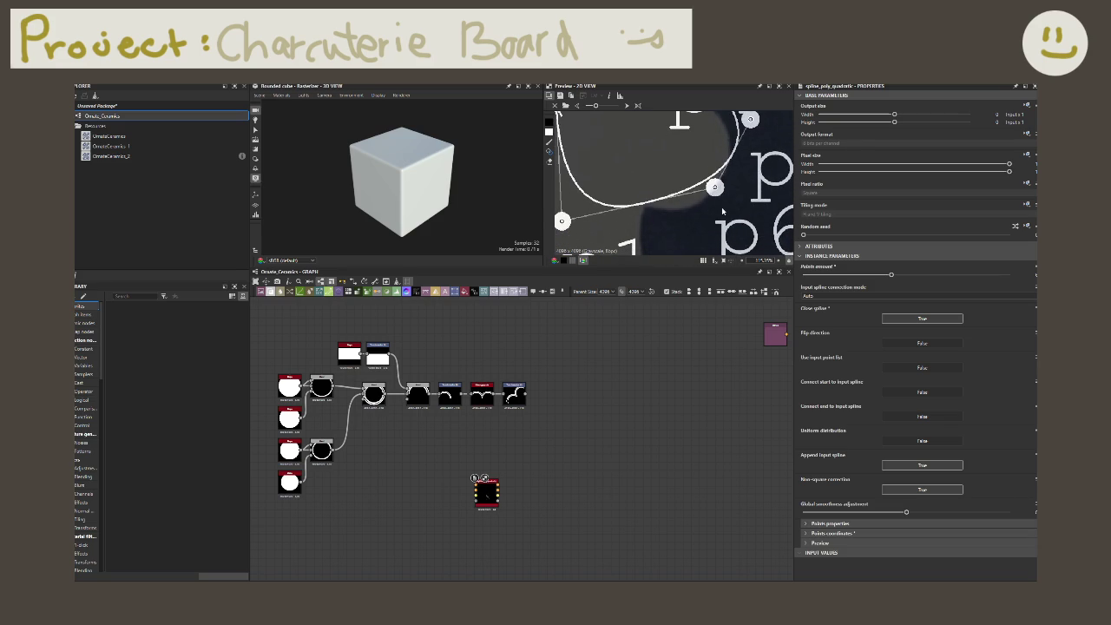
drag(715, 188, 712, 215)
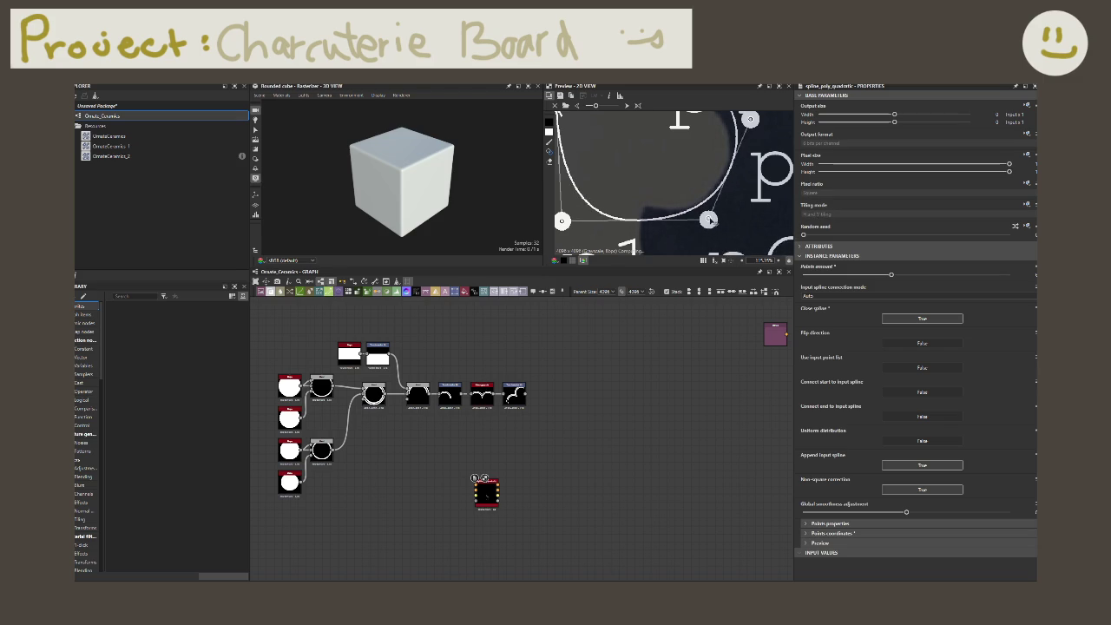
scroll(712, 224, up, 2)
scroll(727, 208, up, 2)
drag(727, 206, 740, 146)
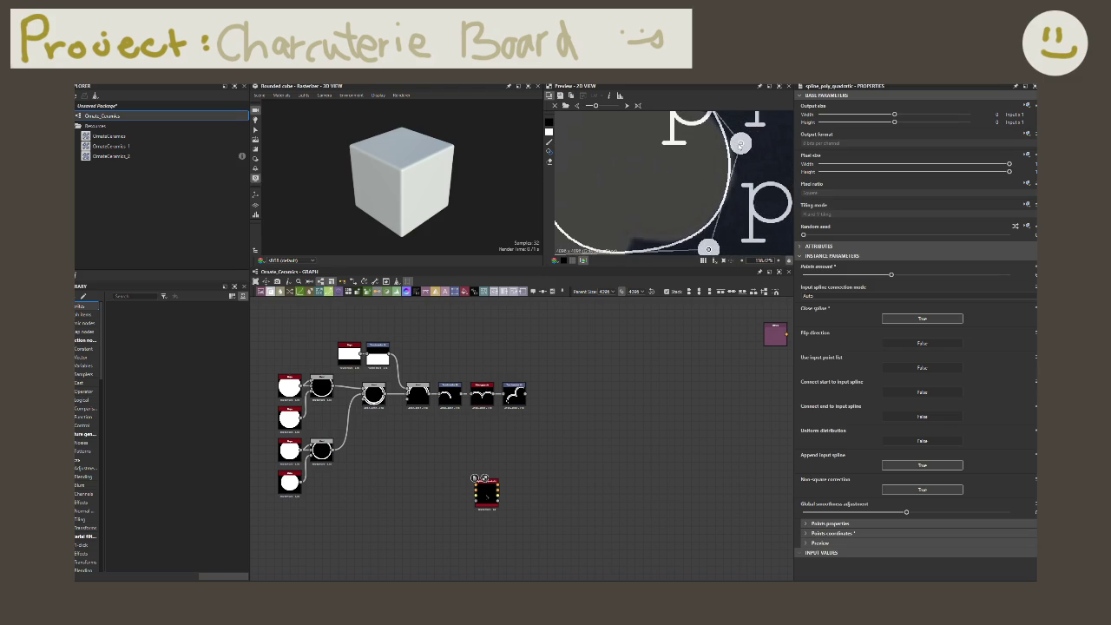
- Adjust the lower-left and lower-right points to round the loop into a leaf shape
scroll(721, 156, down, 2)
scroll(679, 166, down, 2)
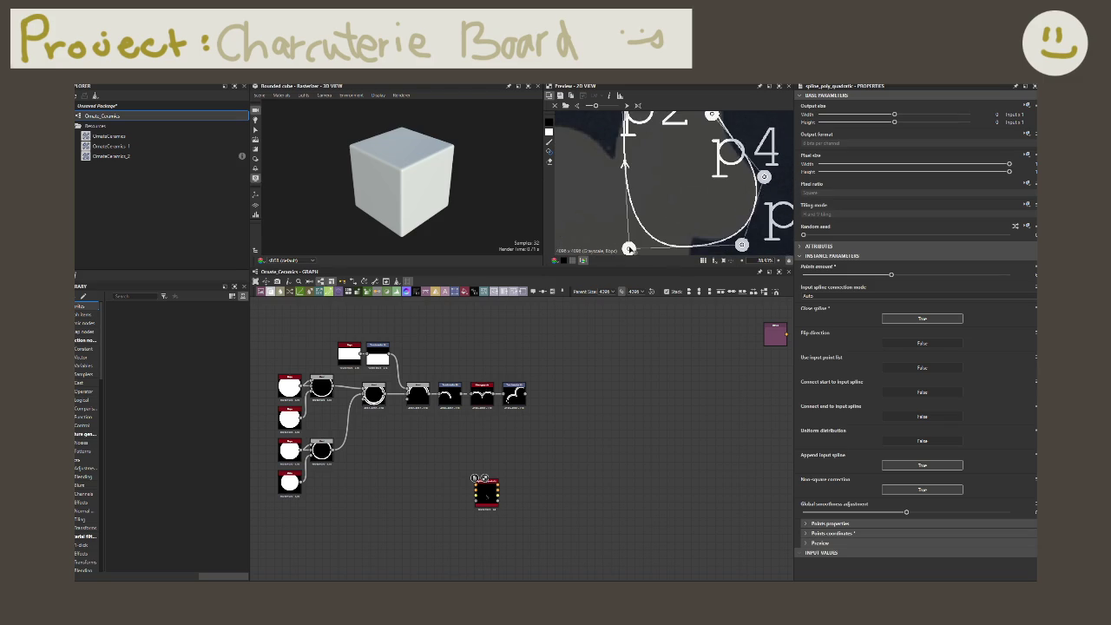
middle_drag(629, 249, 628, 246)
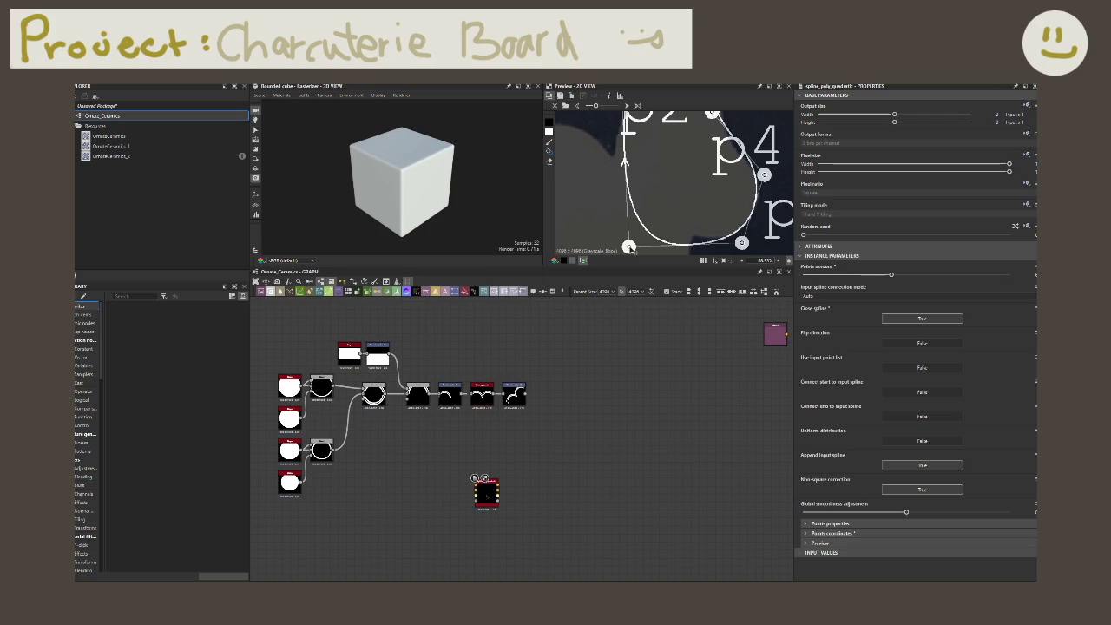
mouse_move(629, 248)
mouse_down()
mouse_move(633, 222)
mouse_move(618, 221)
mouse_up()
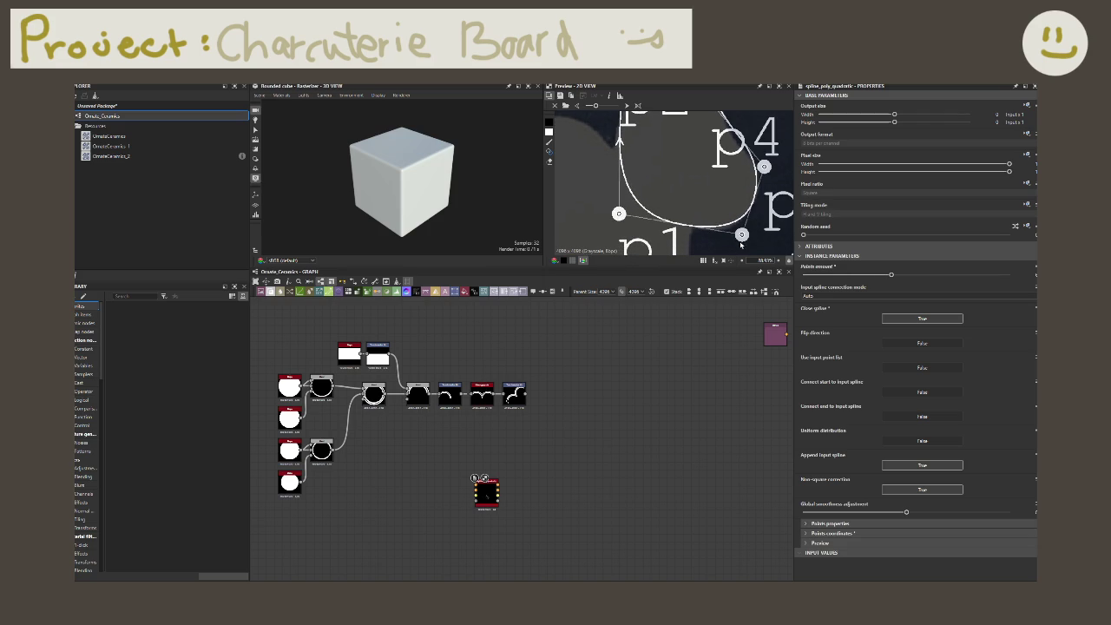
drag(742, 234, 743, 240)
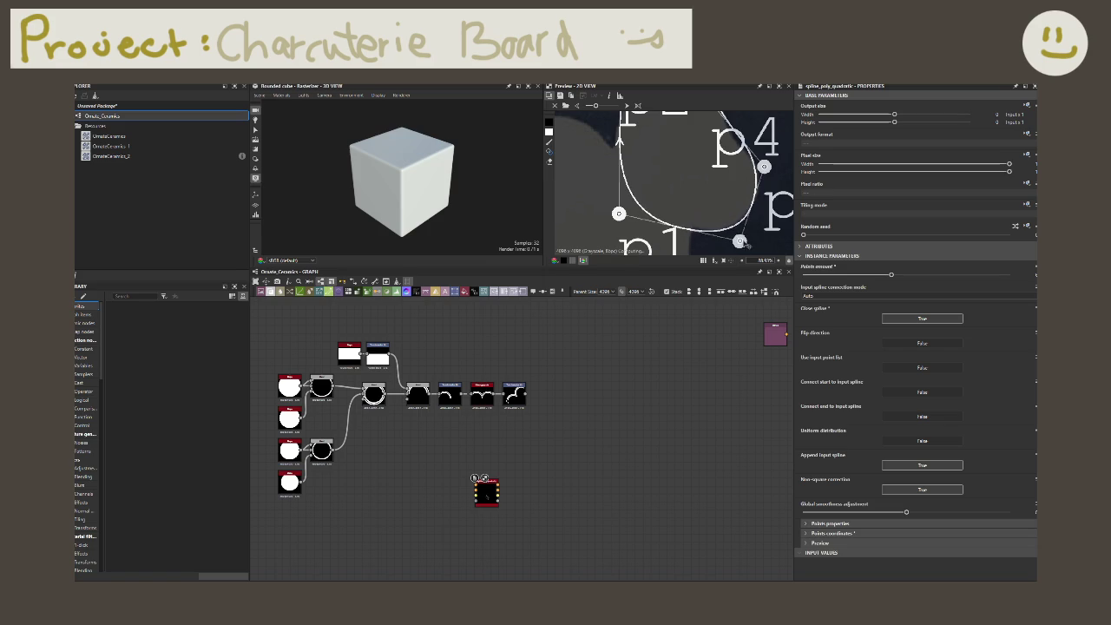
middle_drag(743, 239, 727, 198)
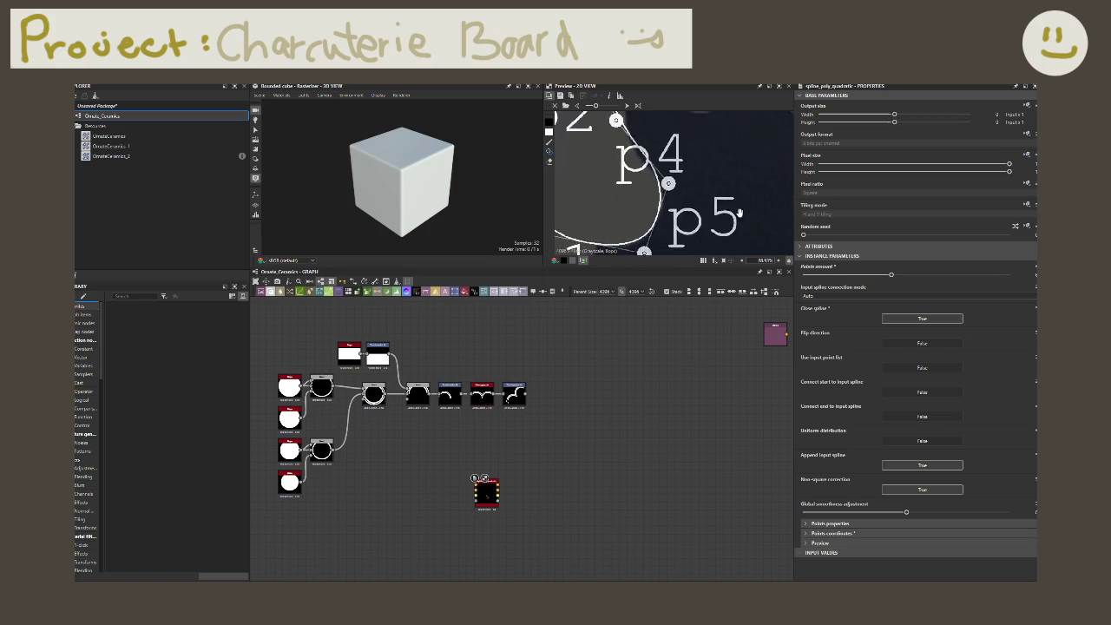
scroll(727, 197, down, 2)
- Drag poly quadratic spline points p3 and p4 to shape the leaf's right side
middle_drag(705, 120, 705, 150)
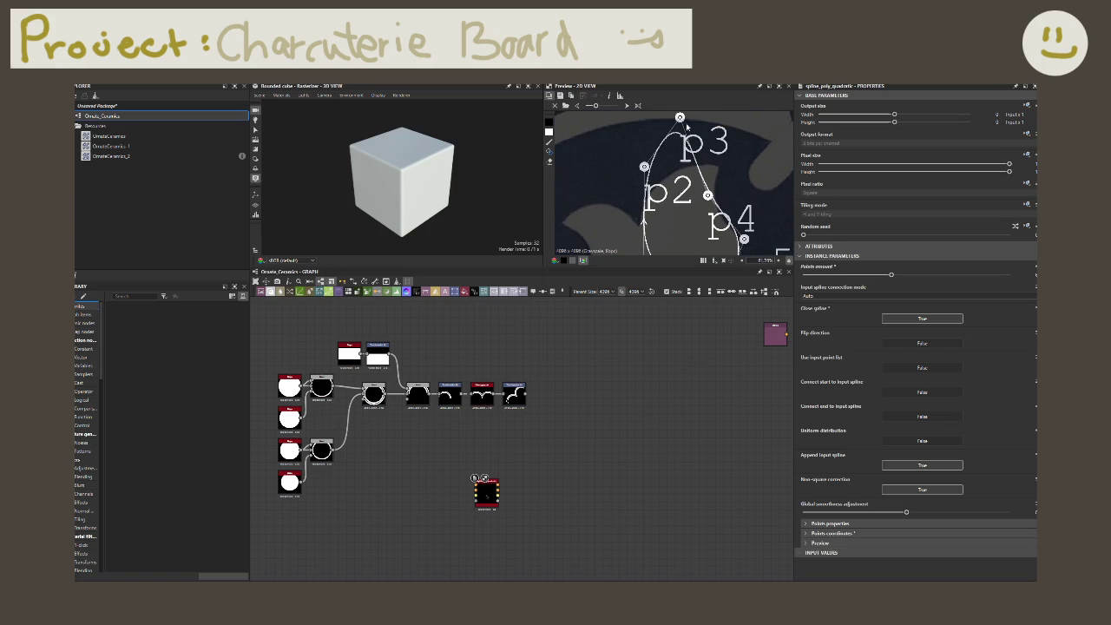
drag(680, 117, 726, 157)
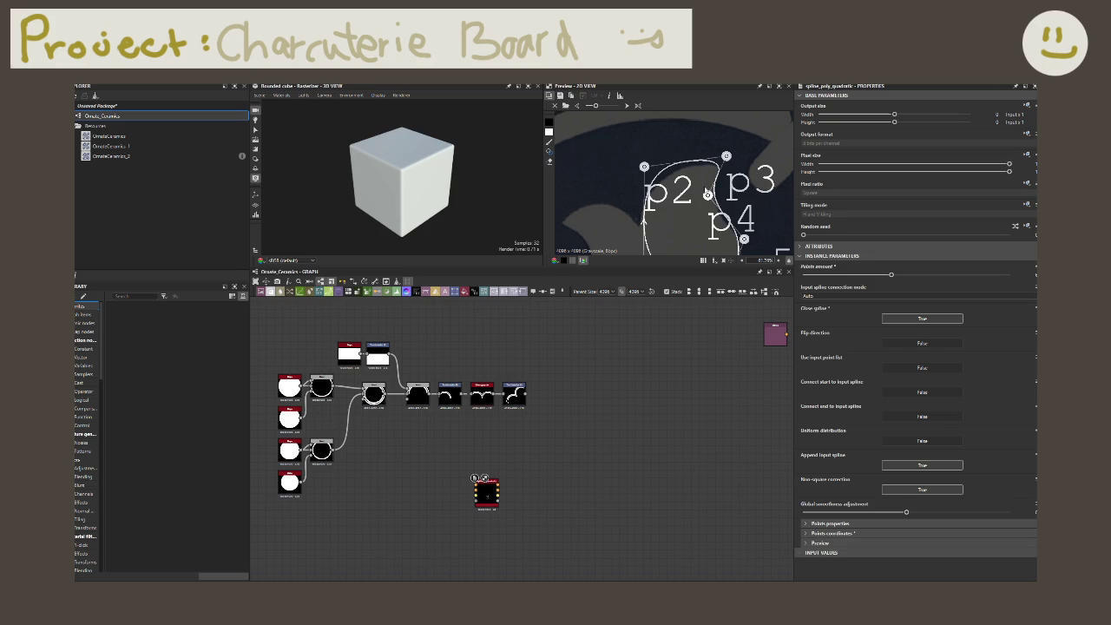
drag(708, 194, 705, 198)
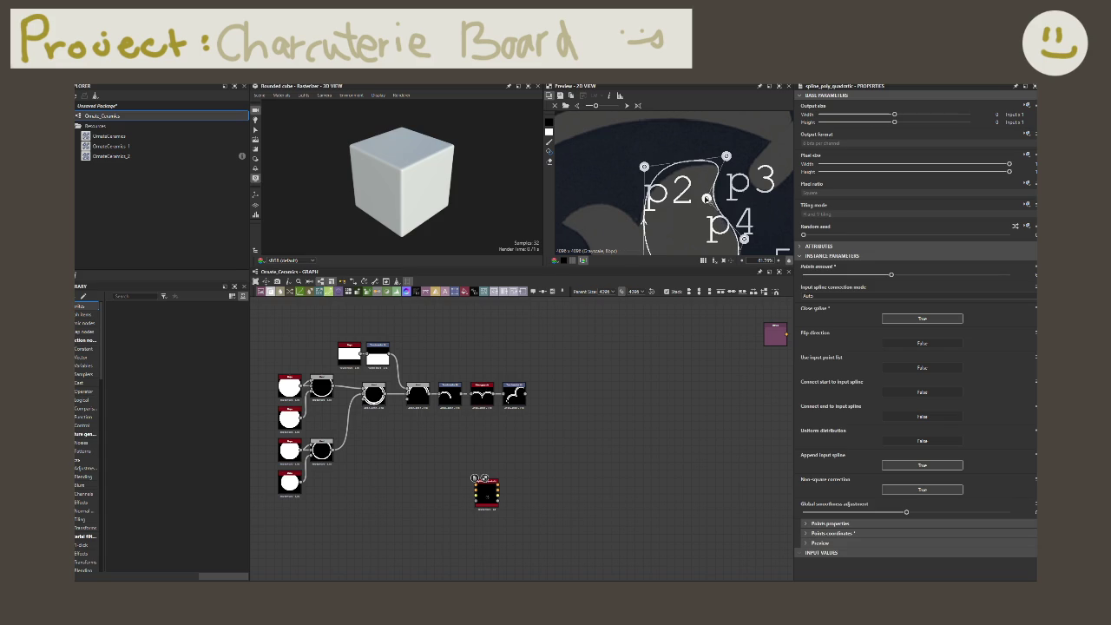
middle_drag(705, 199, 696, 150)
mouse_move(697, 150)
mouse_down()
mouse_move(719, 240)
mouse_move(690, 240)
mouse_up()
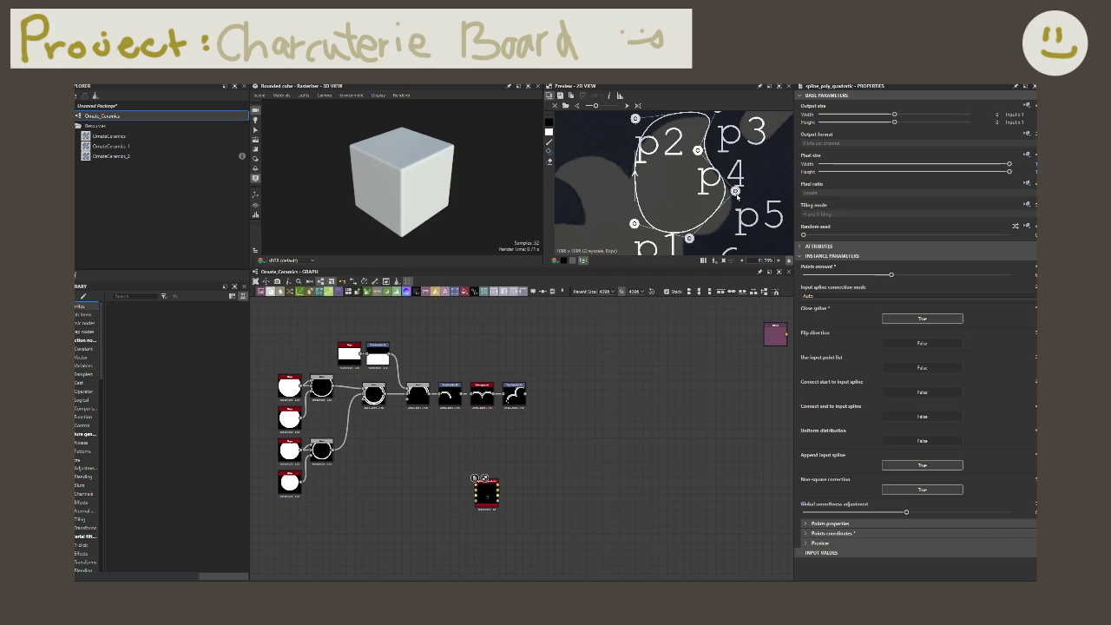
drag(735, 189, 733, 227)
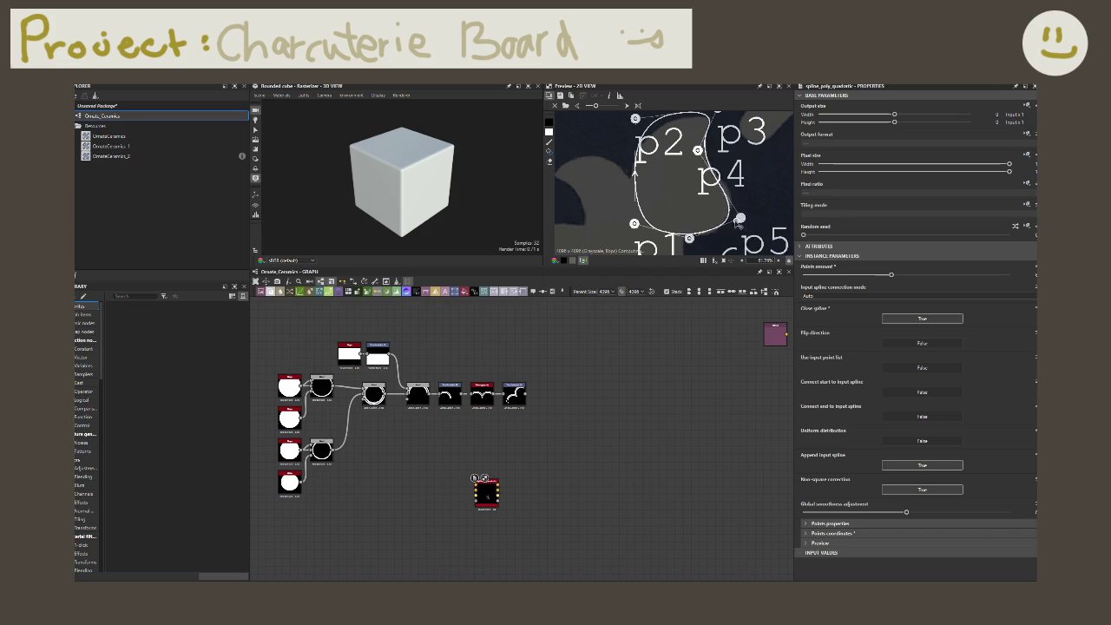
drag(732, 227, 747, 208)
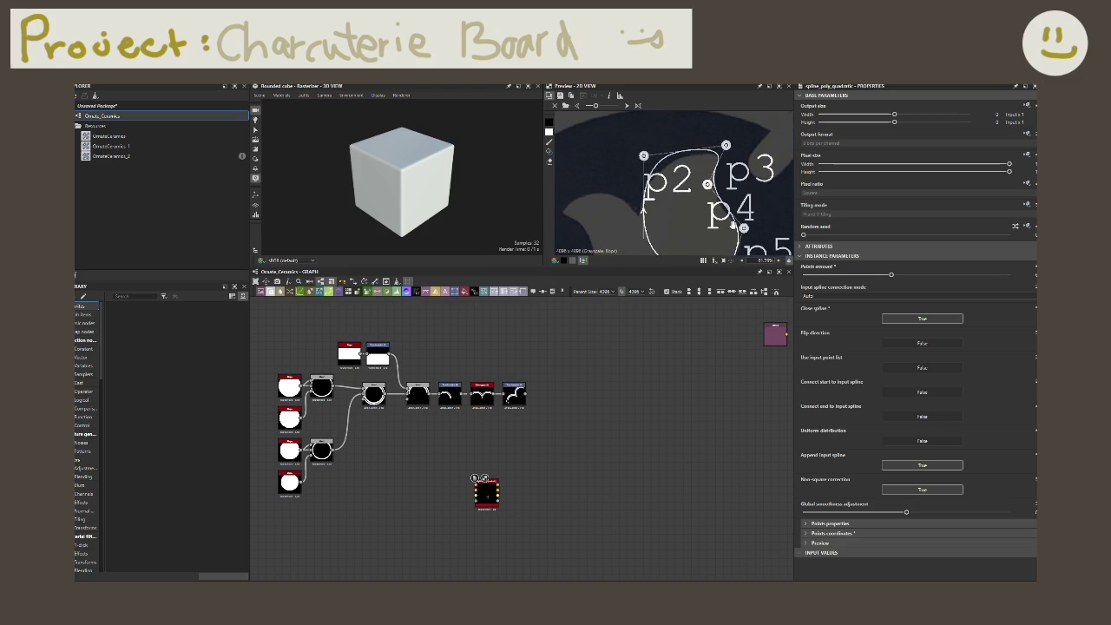
- Adjust the points near p2, p1 and the bottom-left so the loop hugs the leaf outline
drag(654, 174, 661, 182)
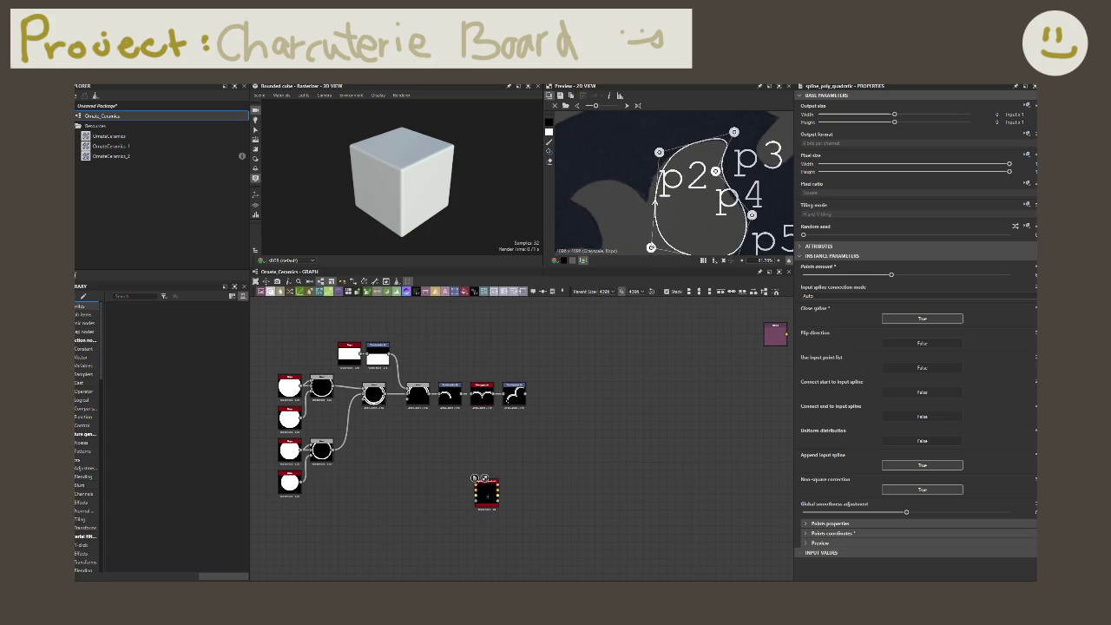
drag(652, 249, 638, 239)
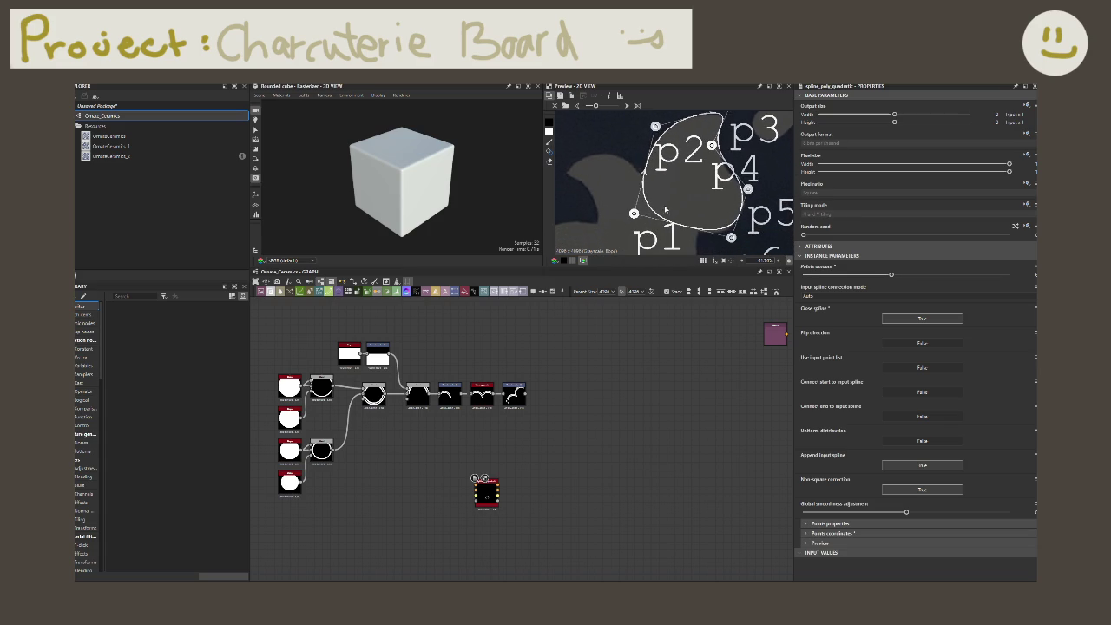
drag(732, 237, 730, 241)
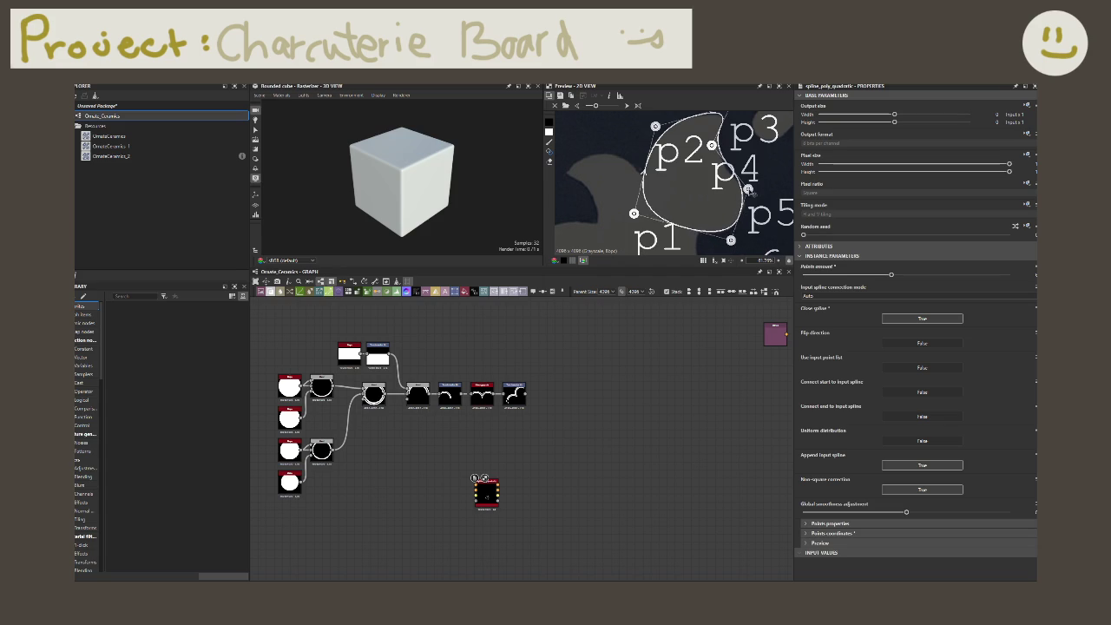
middle_drag(751, 190, 741, 212)
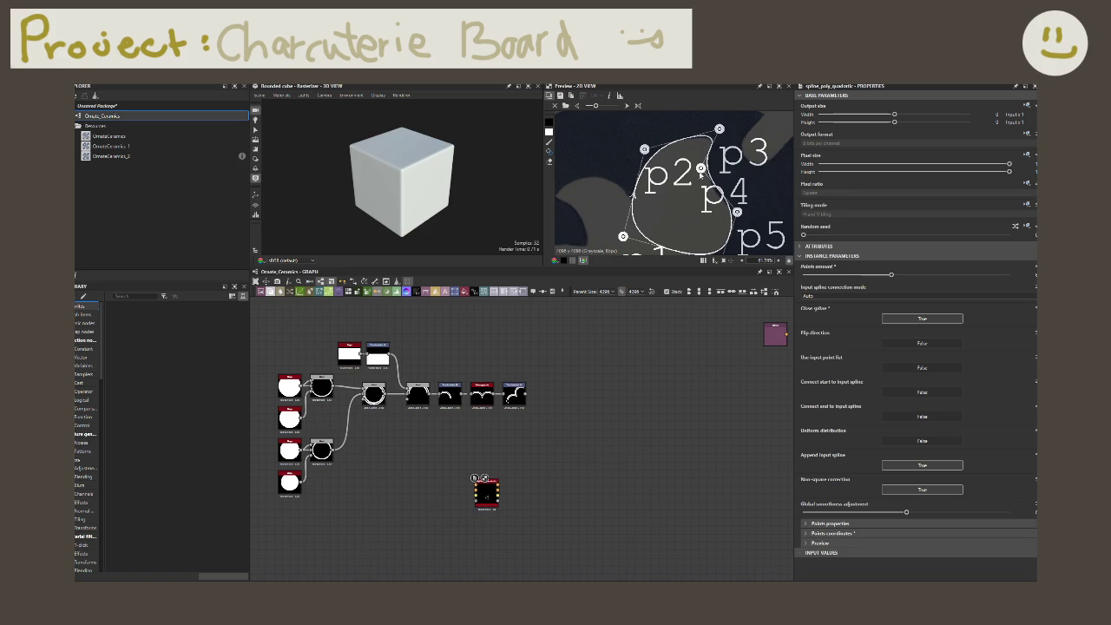
drag(700, 168, 698, 173)
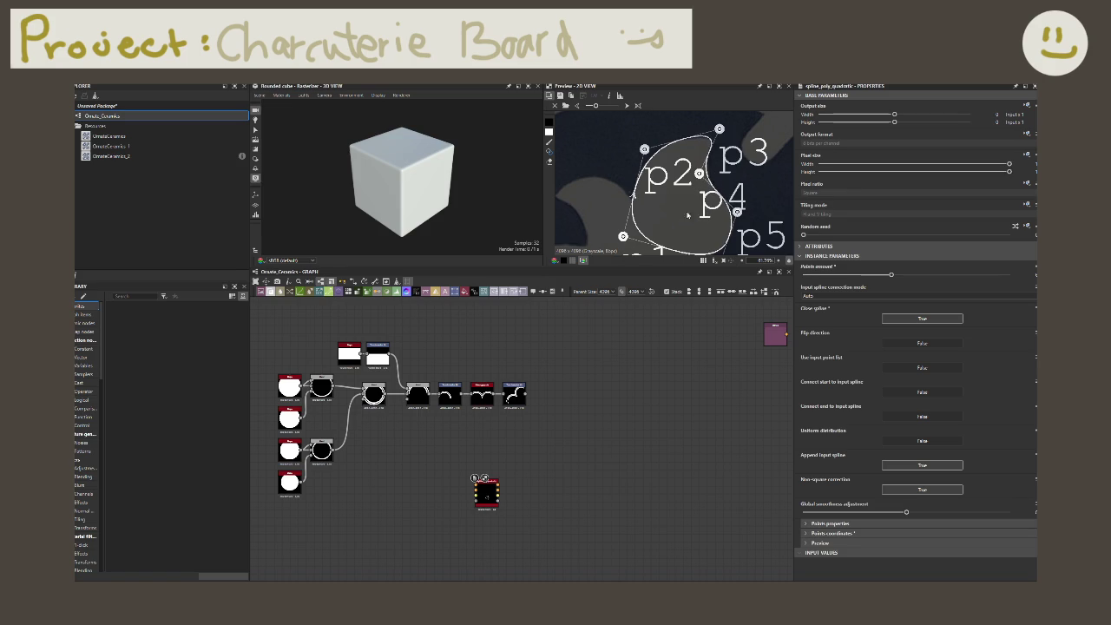
scroll(687, 214, down, 3)
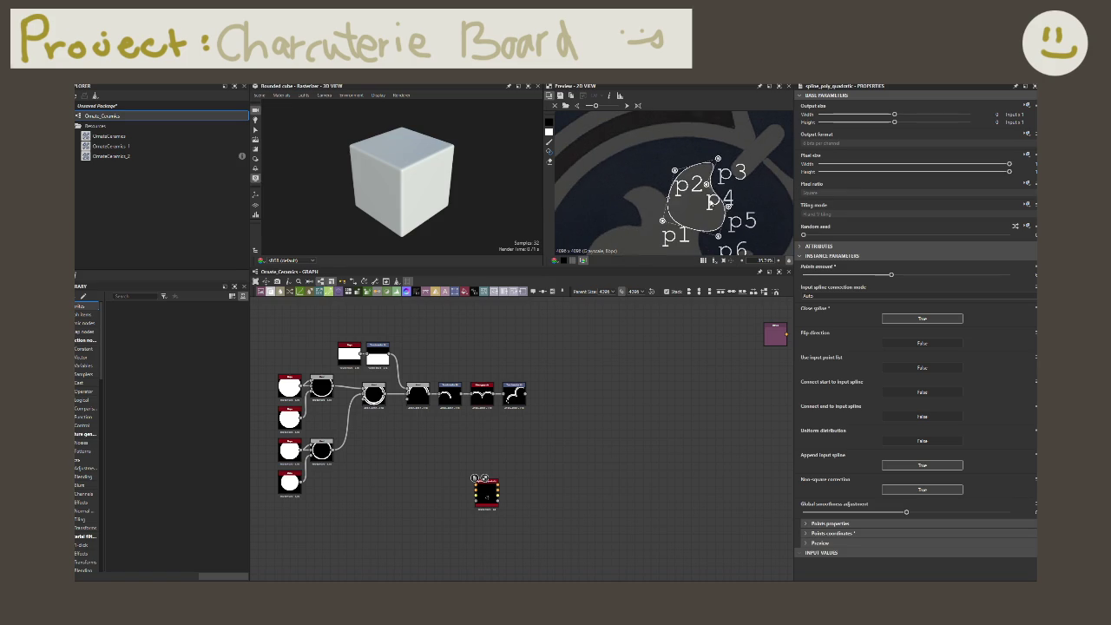
scroll(674, 199, up, 2)
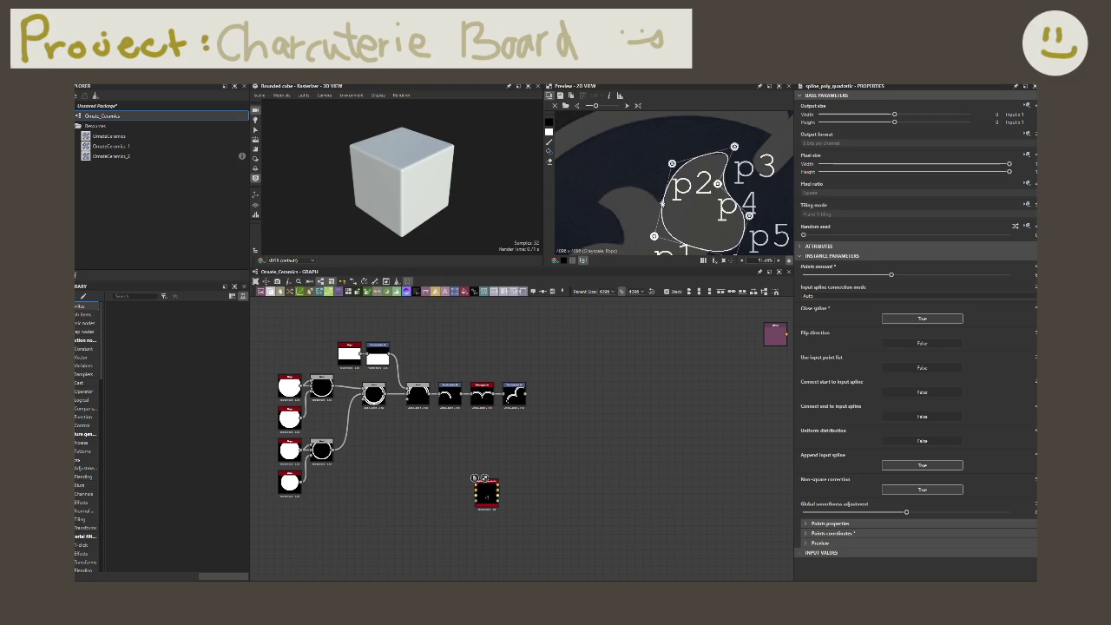
scroll(516, 487, up, 2)
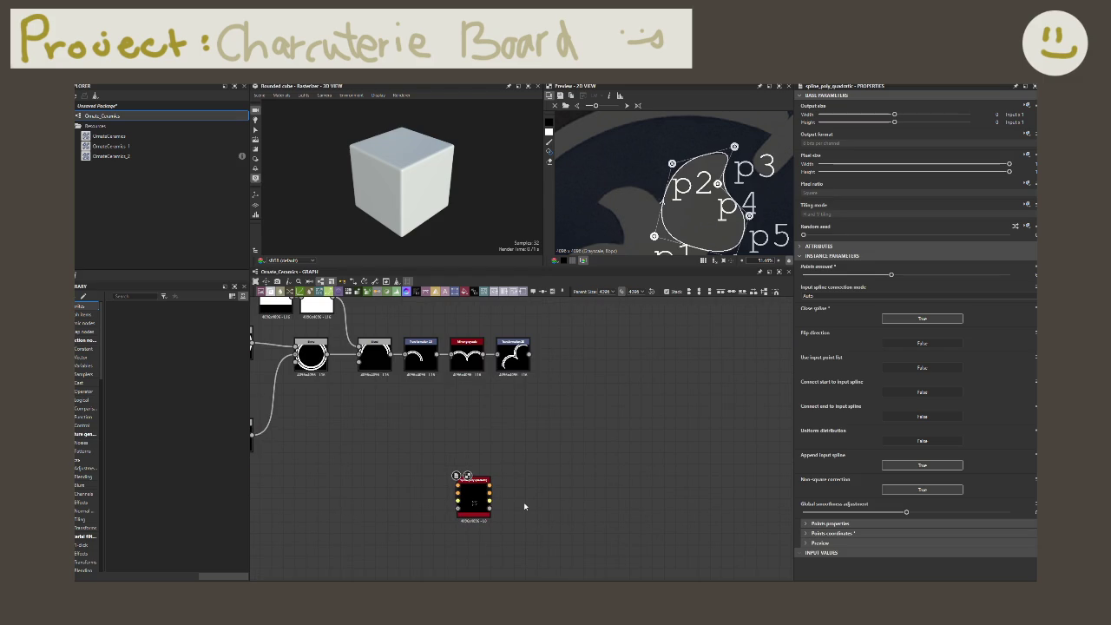
- Add a Spline Fill node beside the poly quadratic spline and connect its outputs into it
key(space)
text(sp)
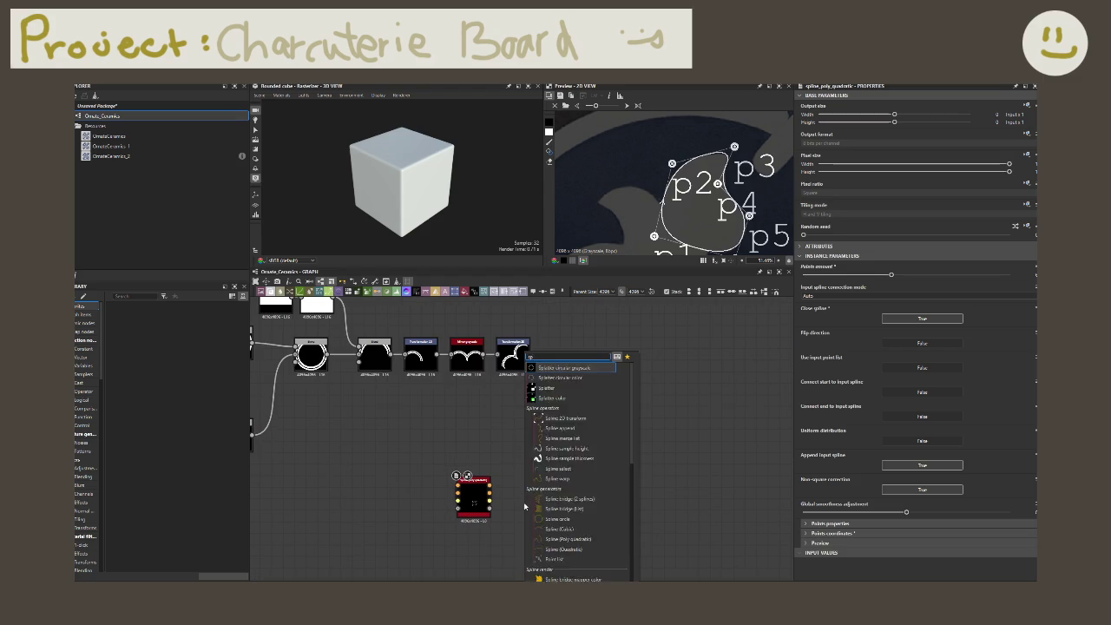
text(line fit)
key(Return)
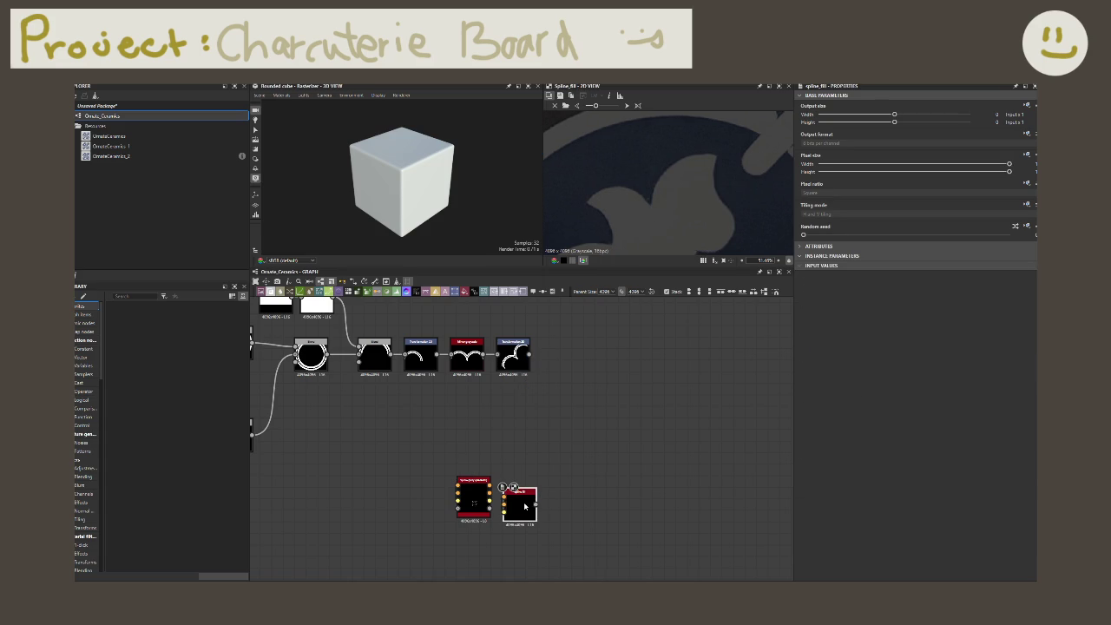
scroll(524, 506, up, 5)
drag(520, 505, 578, 478)
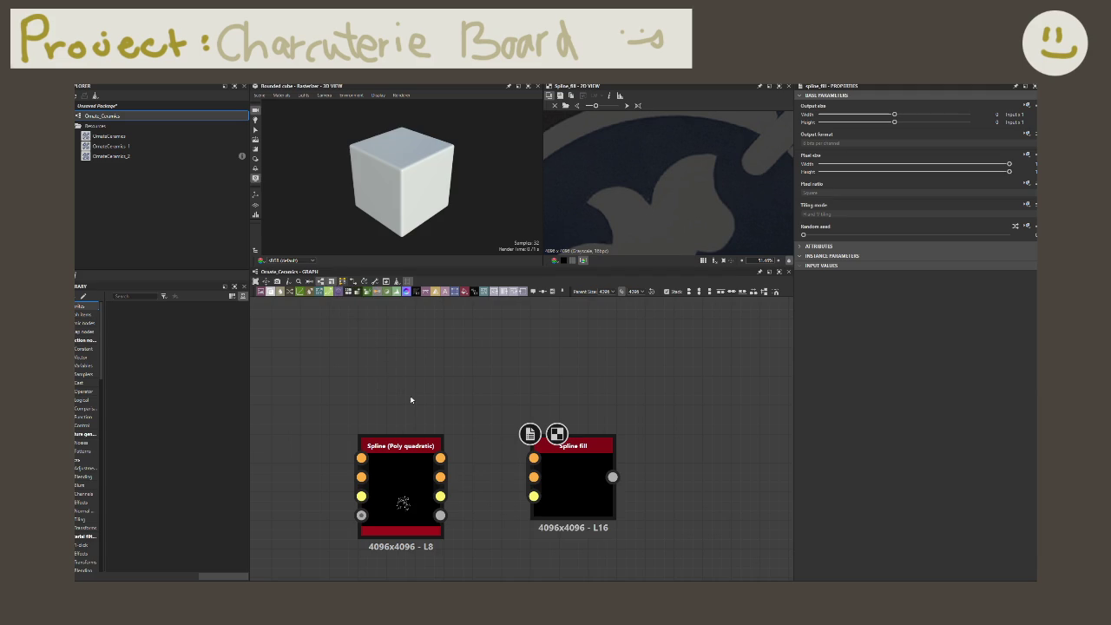
drag(440, 458, 533, 458)
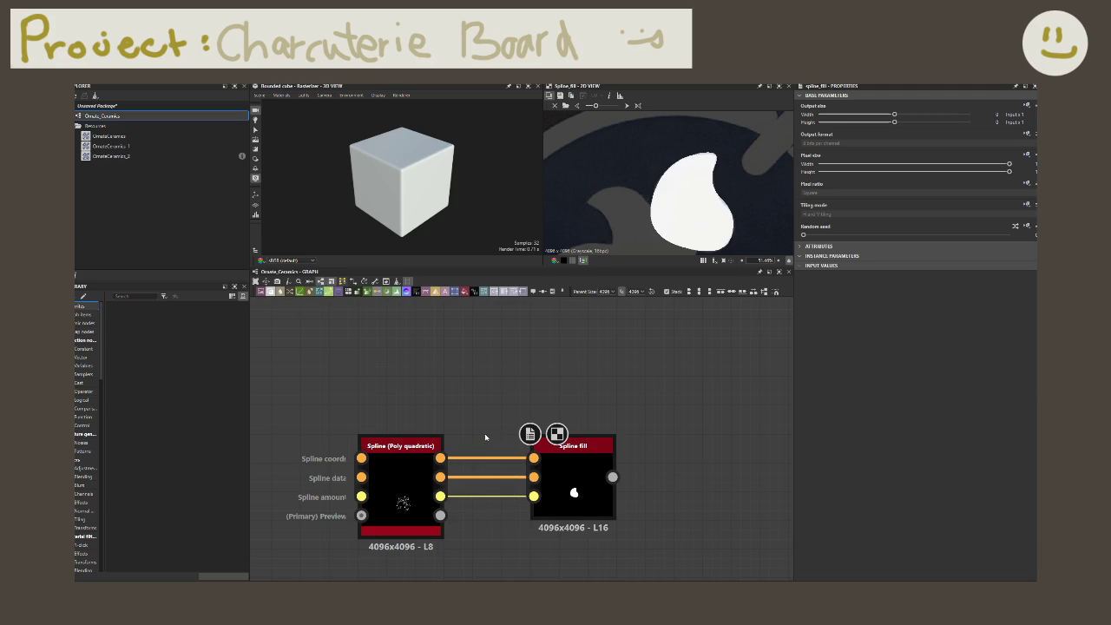
middle_drag(482, 422, 436, 409)
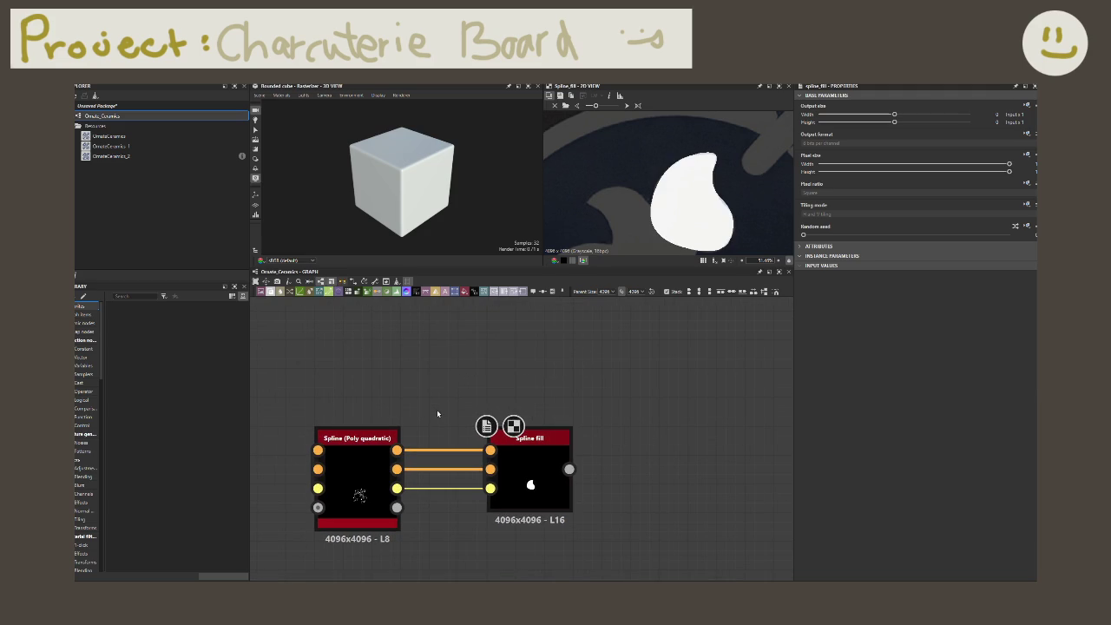
scroll(451, 427, down, 2)
scroll(458, 425, down, 1)
scroll(457, 386, down, 1)
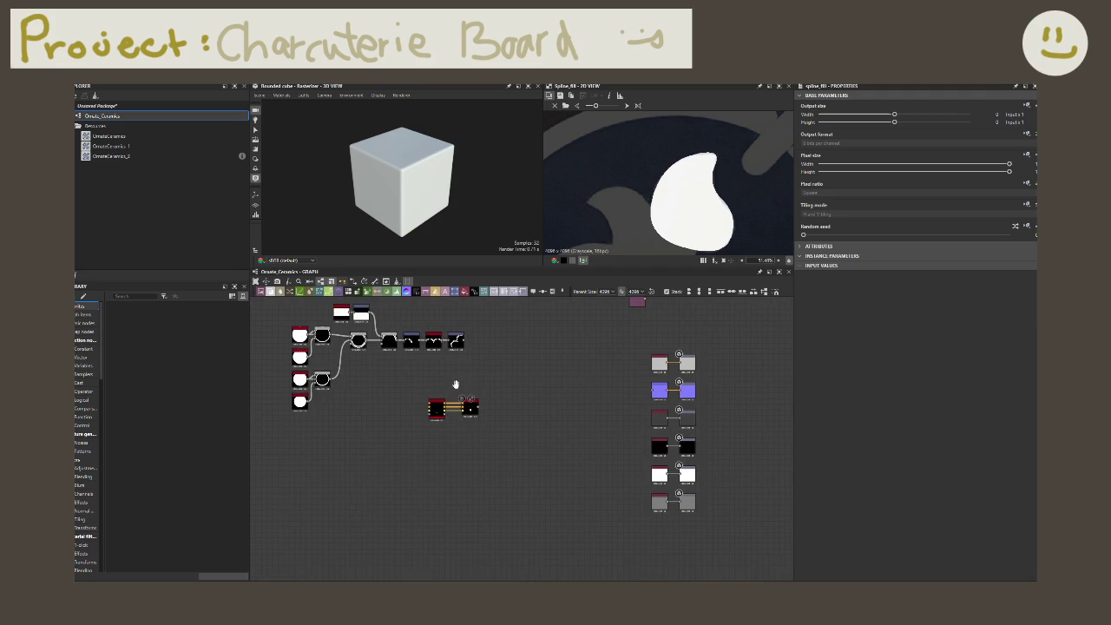
- Show the poly quadratic spline in the 2D view and nudge p1 slightly lower
middle_drag(459, 403, 464, 409)
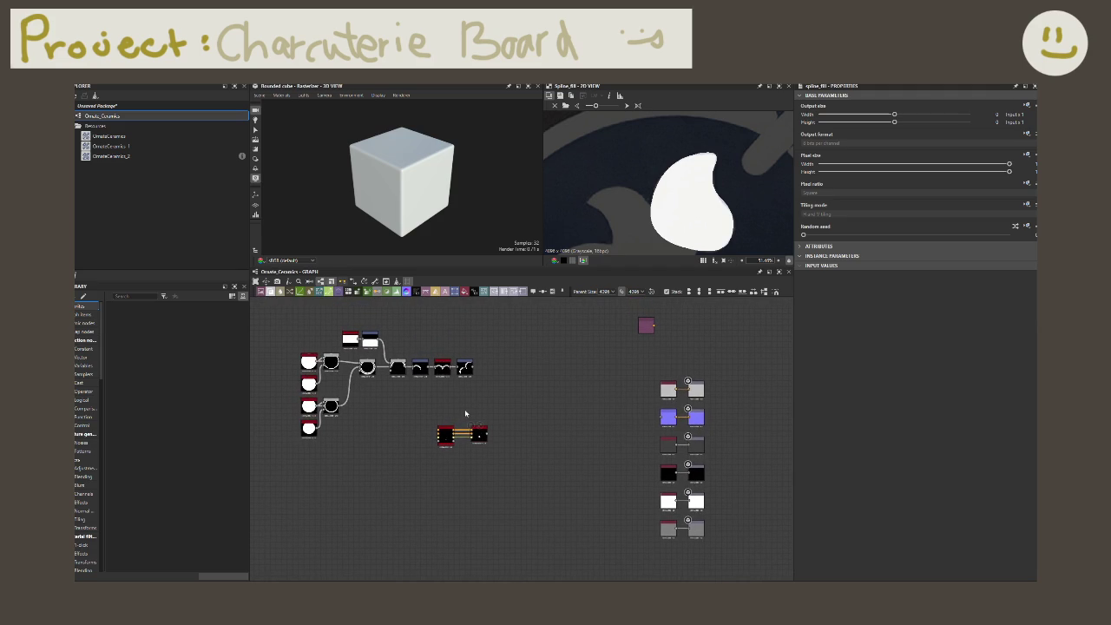
click(446, 436)
drag(470, 425, 518, 375)
double_click(445, 431)
scroll(674, 223, down, 1)
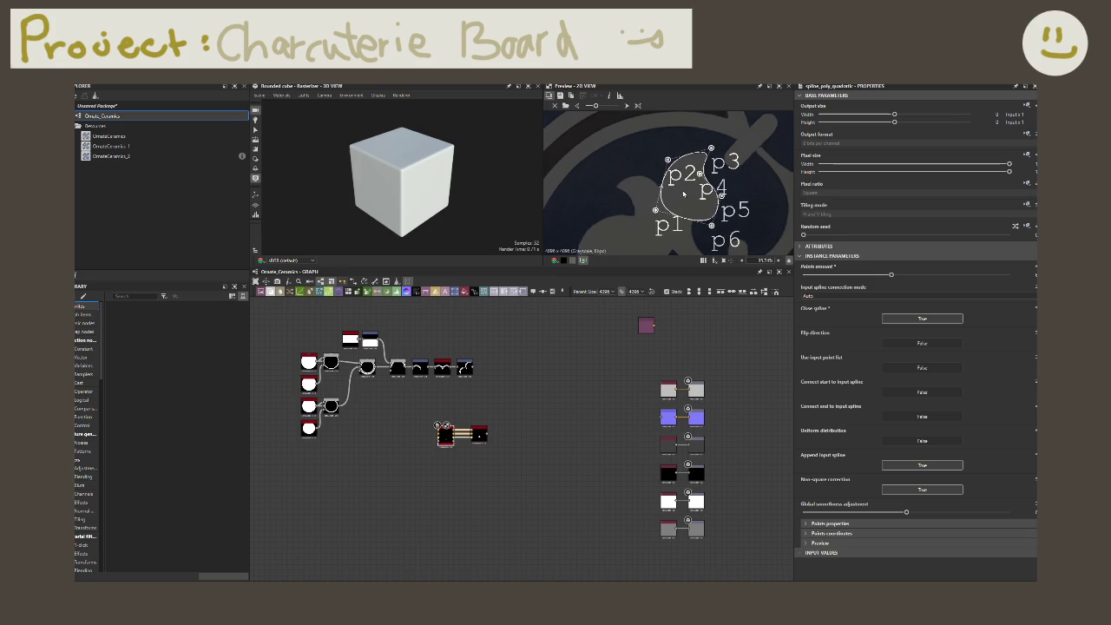
drag(655, 210, 657, 215)
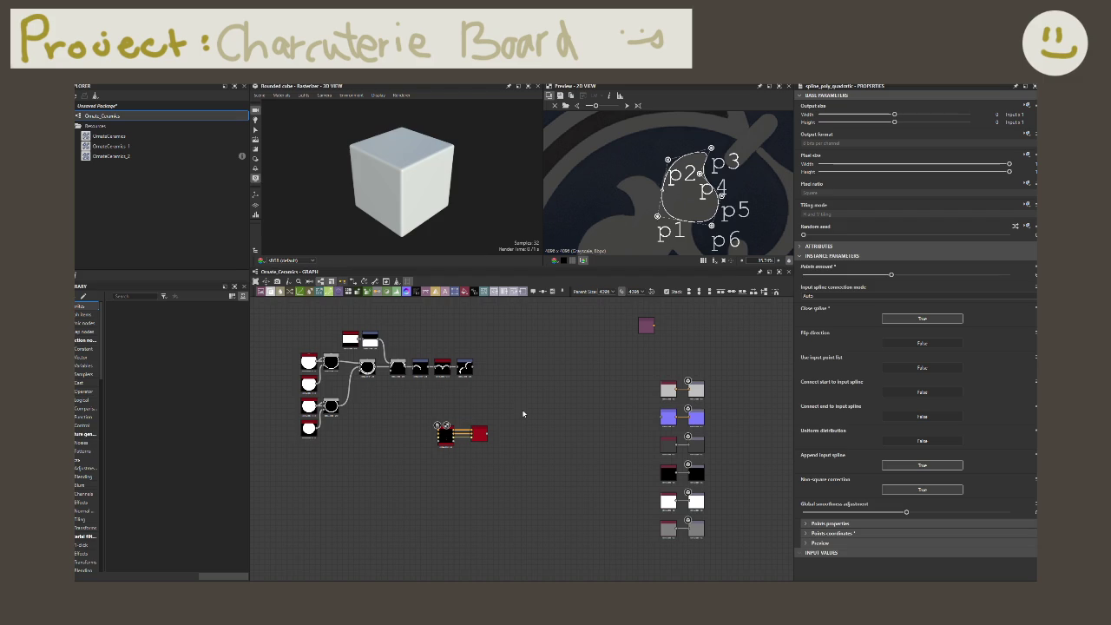
scroll(477, 452, up, 2)
scroll(476, 452, up, 3)
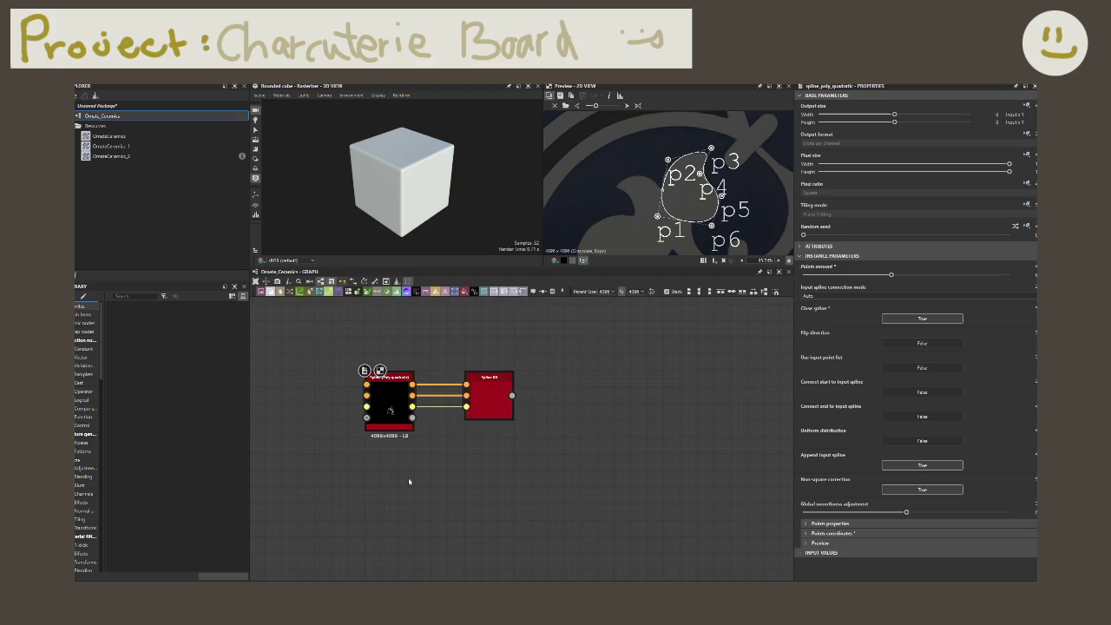
- Deselect the spline and start a node search for 'spline'
click(409, 481)
key(space)
text(spline)
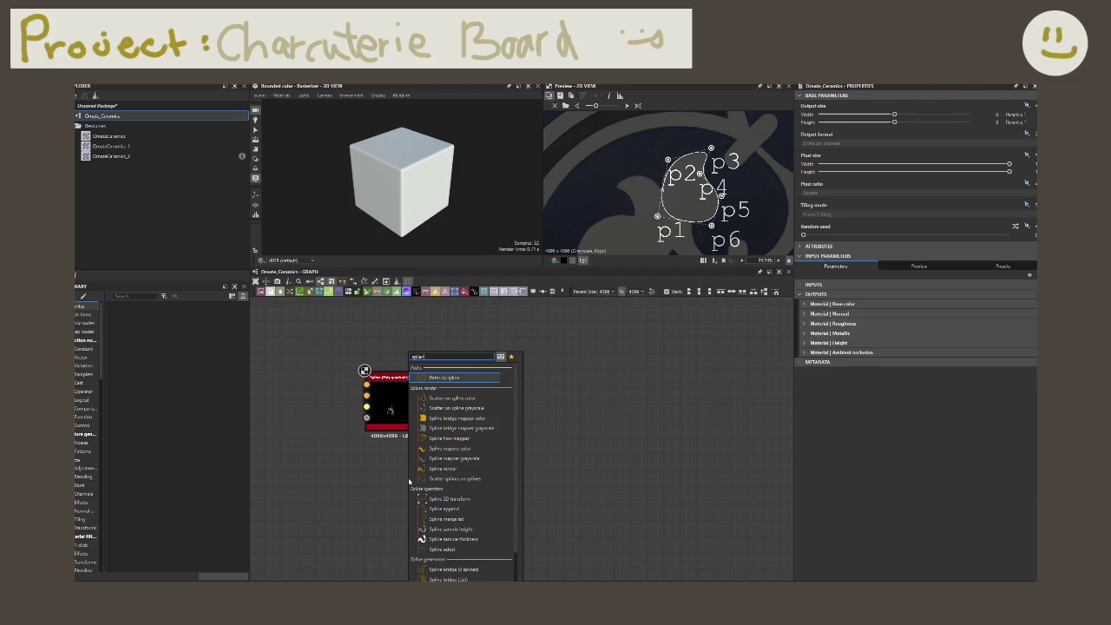
key(BackSpace)
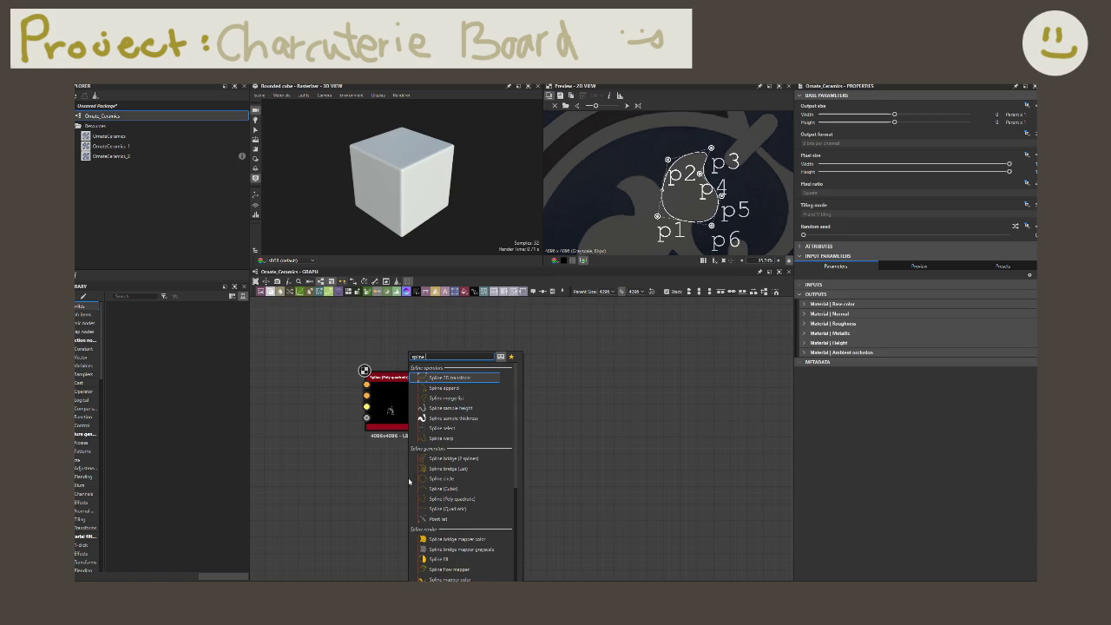
- Add a Spline (Quadratic) node from the 'quadra' search results, then delete it
text(quadra)
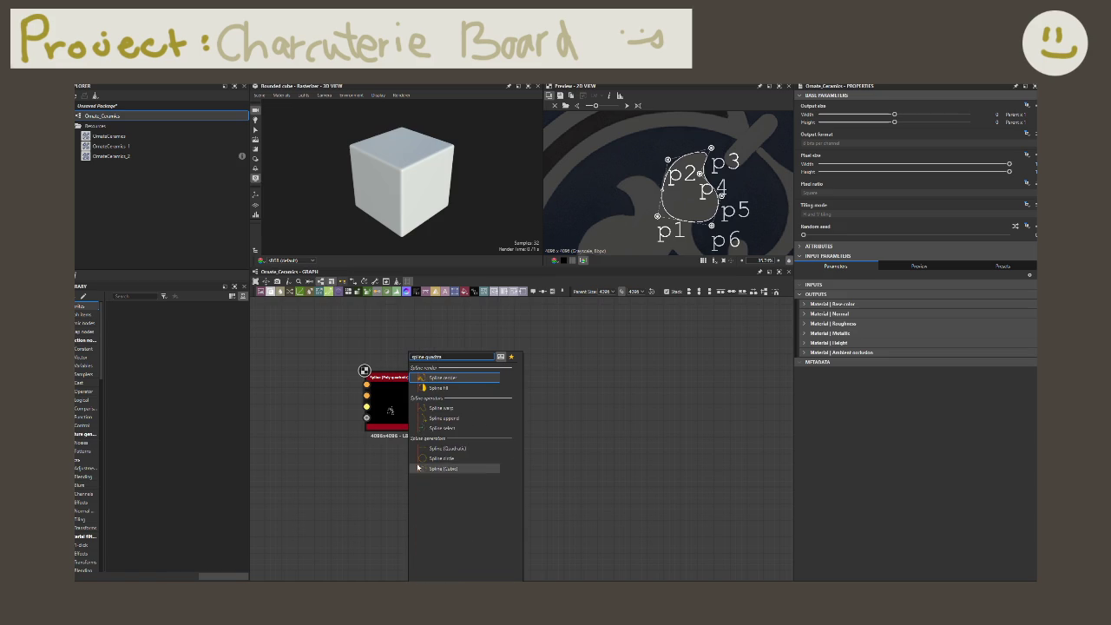
click(438, 448)
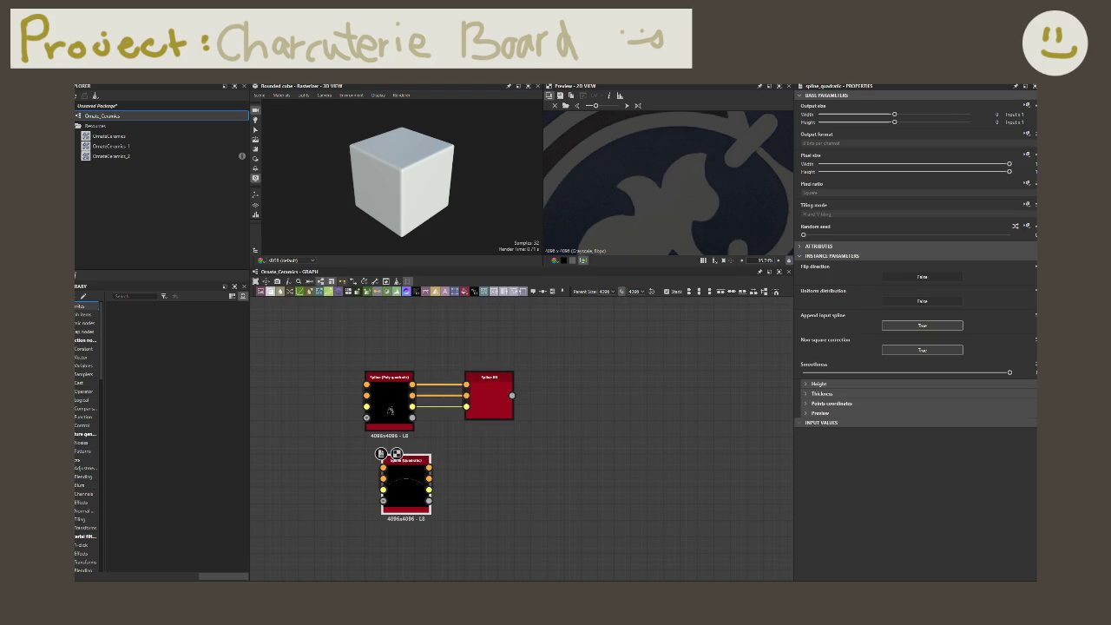
scroll(685, 224, up, 1)
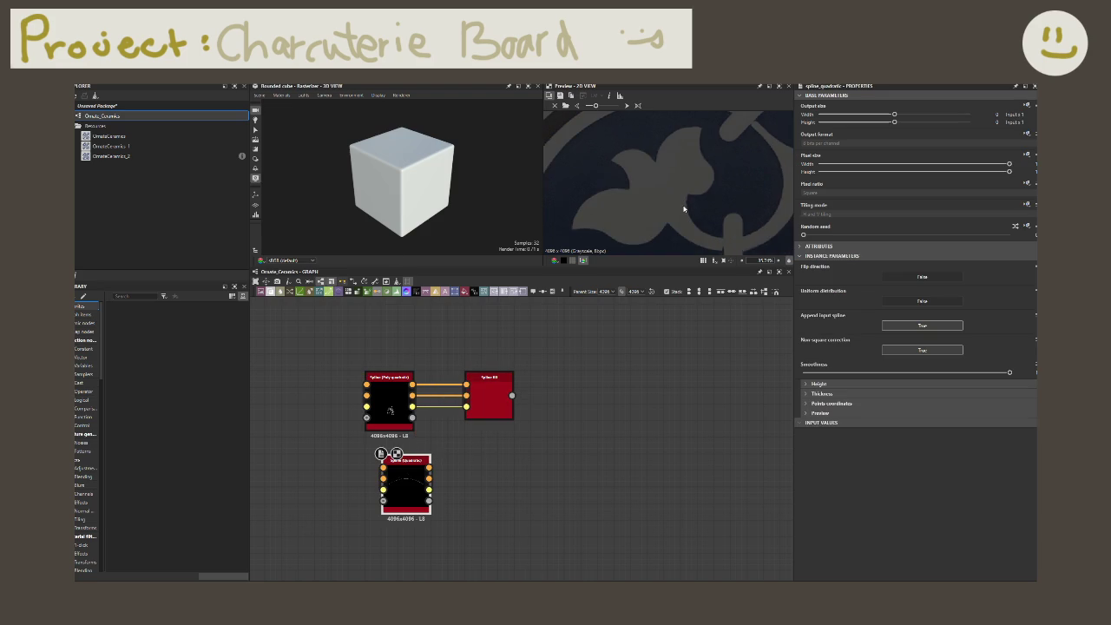
scroll(675, 209, up, 1)
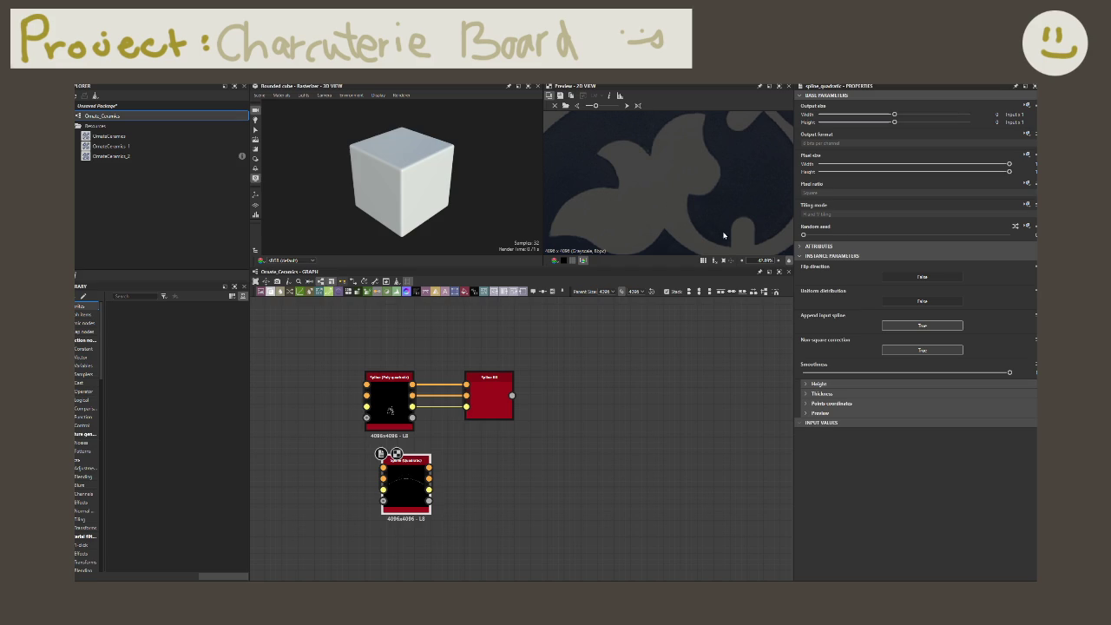
middle_drag(608, 170, 658, 191)
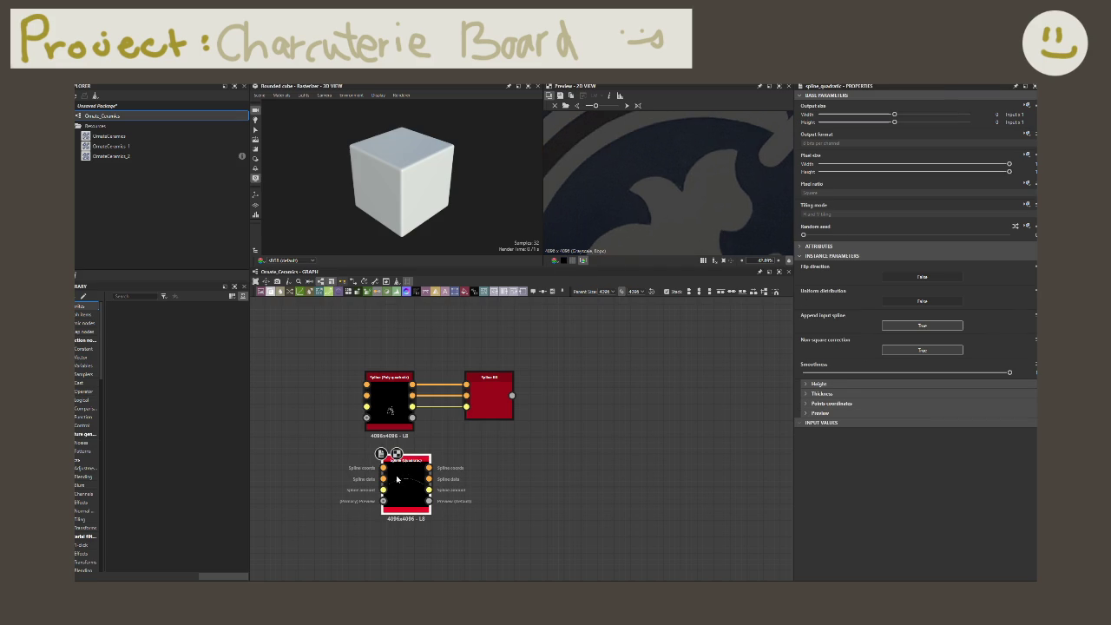
key(Delete)
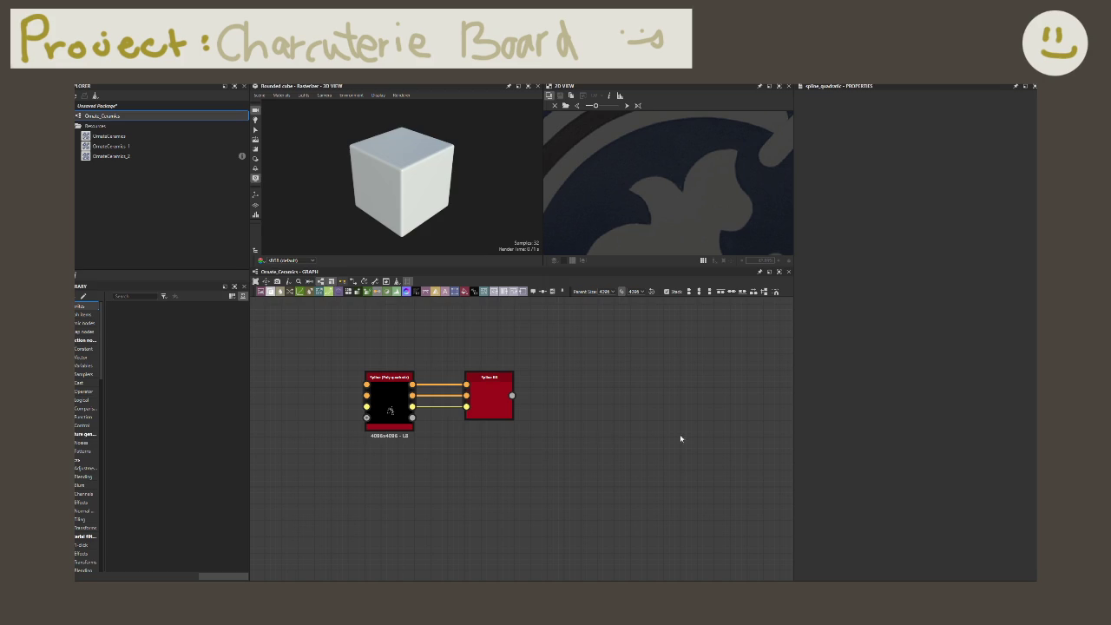
- Search 'spline quadrat' and add a quadratic spline node to the graph
key(space)
text(spline quadrat)
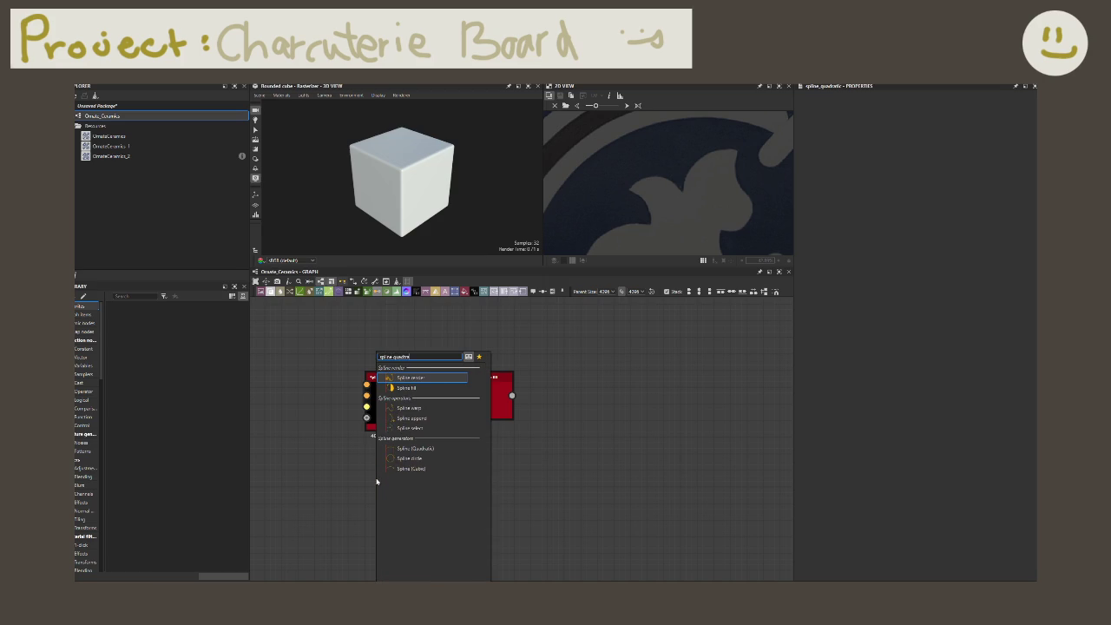
key(Down)
key(Down)
key(Down)
key(Down)
key(Down)
key(Down)
key(Up)
key(Return)
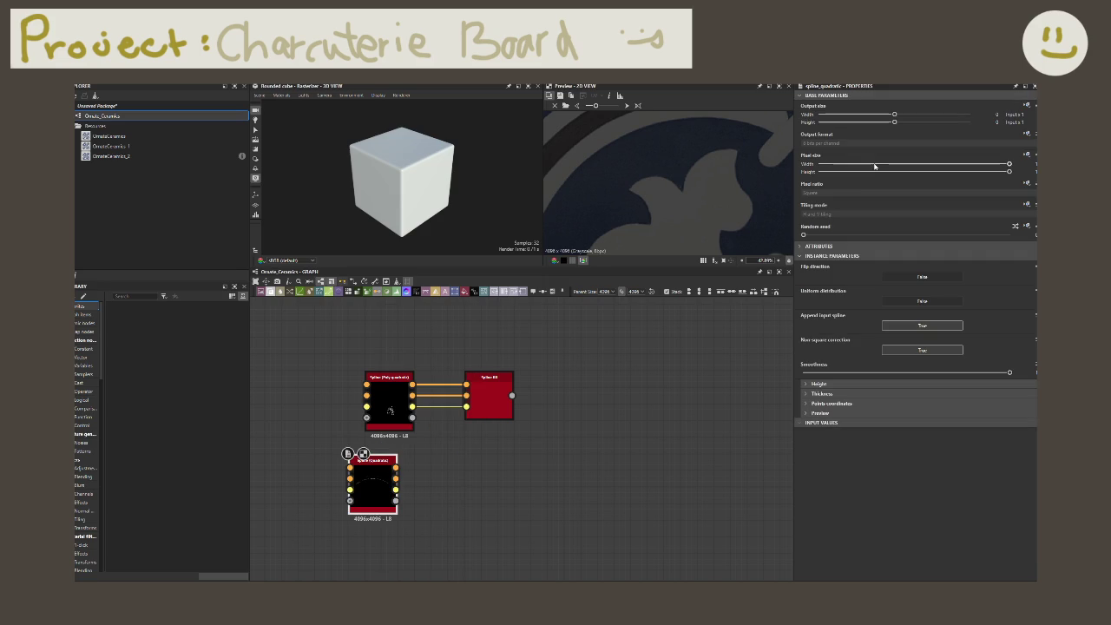
- Place the quadratic spline's endpoints and control point onto the leaf motif
scroll(669, 191, up, 2)
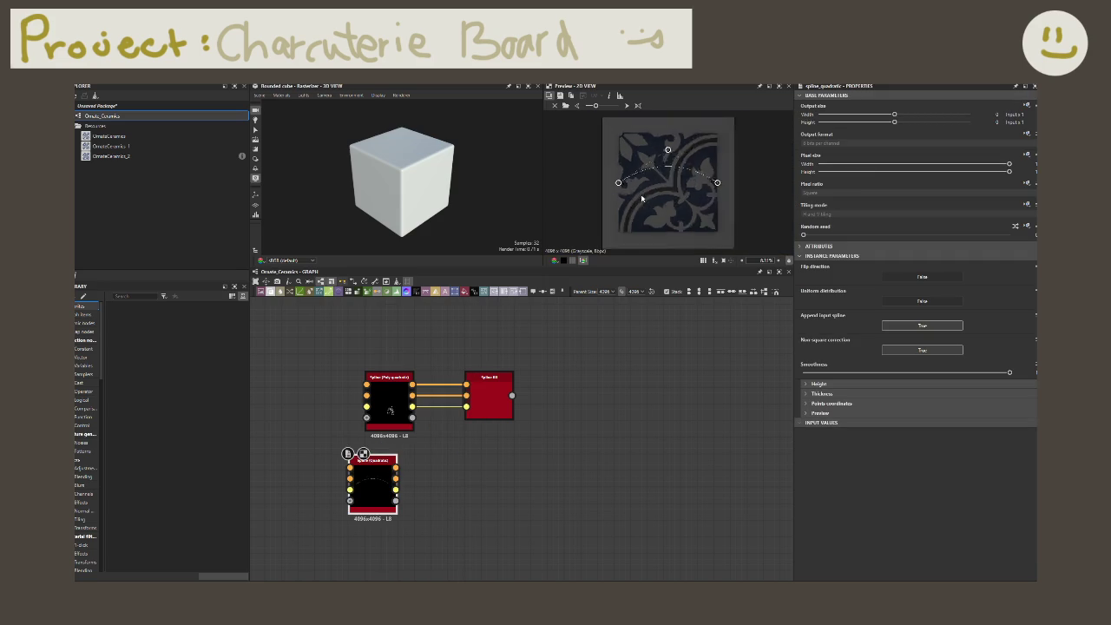
scroll(656, 157, up, 1)
drag(608, 177, 661, 214)
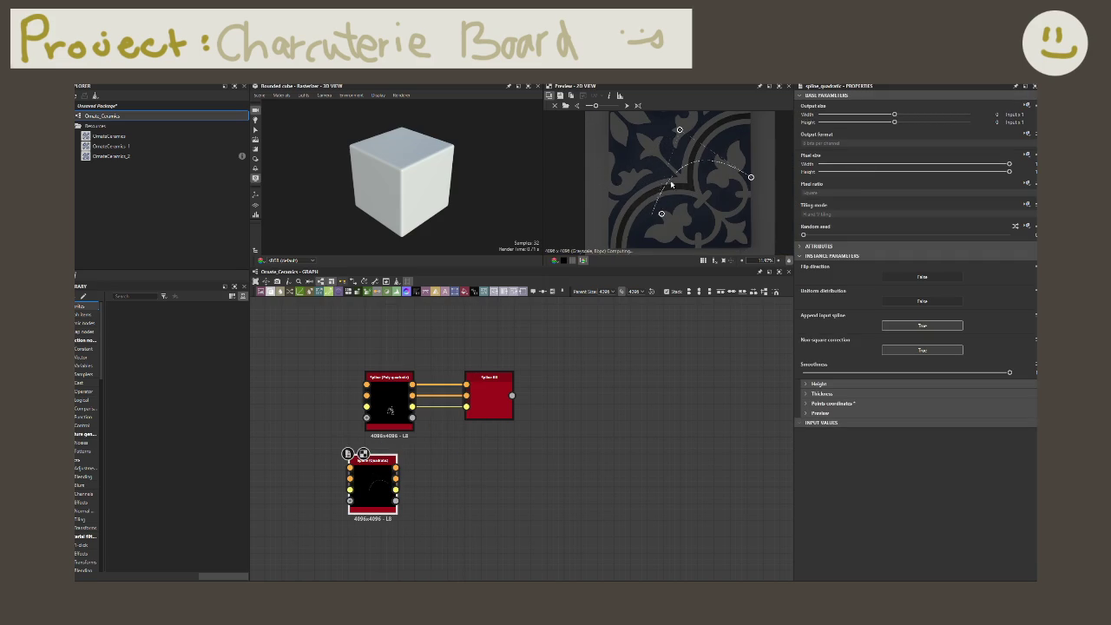
drag(751, 177, 679, 232)
drag(679, 130, 675, 214)
scroll(674, 216, up, 4)
scroll(699, 169, up, 2)
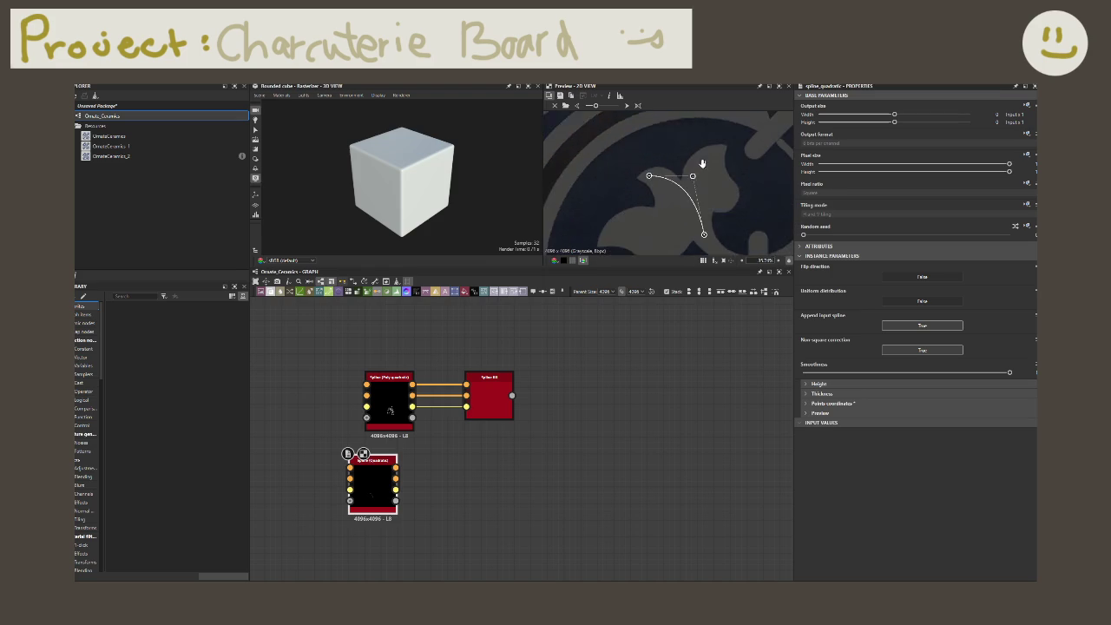
scroll(632, 203, down, 5)
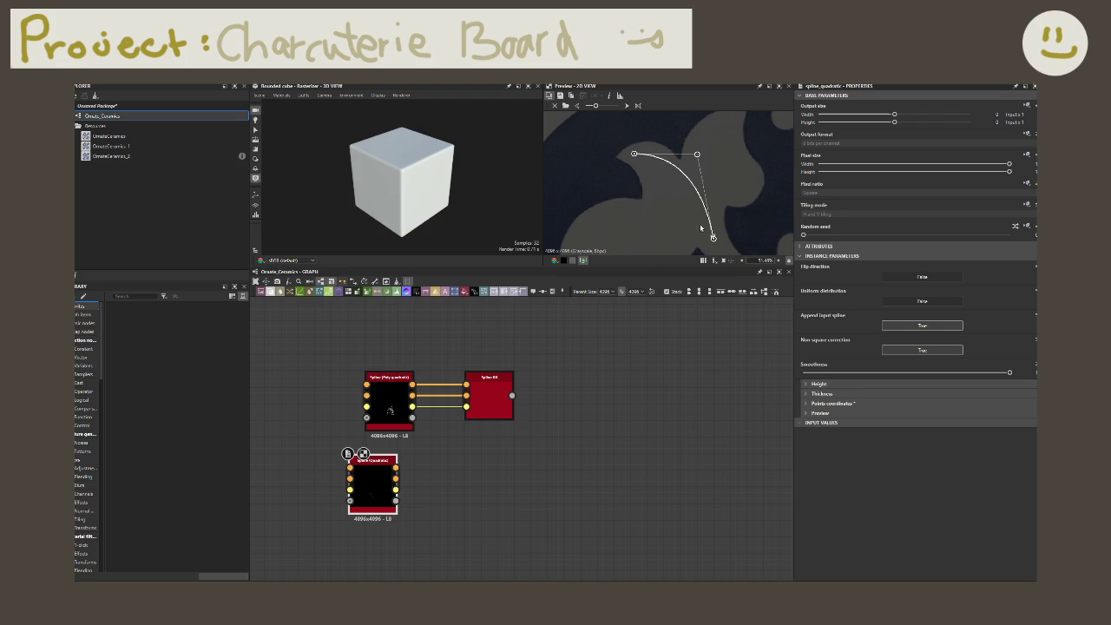
- Refine the spline's endpoints and tangents into a downward arc along the leaf edge
drag(712, 238, 619, 159)
mouse_move(696, 154)
mouse_down()
mouse_move(680, 160)
mouse_move(688, 234)
mouse_move(701, 227)
mouse_up()
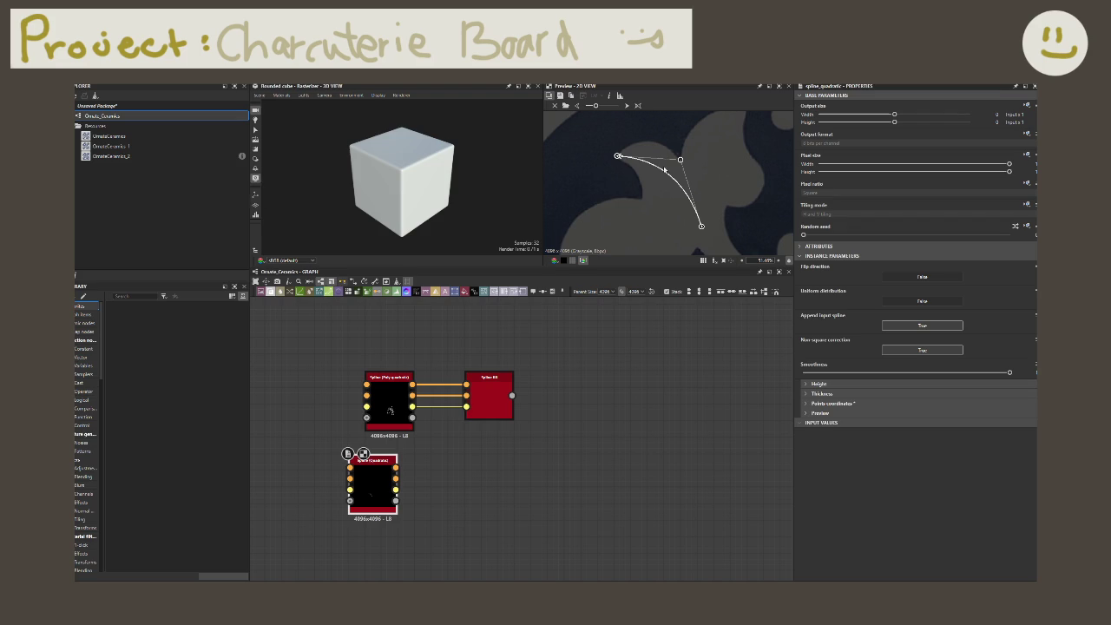
drag(681, 161, 681, 151)
mouse_move(702, 227)
mouse_down()
mouse_move(693, 230)
mouse_move(701, 218)
mouse_up()
drag(679, 149, 667, 136)
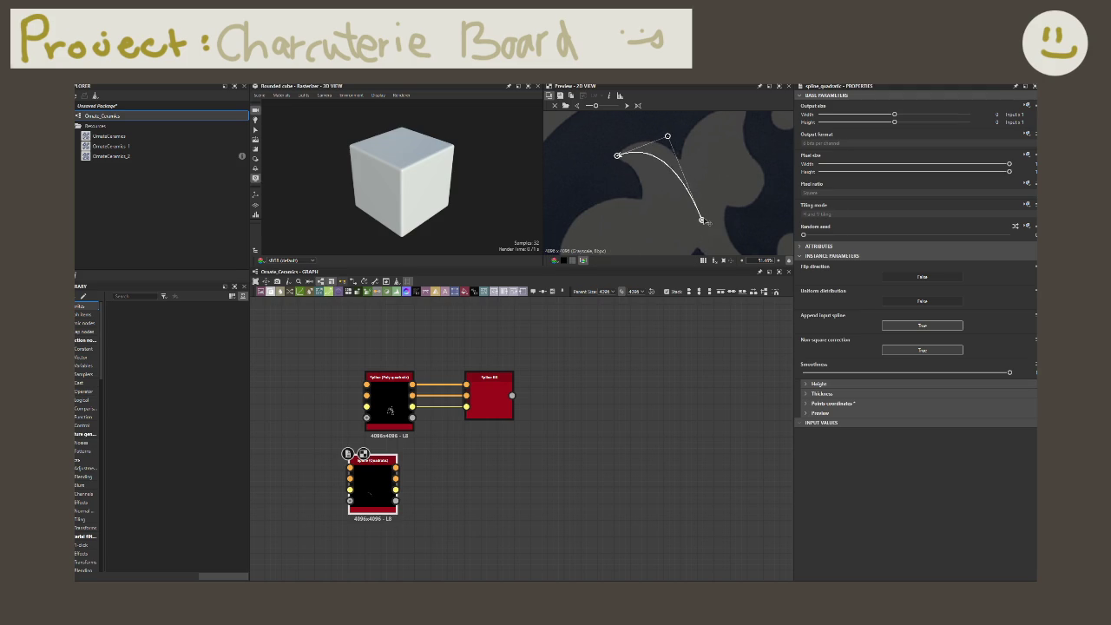
drag(702, 219, 691, 213)
click(432, 482)
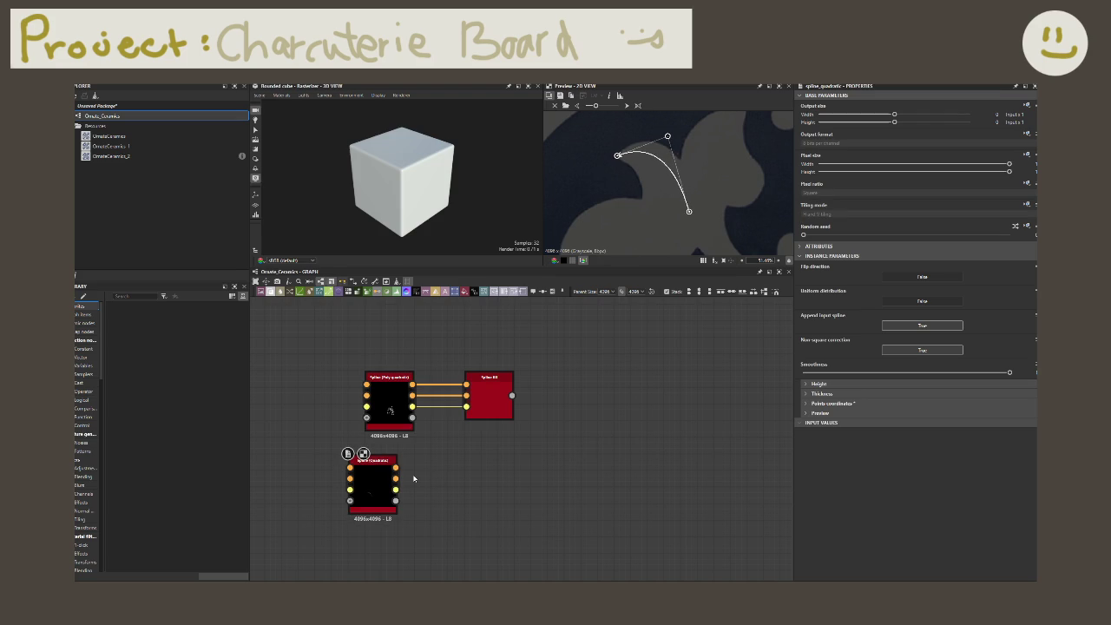
- Drag from the quadratic spline outputs and insert a node from a 'render' search
drag(397, 469, 459, 467)
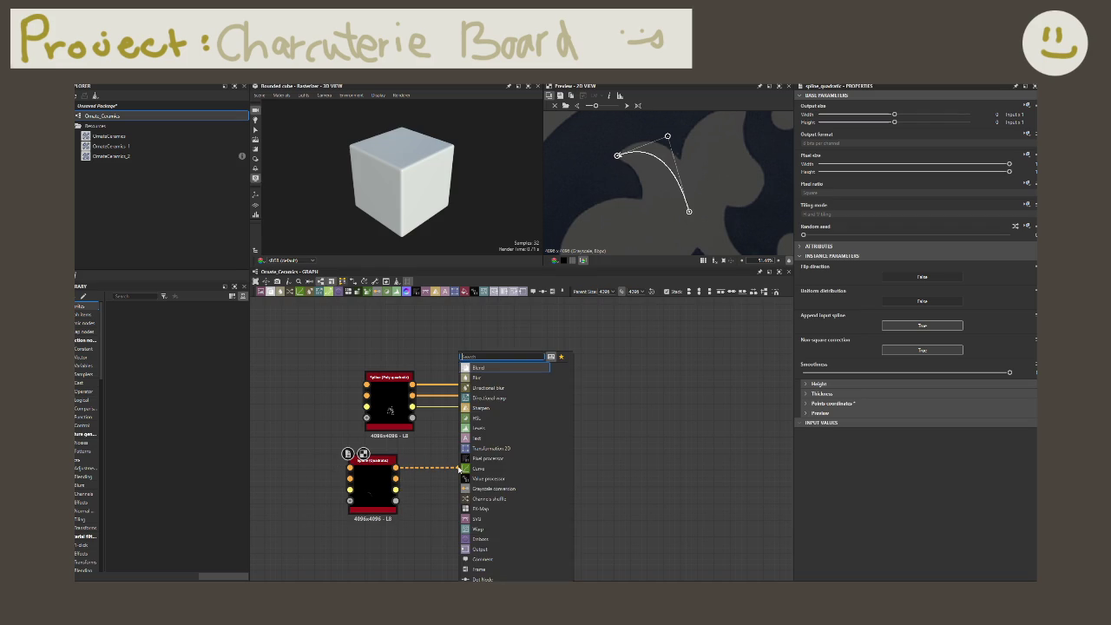
text(spline render)
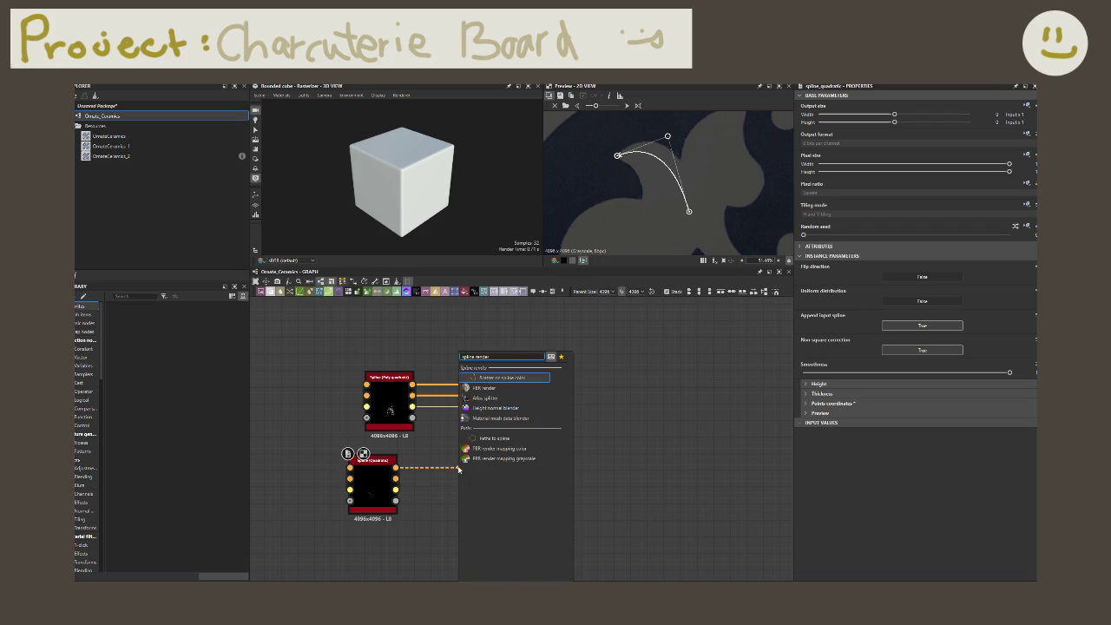
key(BackSpace)
key(BackSpace)
key(BackSpace)
key(BackSpace)
key(BackSpace)
key(BackSpace)
key(BackSpace)
key(BackSpace)
key(BackSpace)
key(BackSpace)
key(BackSpace)
key(BackSpace)
text(render)
key(Down)
key(Down)
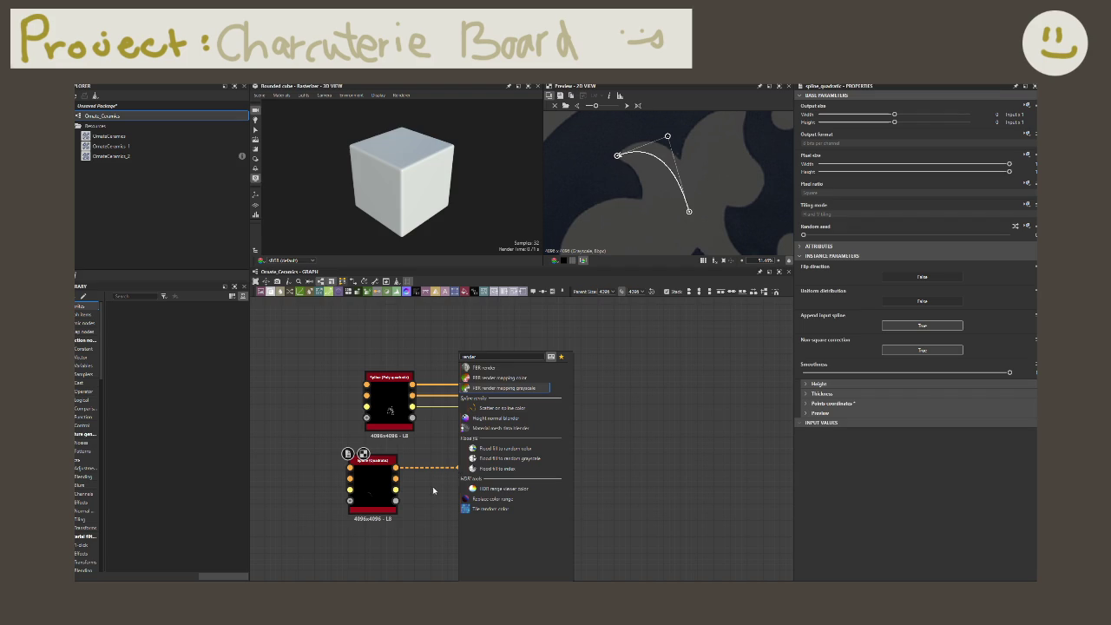
key(Return)
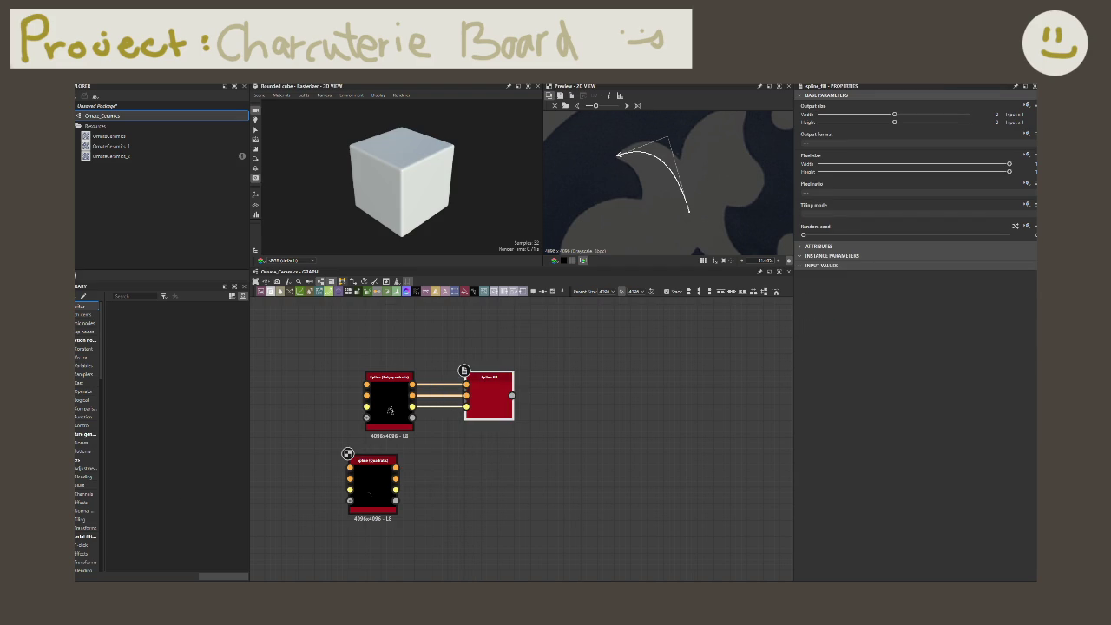
- Add a Spline Render node and connect the quadratic spline into it
key(space)
text(spline render)
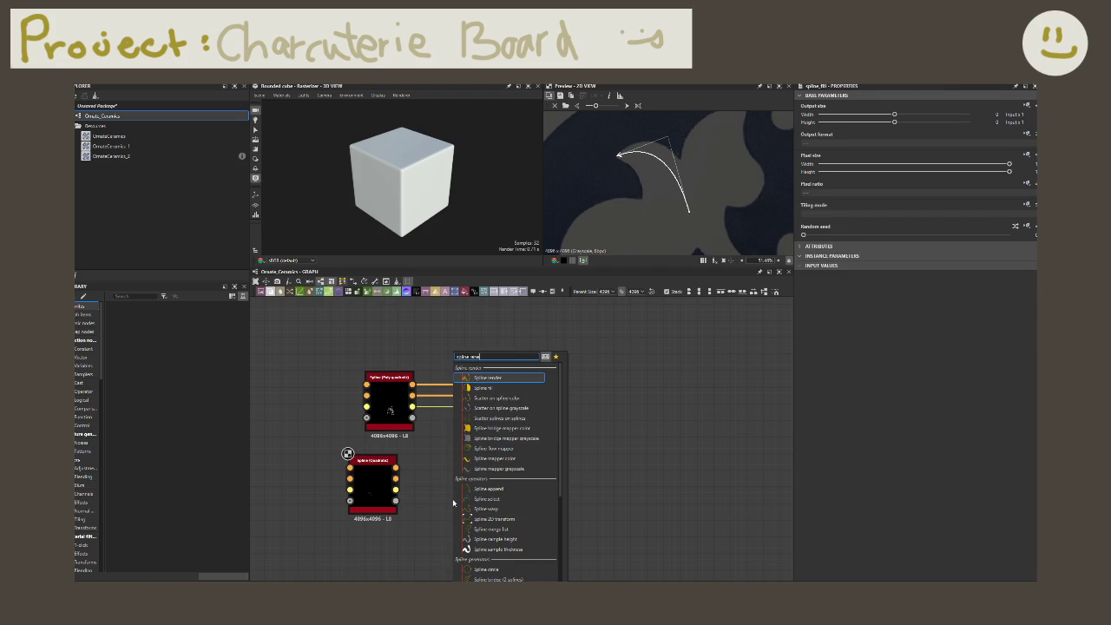
key(BackSpace)
key(BackSpace)
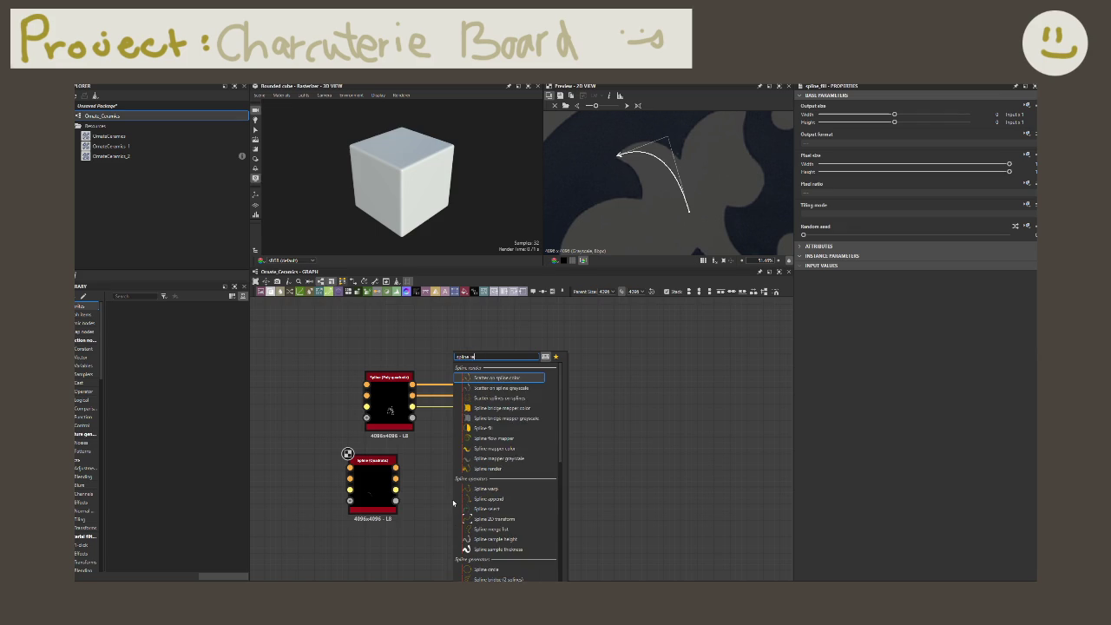
text(fil)
key(BackSpace)
key(Return)
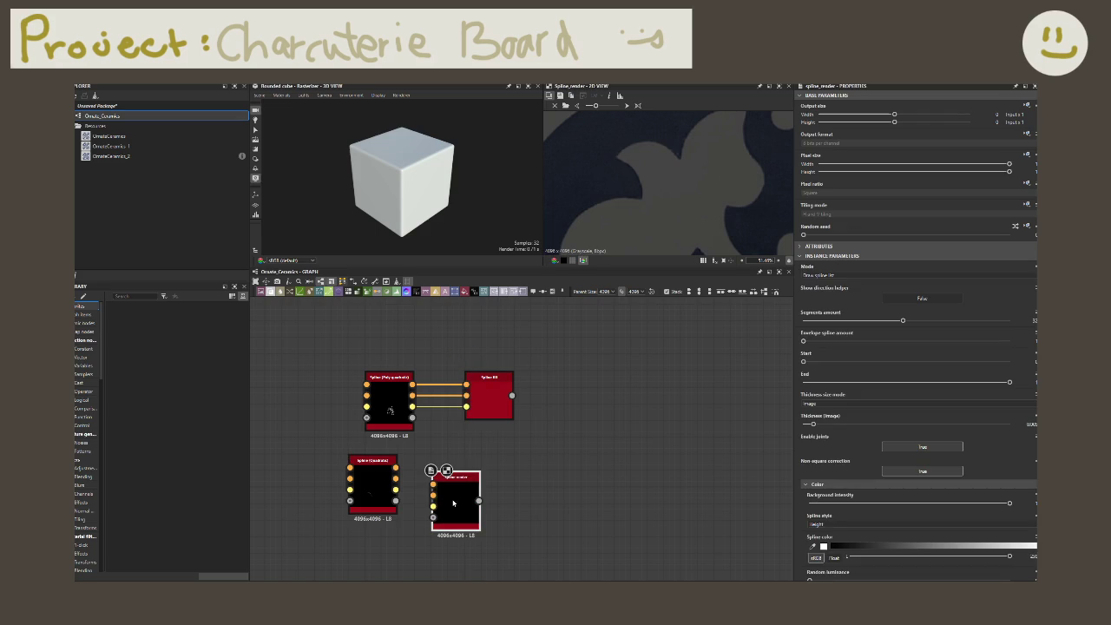
mouse_move(395, 468)
mouse_down()
mouse_move(431, 489)
mouse_move(431, 472)
mouse_up()
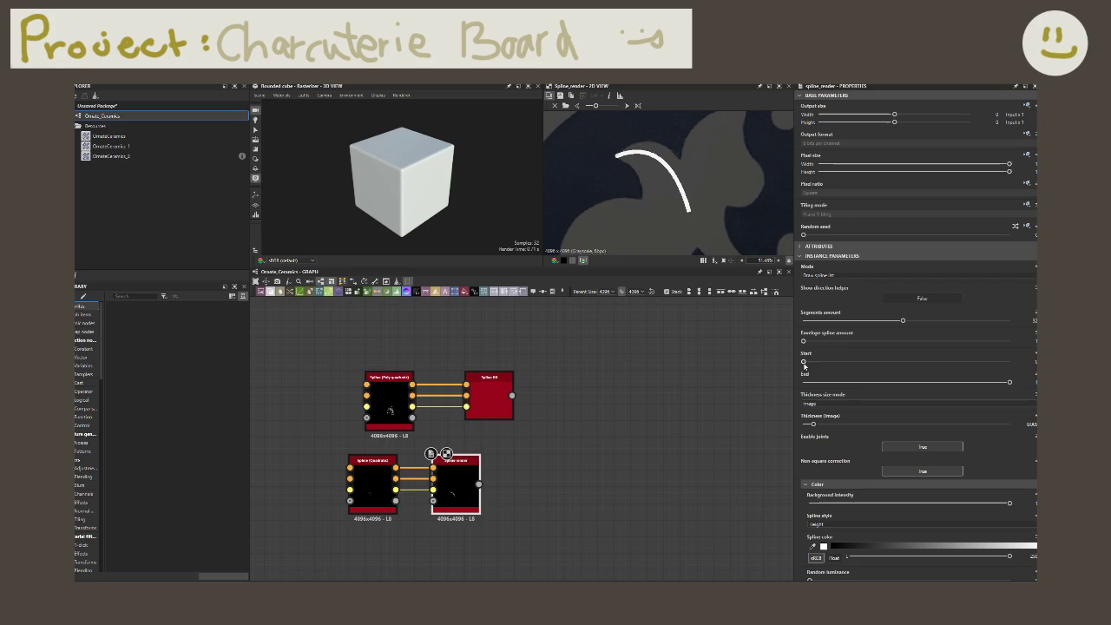
- Try trimming the Spline Render start, undo it, and raise its image thickness
drag(804, 361, 848, 362)
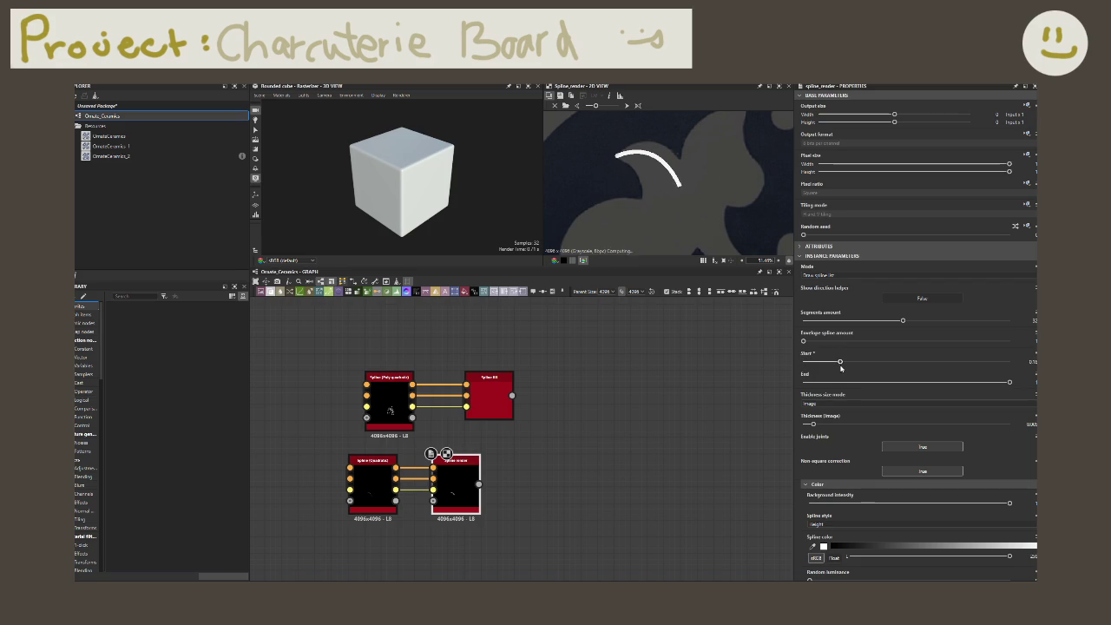
key(ctrl+z)
drag(816, 423, 876, 432)
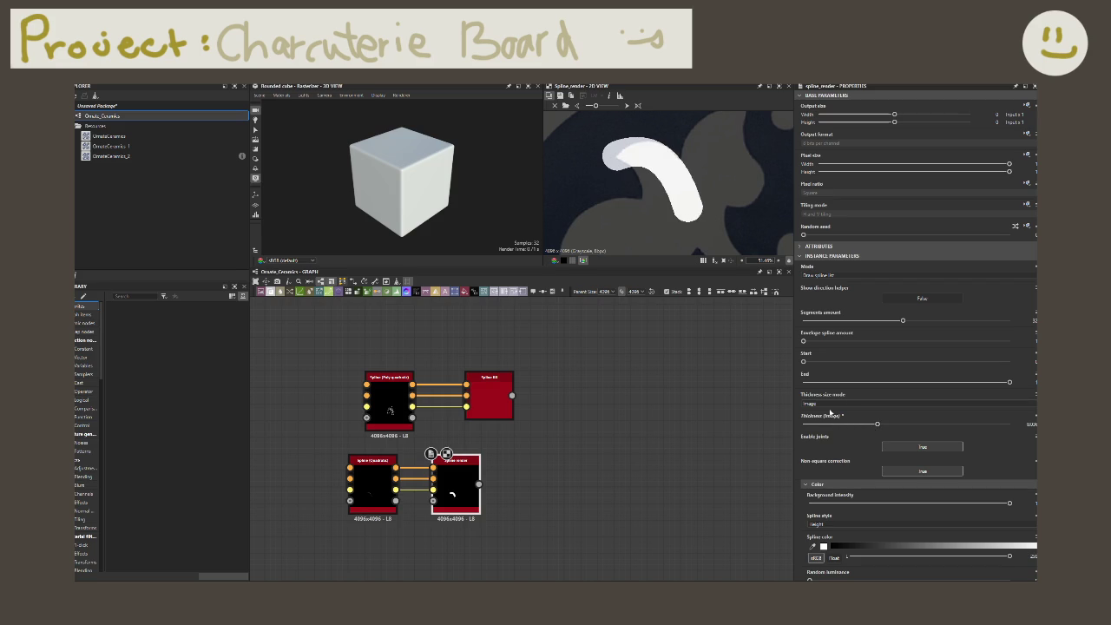
double_click(374, 481)
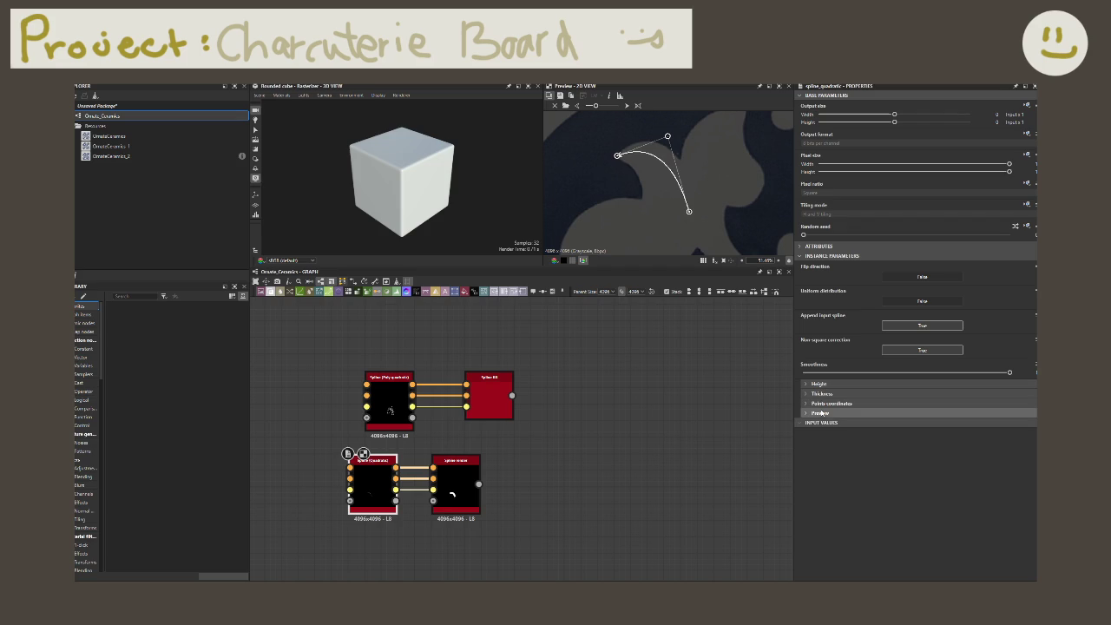
- Show the quadratic spline's thickness envelope and raise its Start thickness
click(821, 413)
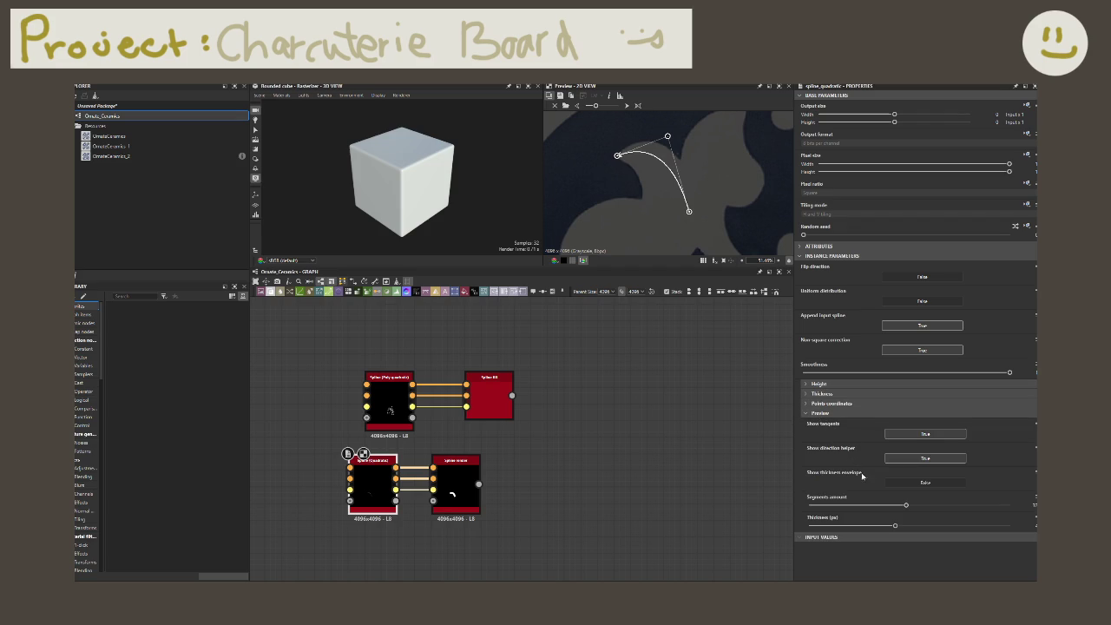
click(895, 485)
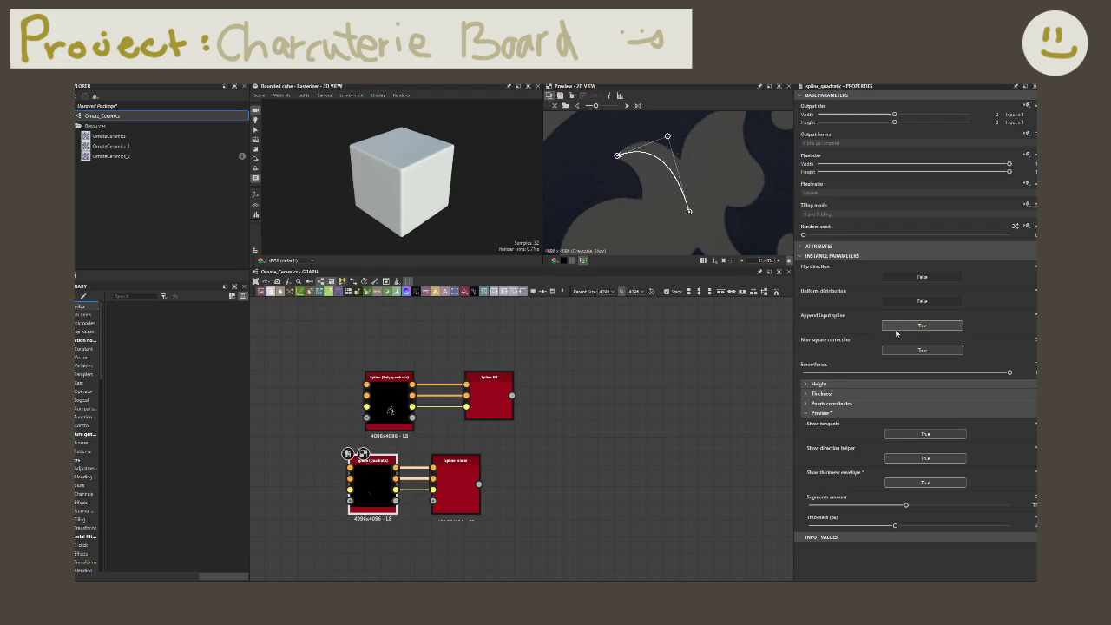
click(859, 393)
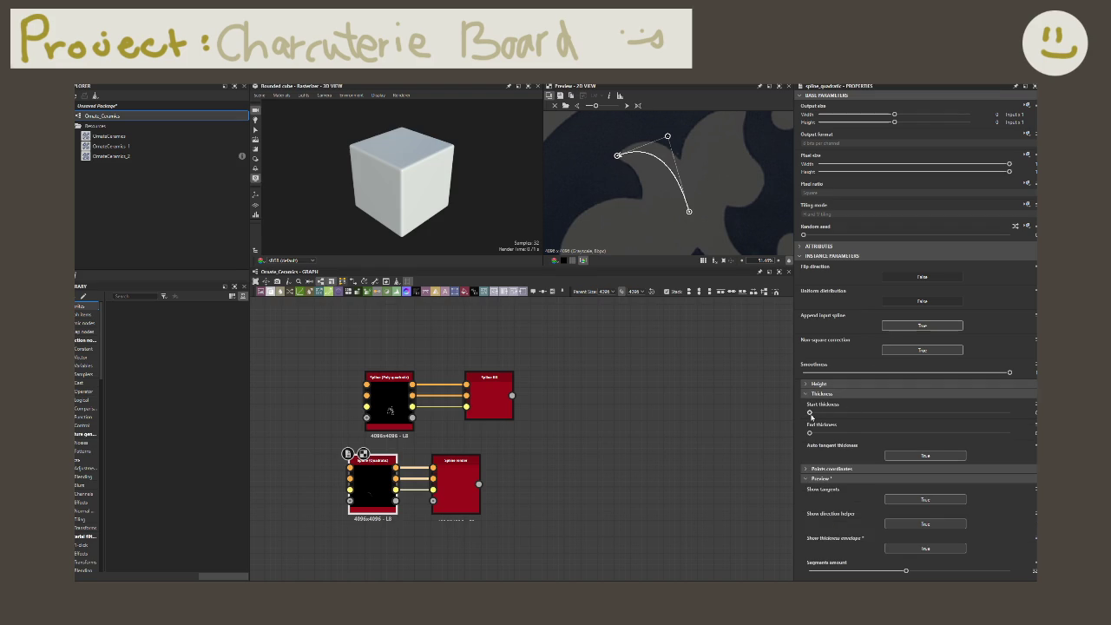
drag(811, 413, 847, 413)
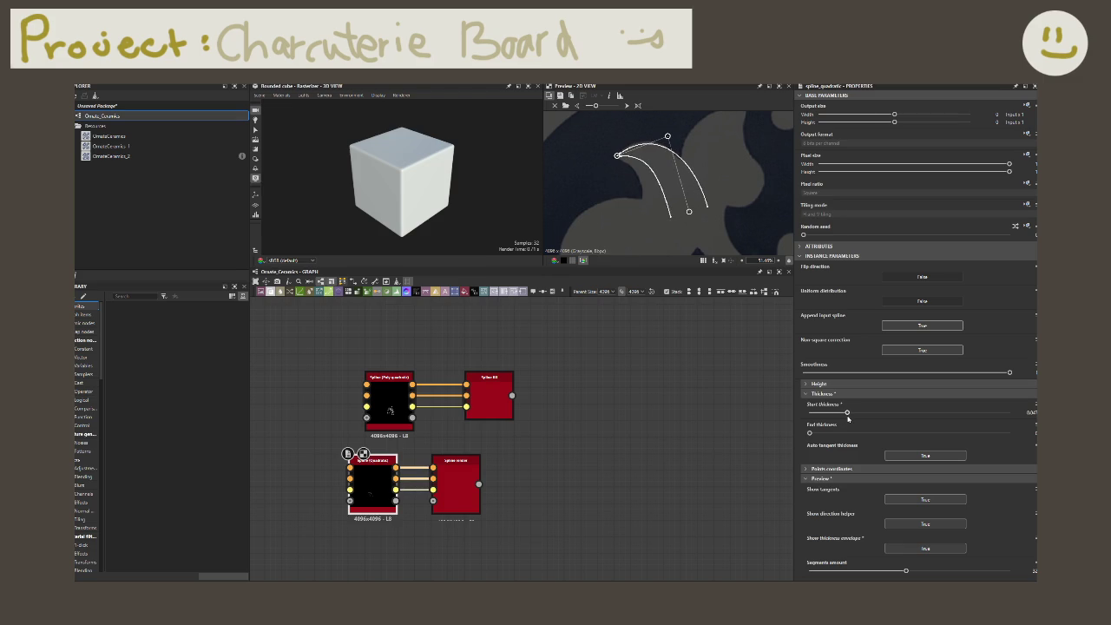
drag(848, 413, 851, 416)
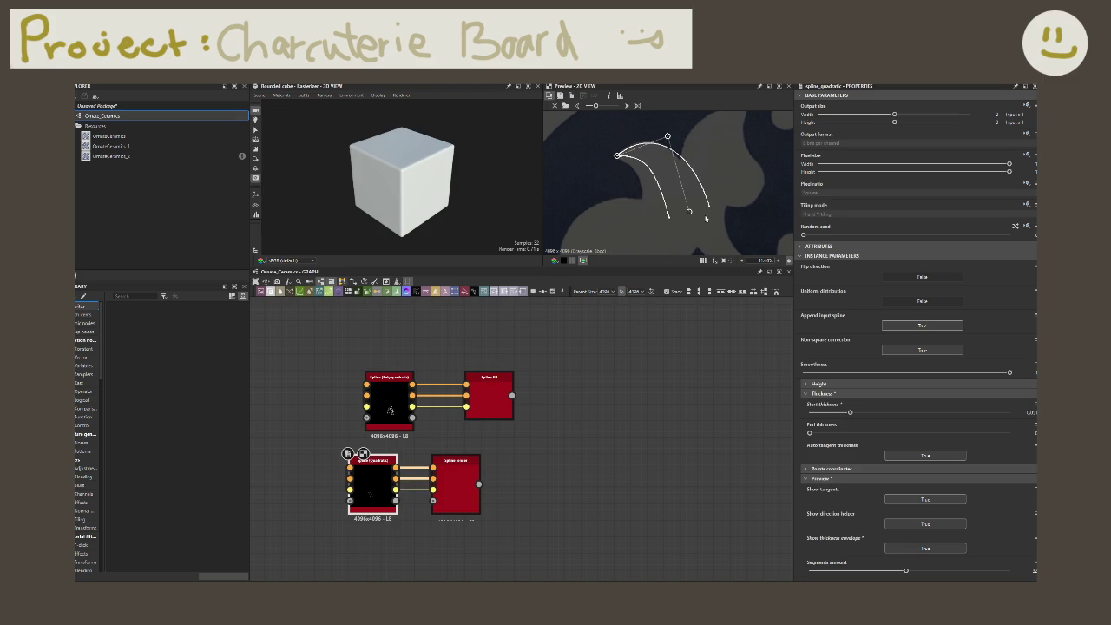
- Adjust the spline's control points in the 2D view and set a thinner Start thickness
drag(689, 217, 674, 228)
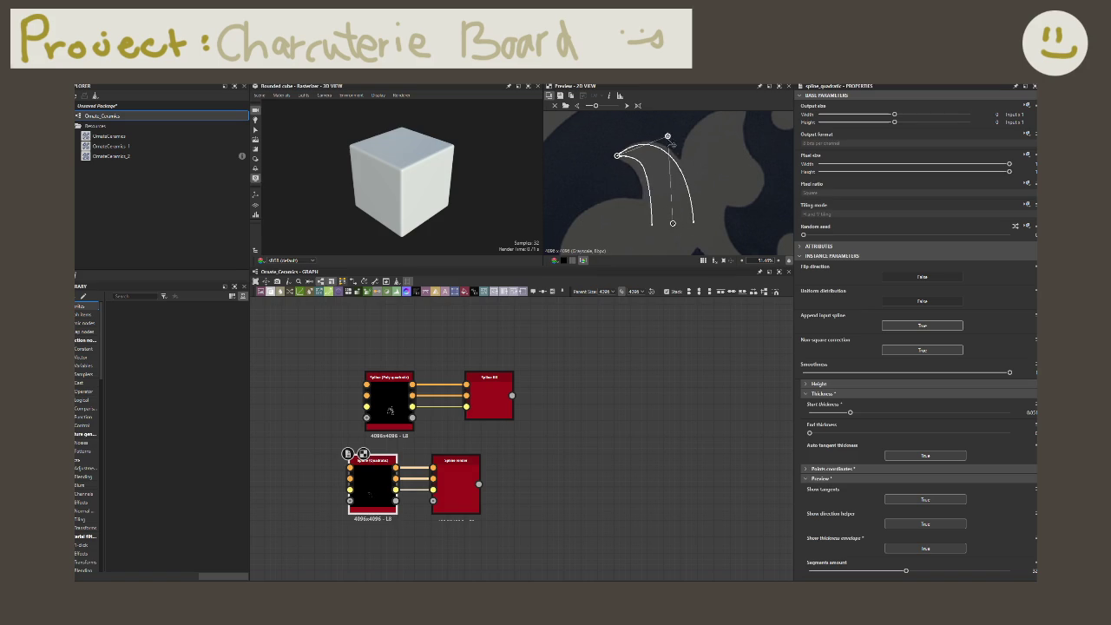
drag(669, 138, 673, 144)
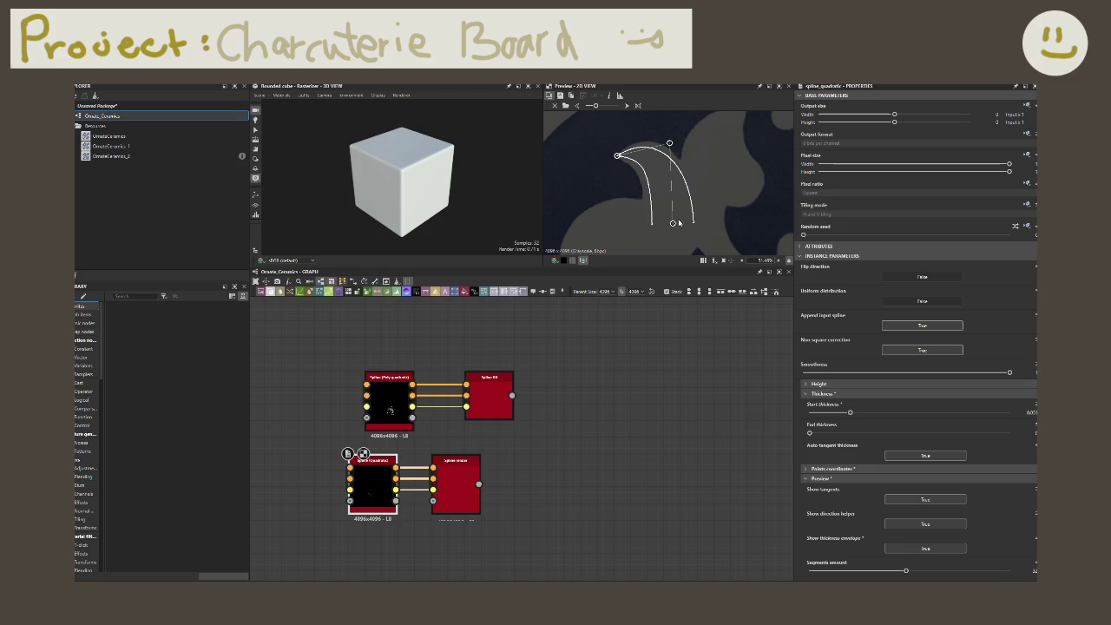
drag(672, 224, 675, 225)
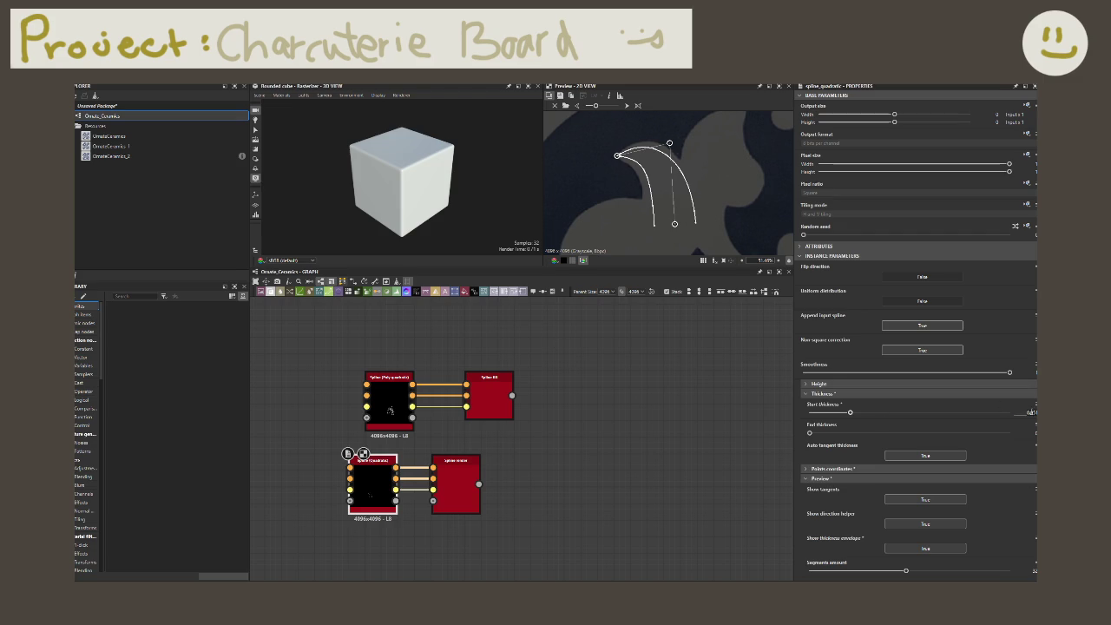
key(Return)
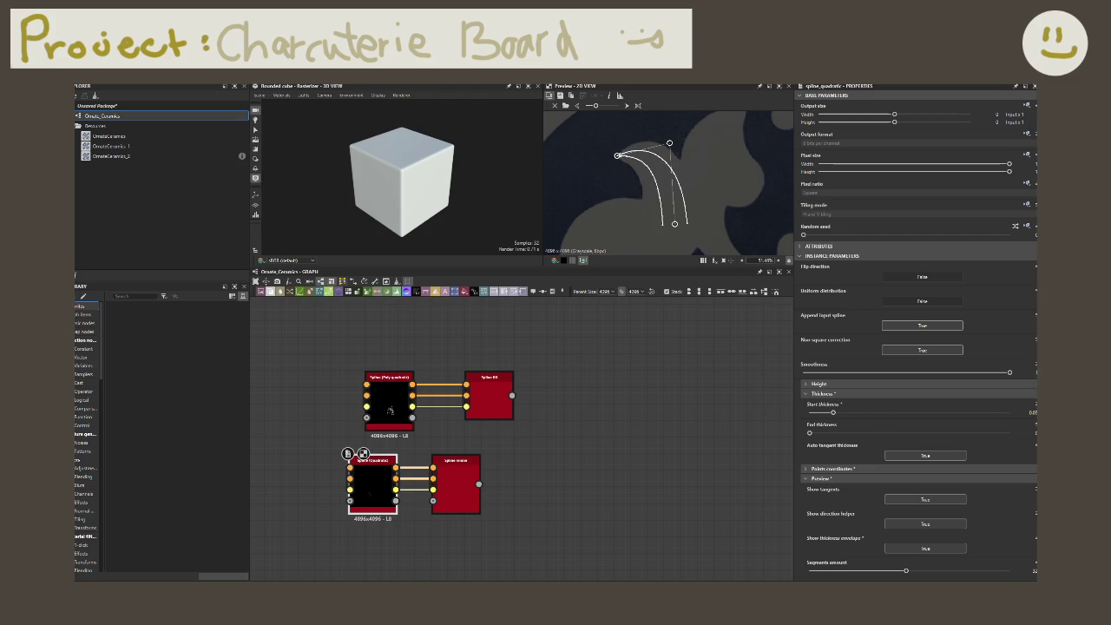
click(452, 474)
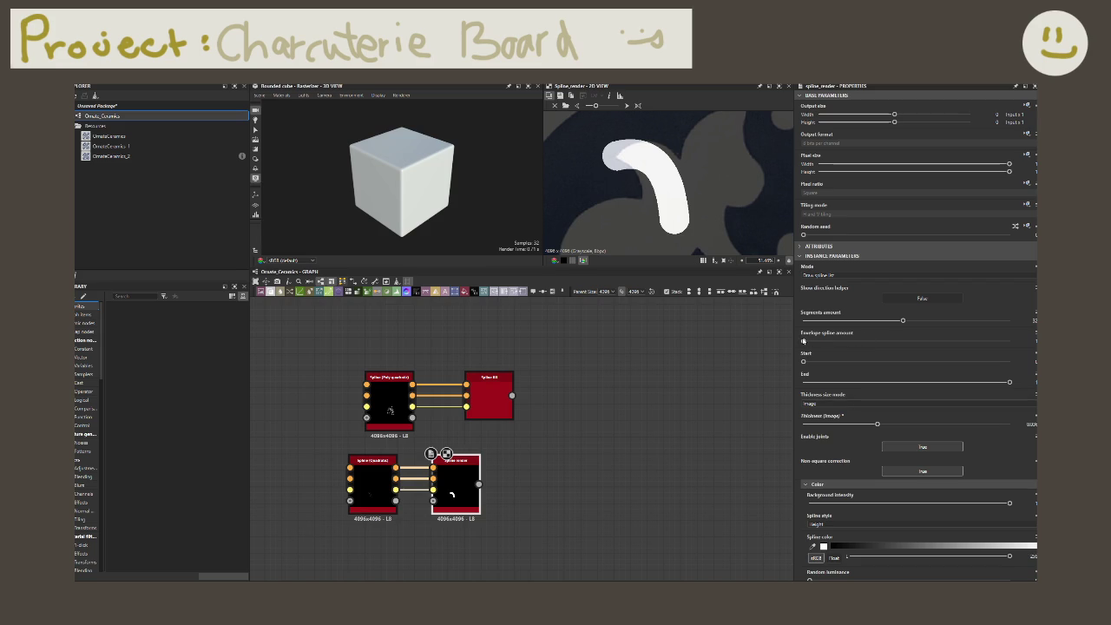
- Fill the Spline Render envelope at maximum spline amount with a thin stroke
drag(803, 341, 913, 340)
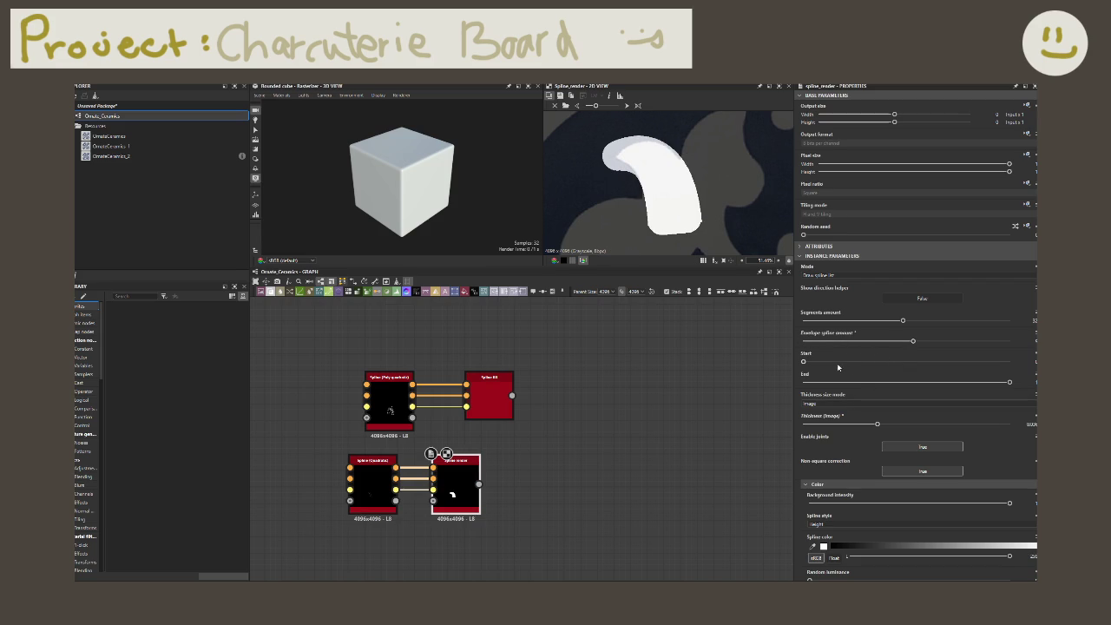
drag(913, 340, 1009, 340)
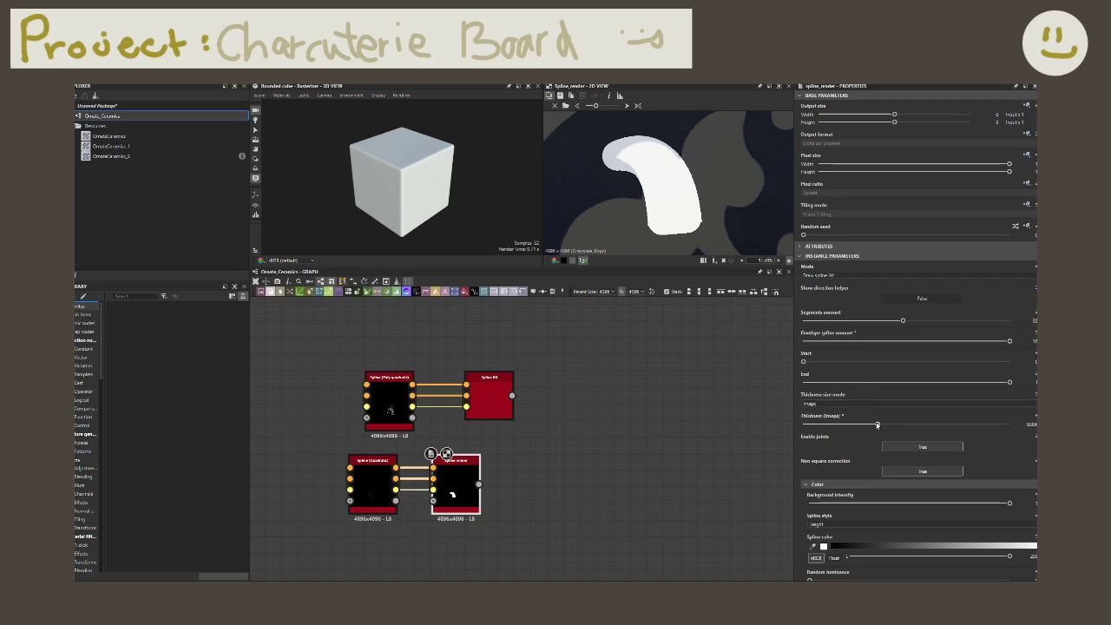
drag(877, 425, 772, 409)
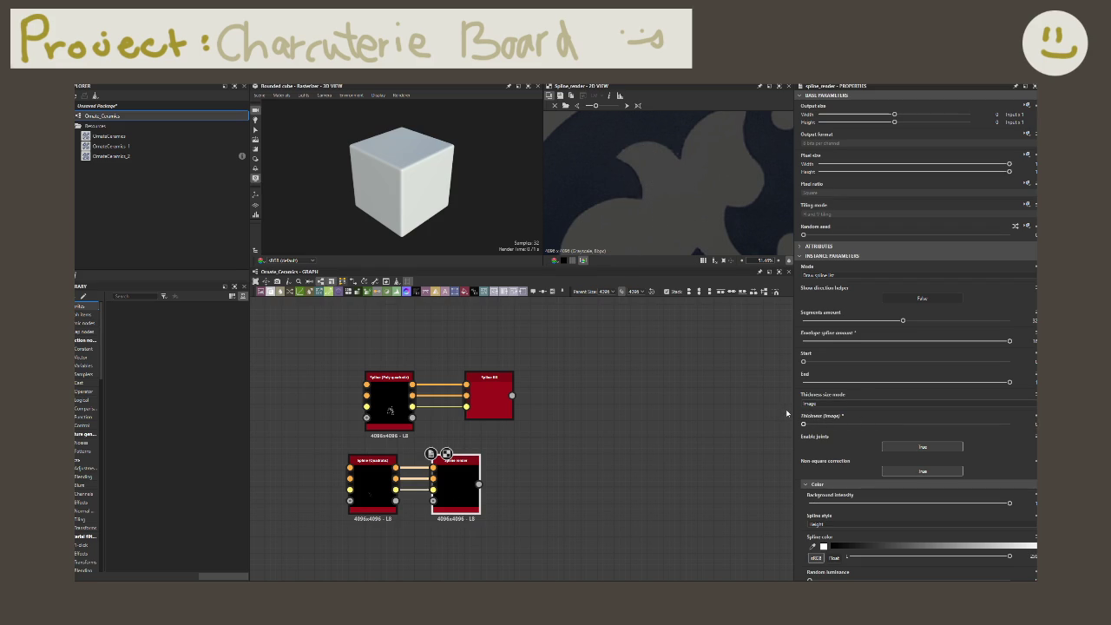
drag(803, 424, 813, 423)
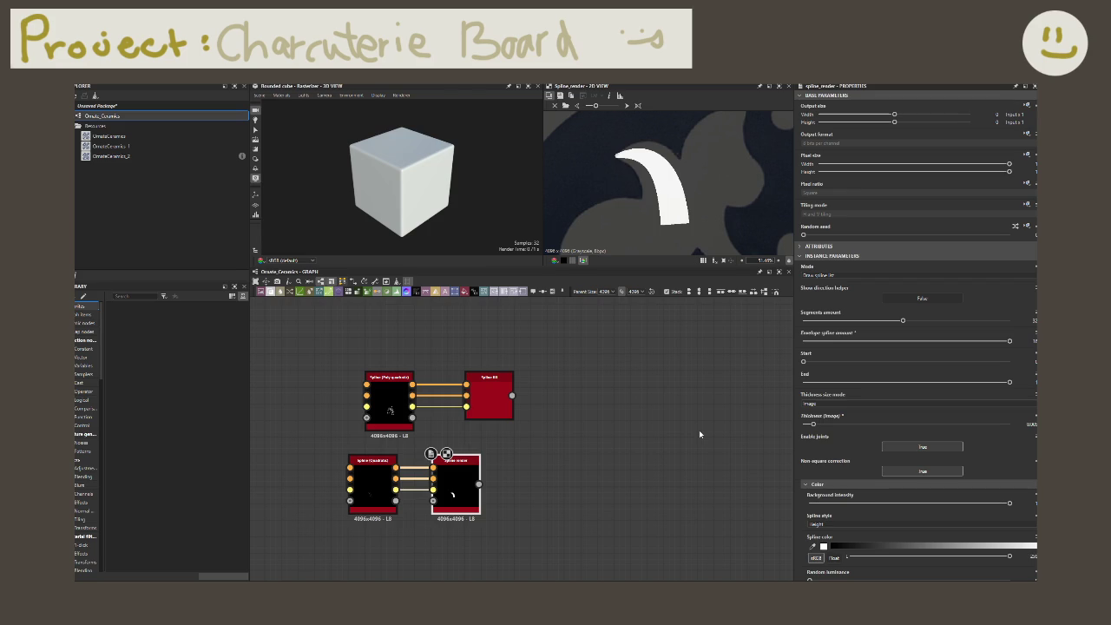
scroll(698, 430, up, 1)
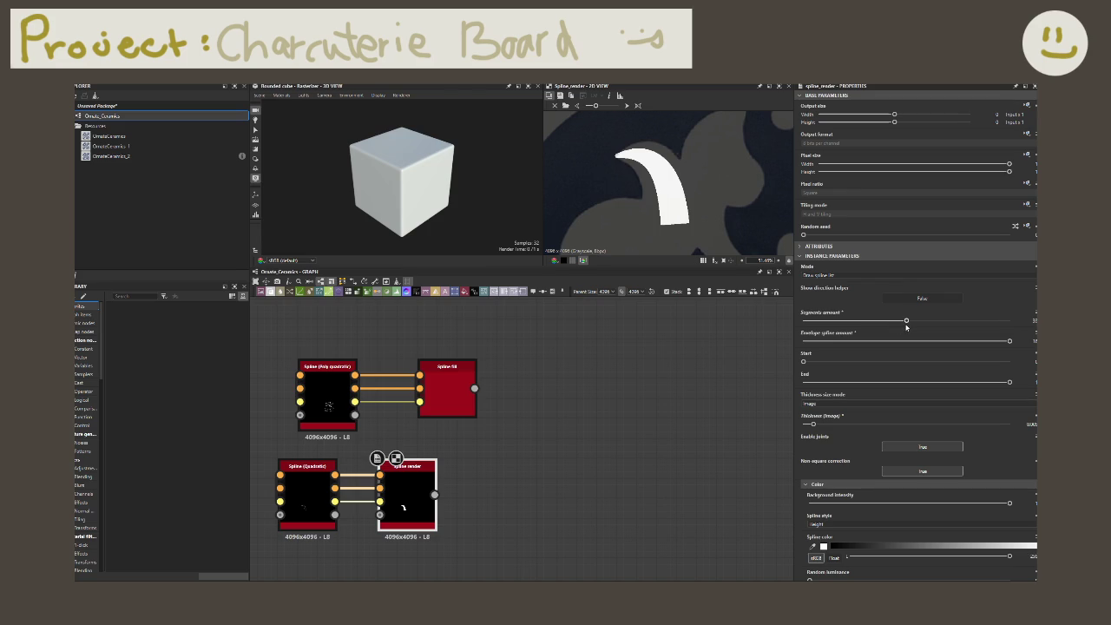
- Lower segments to about 20, set moderate stroke thickness, and raise the spline's Start thickness
drag(906, 326, 883, 341)
drag(814, 424, 842, 424)
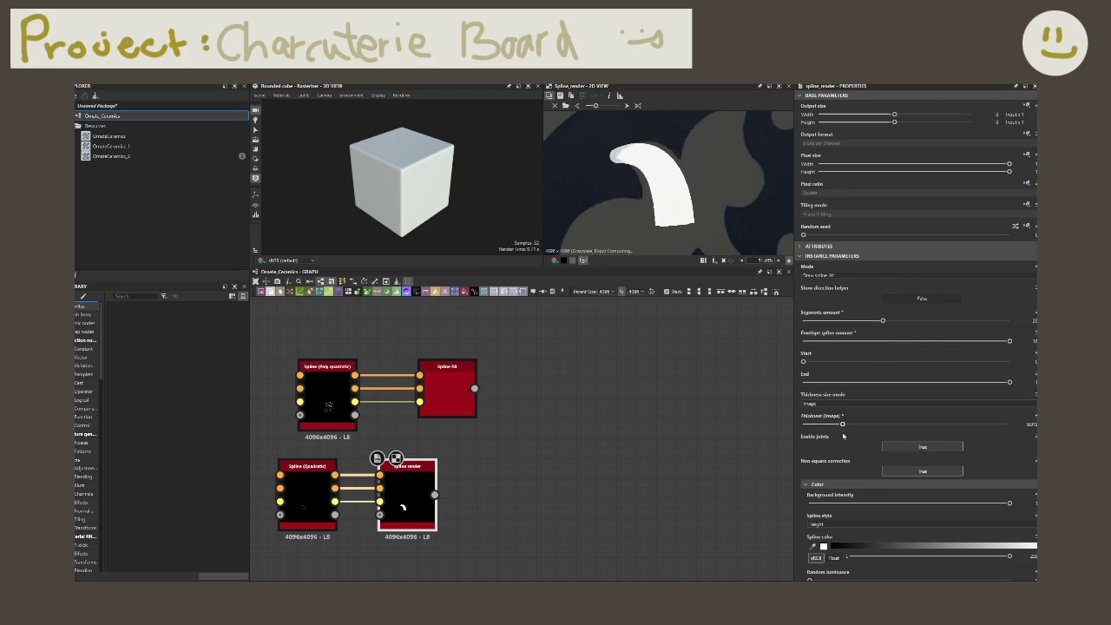
drag(842, 424, 666, 431)
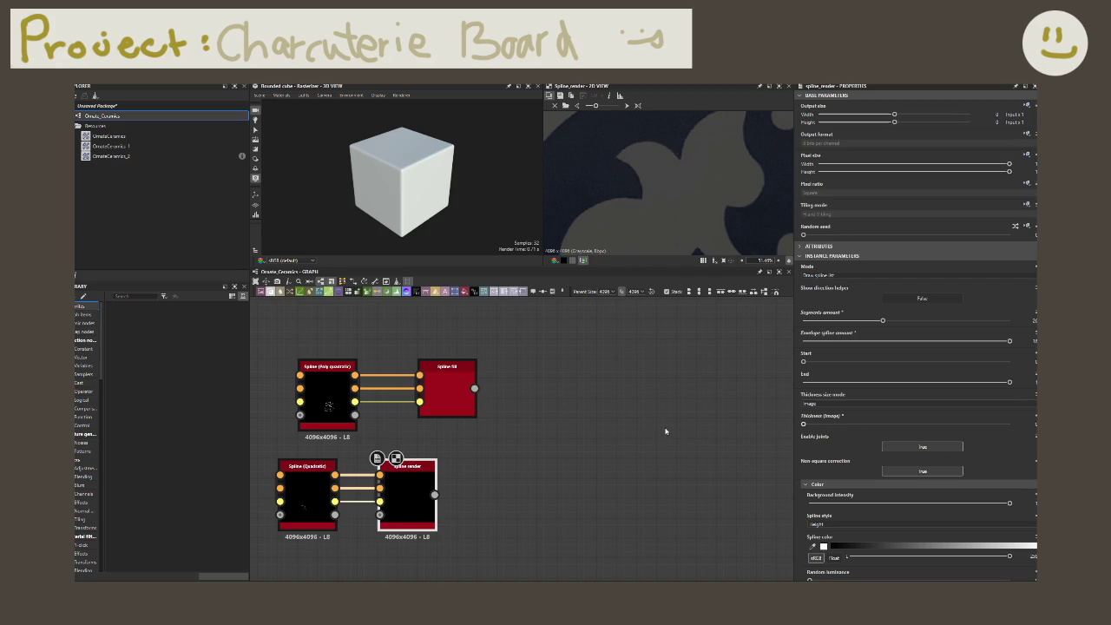
drag(743, 443, 819, 447)
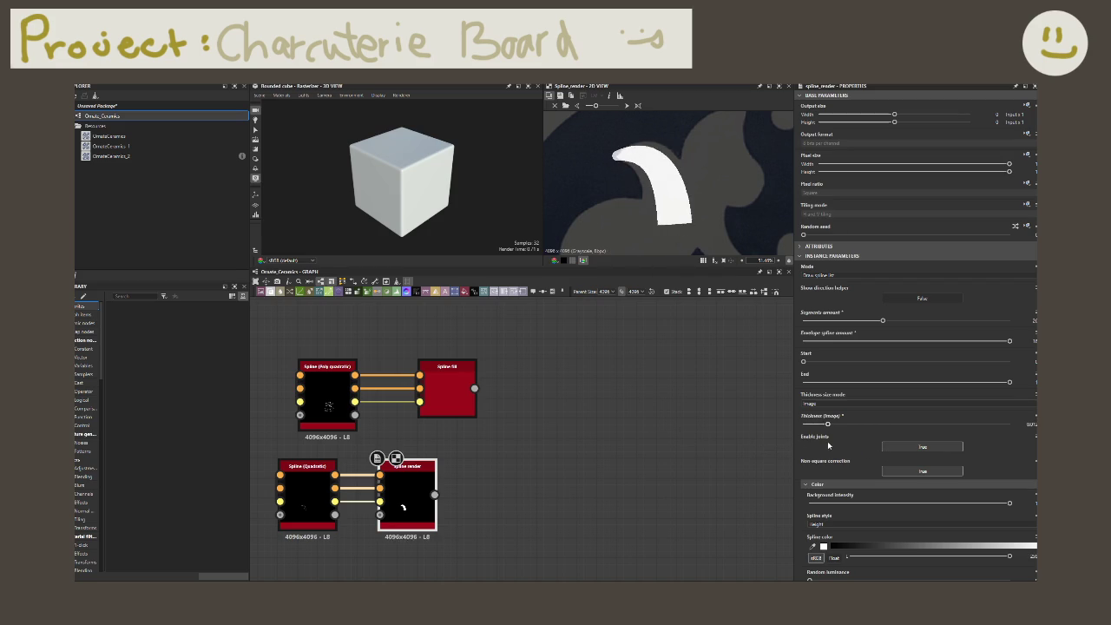
click(328, 473)
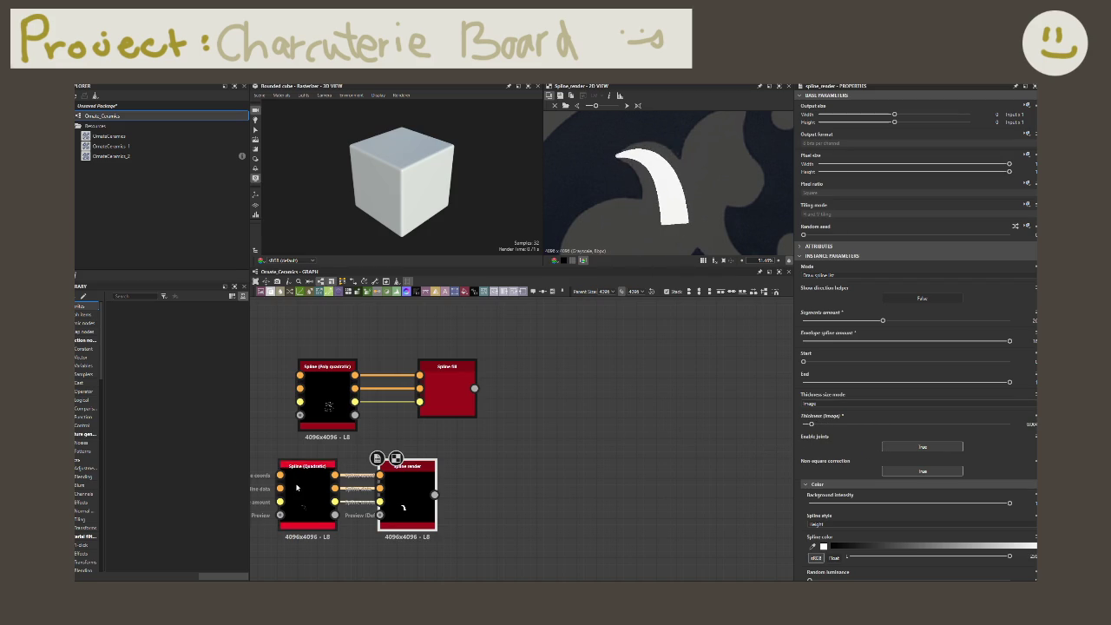
drag(833, 412, 870, 414)
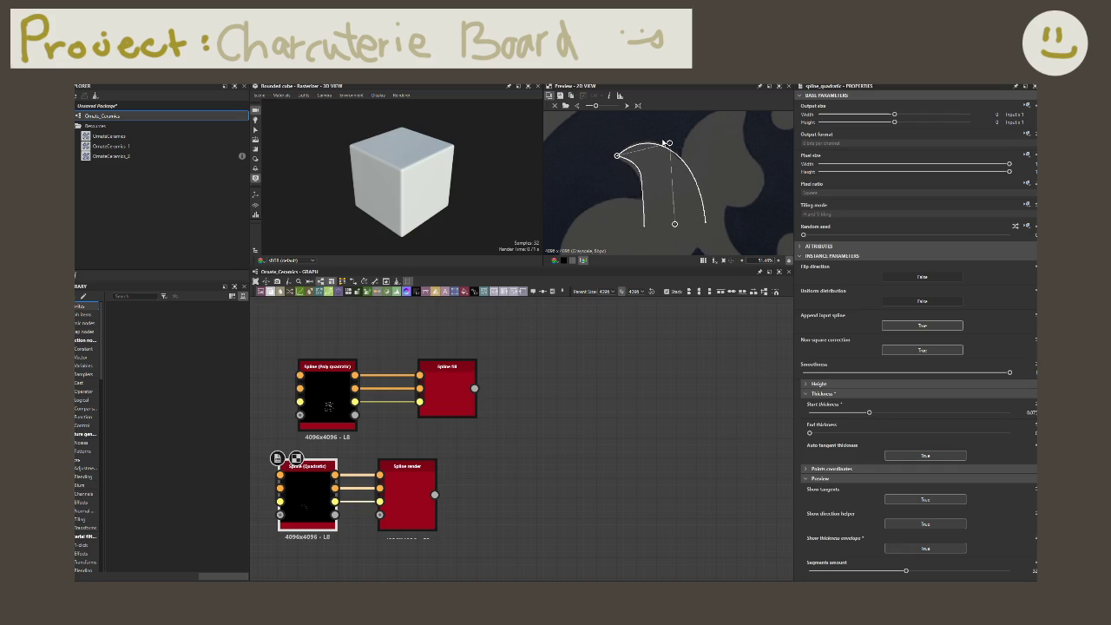
- Nudge the quadratic spline's top and bottom control points, then preview Spline Render's output
drag(669, 143, 673, 146)
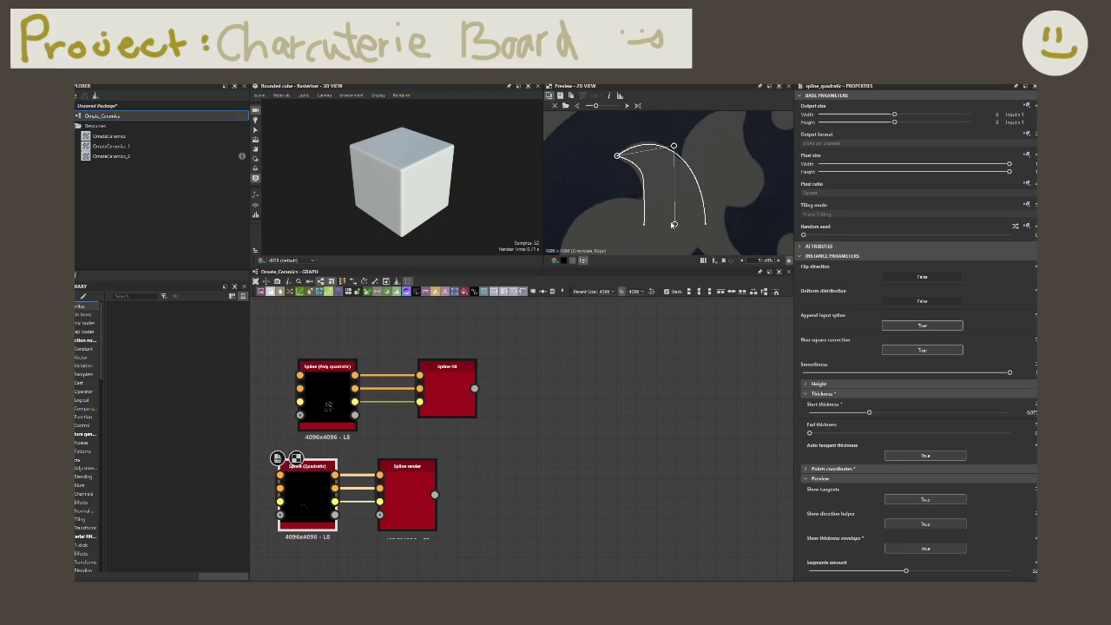
drag(674, 224, 670, 228)
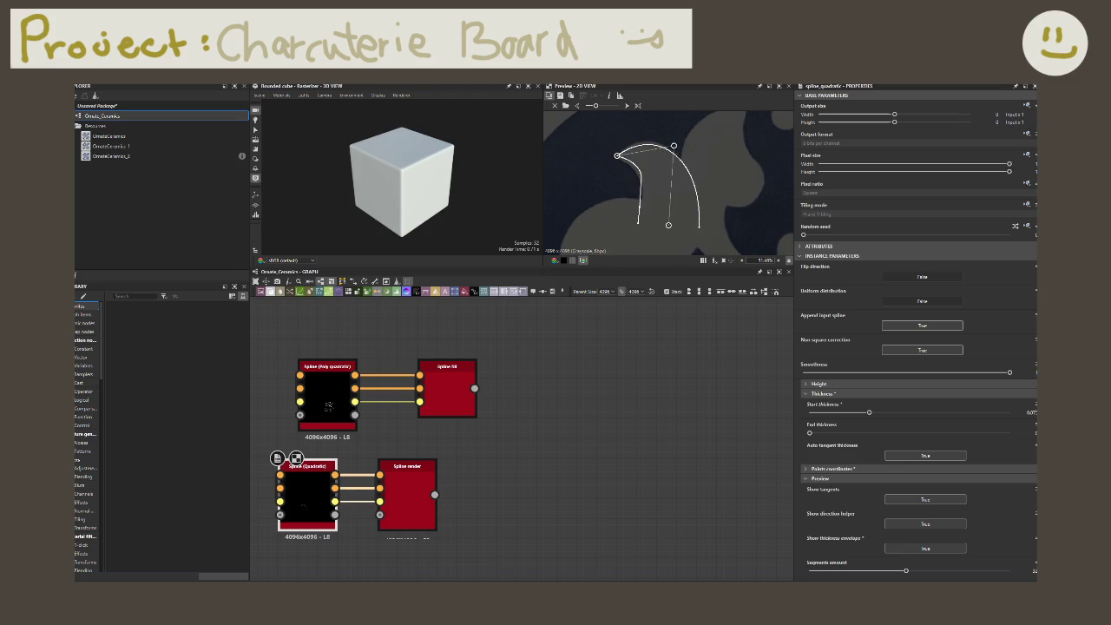
click(407, 490)
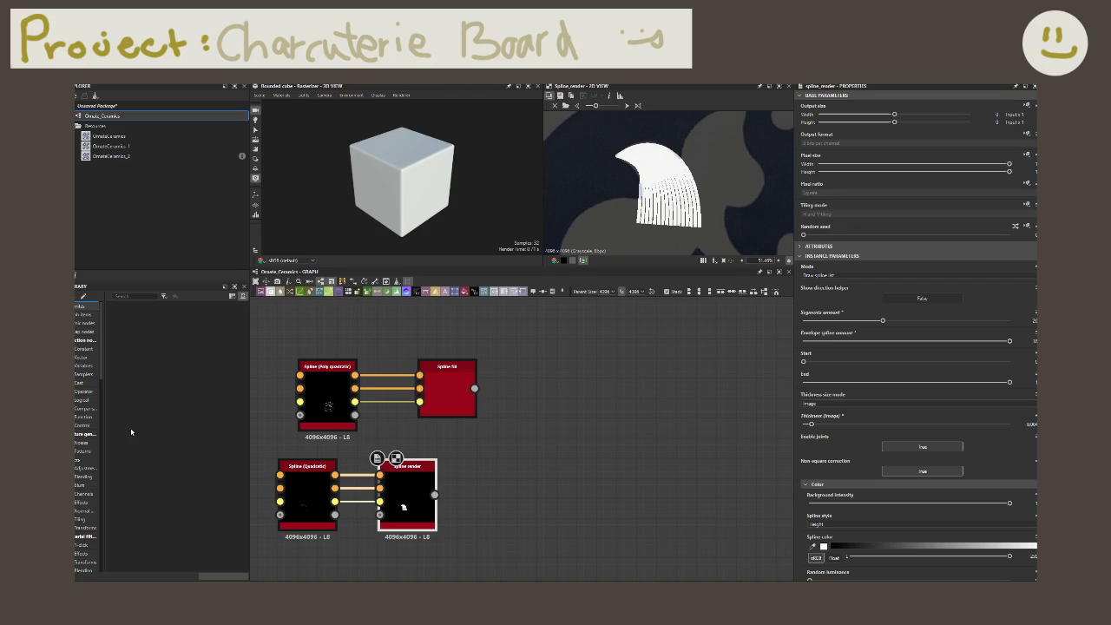
- Trim the rendered spline's start and end, keep full envelope, and set Segments amount to 12
mouse_move(1010, 382)
mouse_down()
mouse_move(992, 380)
mouse_move(1012, 381)
mouse_up()
mouse_move(803, 361)
mouse_down()
mouse_move(835, 361)
mouse_move(788, 359)
mouse_up()
mouse_move(1009, 340)
mouse_down()
mouse_move(954, 341)
mouse_move(1009, 341)
mouse_up()
mouse_move(881, 321)
mouse_down()
mouse_move(1009, 321)
mouse_move(565, 309)
mouse_move(1009, 321)
mouse_up()
click(1031, 321)
text(12)
key(Return)
- Set Thickness size mode to Image and raise Thickness (Image) until the leaf fills solid
click(814, 404)
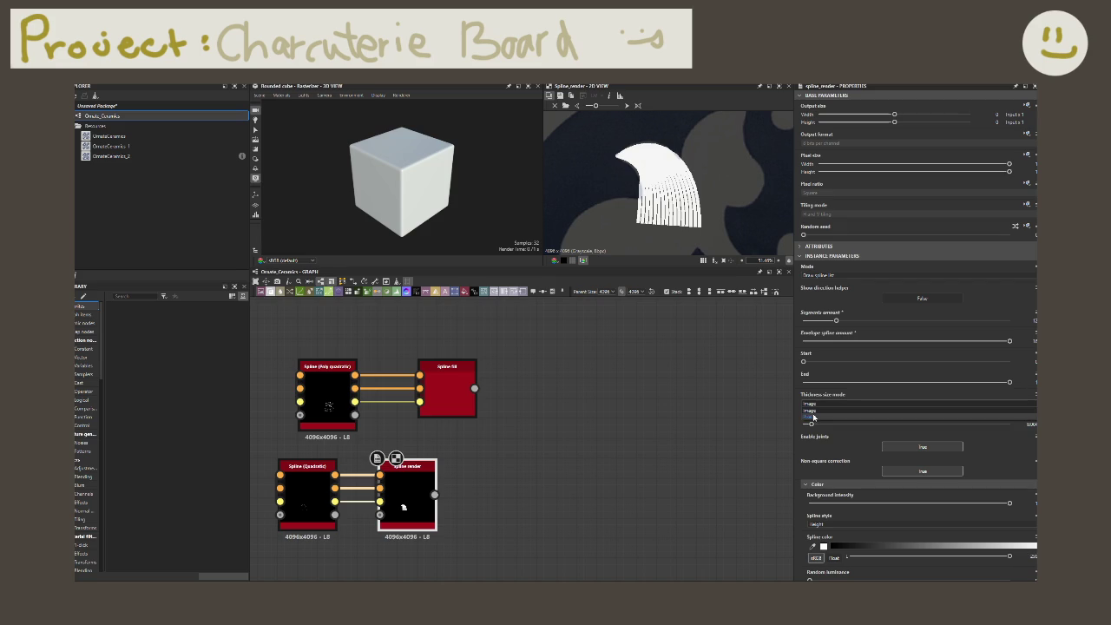
click(810, 415)
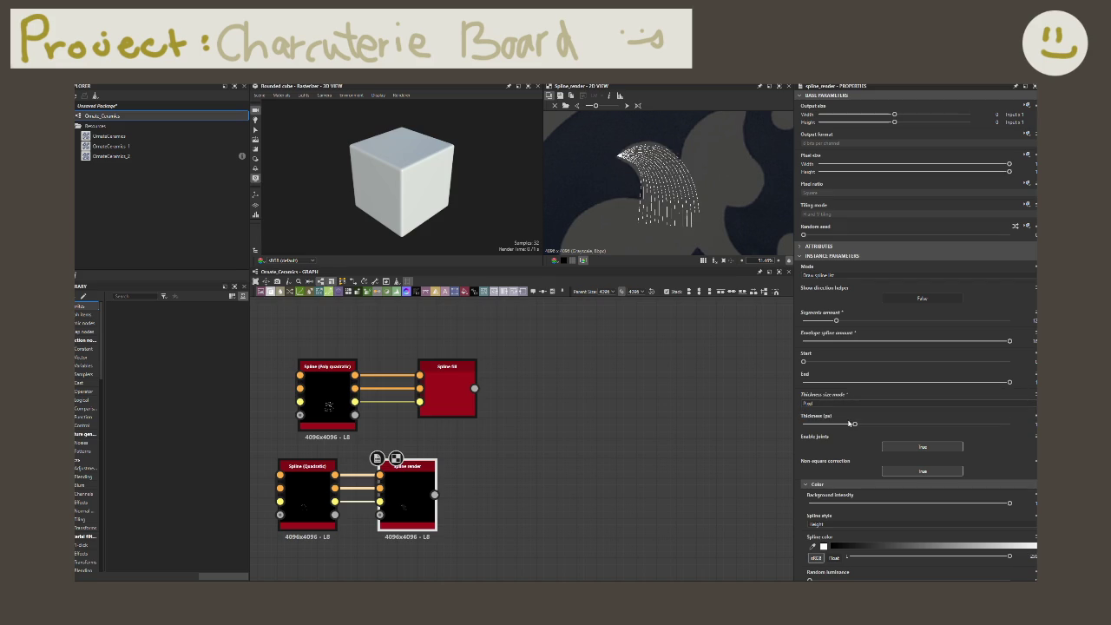
click(824, 405)
click(832, 411)
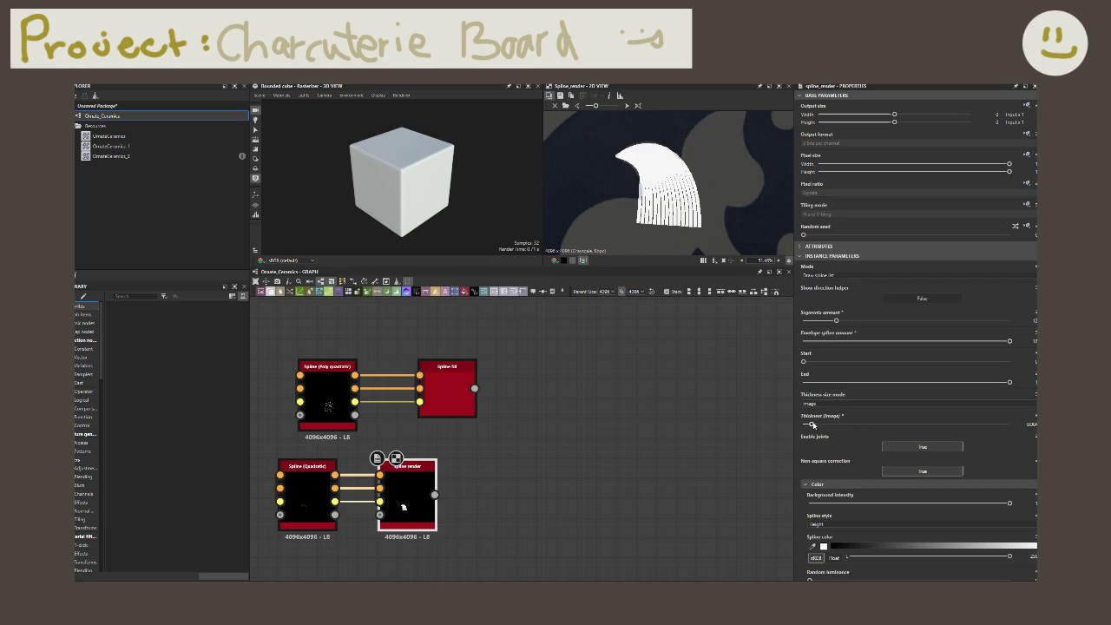
drag(811, 425, 822, 425)
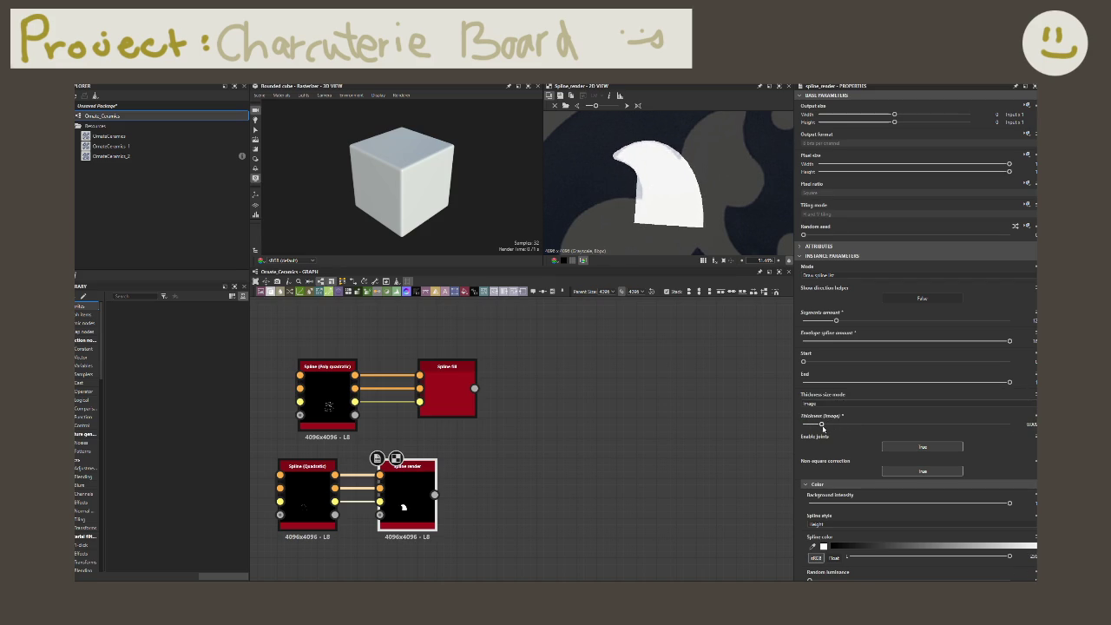
- Drag the Spline (Quadratic) bottom point right and top point left to widen the leaf
double_click(295, 504)
double_click(427, 513)
click(305, 504)
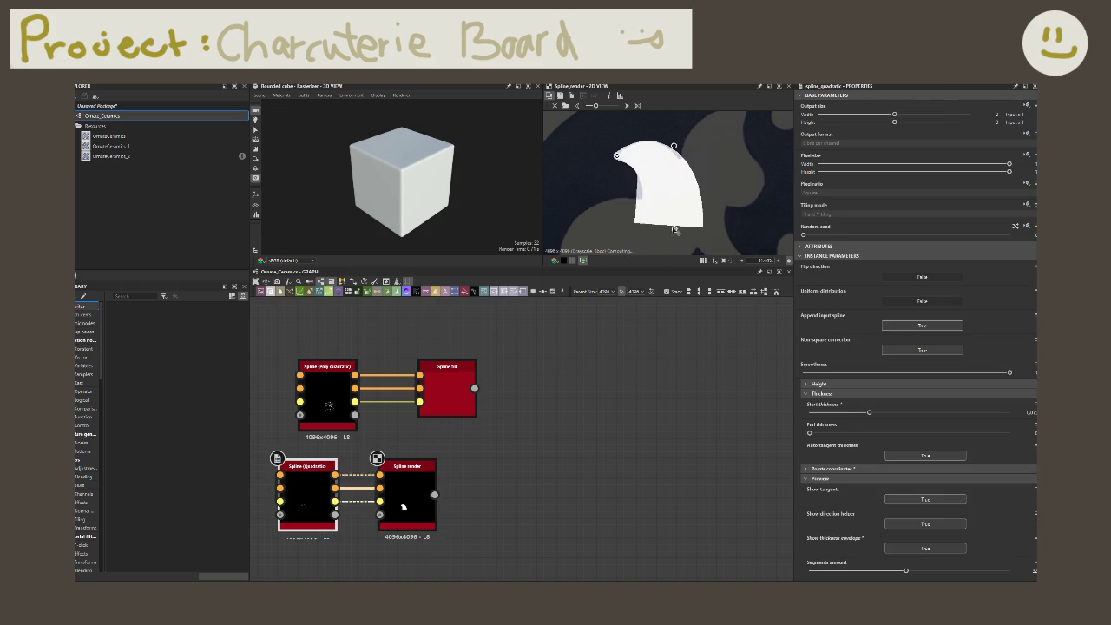
drag(668, 227, 680, 232)
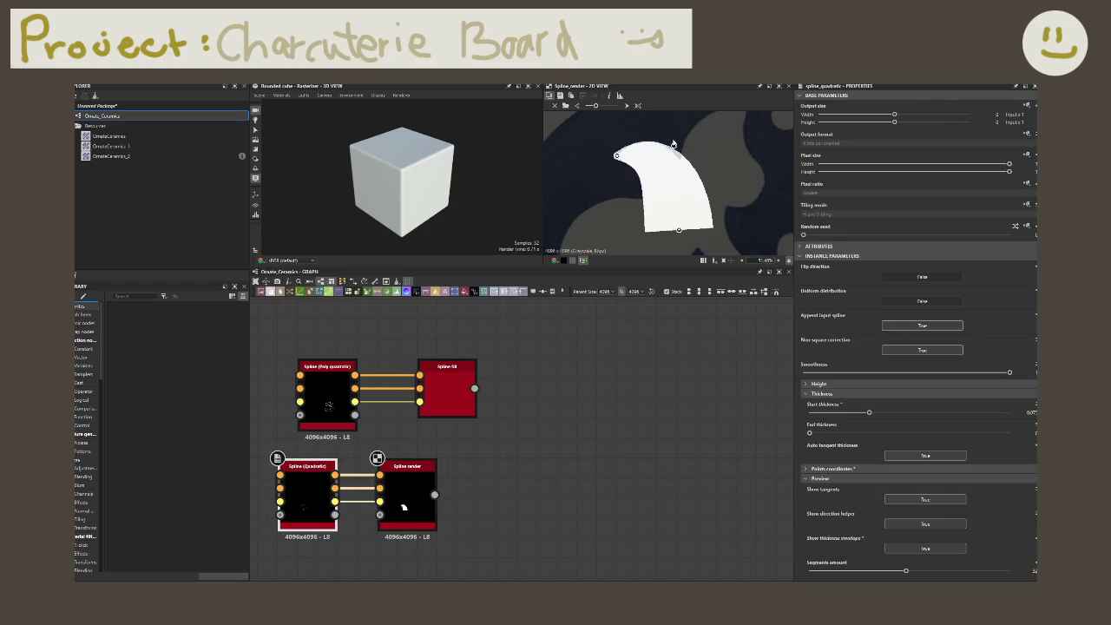
drag(673, 147, 662, 152)
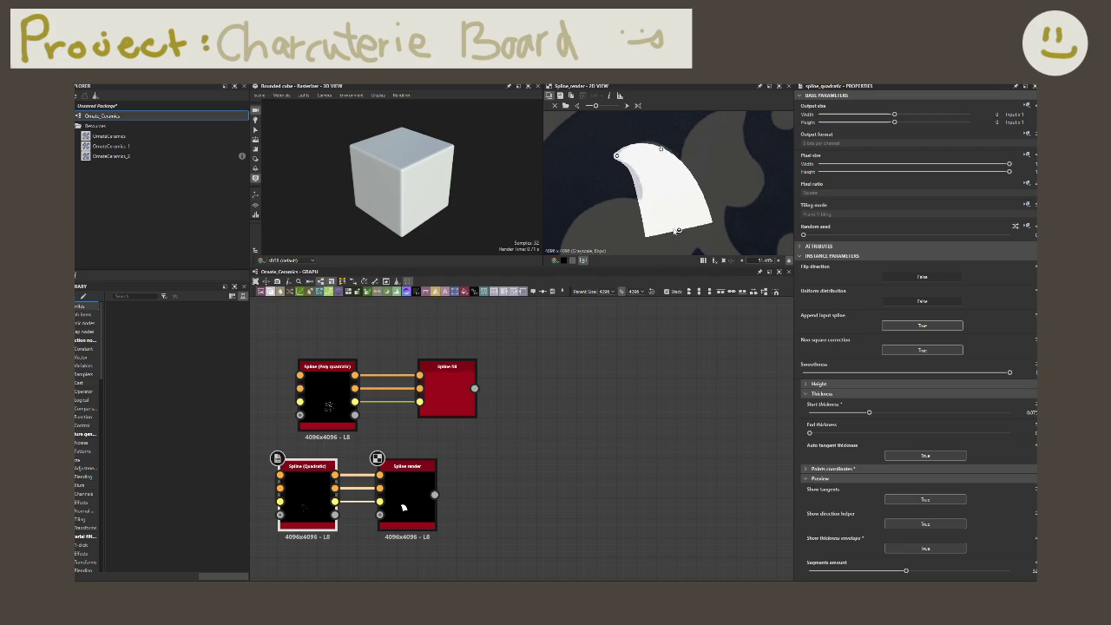
mouse_move(678, 230)
mouse_down()
mouse_move(702, 224)
mouse_move(666, 209)
mouse_move(676, 219)
mouse_up()
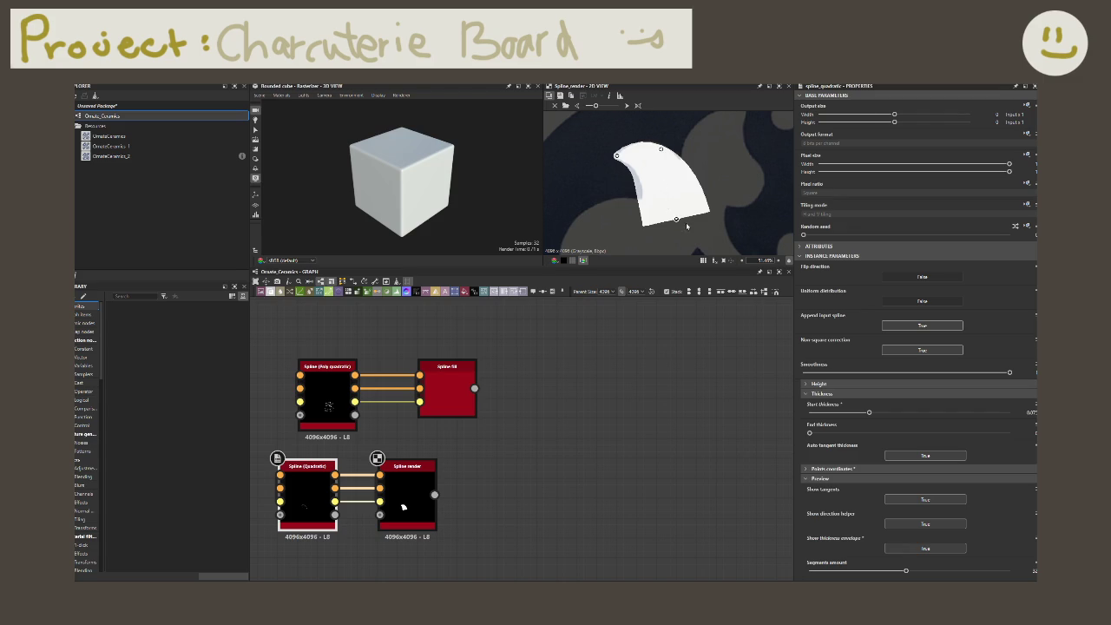
mouse_move(677, 221)
mouse_down()
mouse_move(700, 218)
mouse_move(682, 233)
mouse_up()
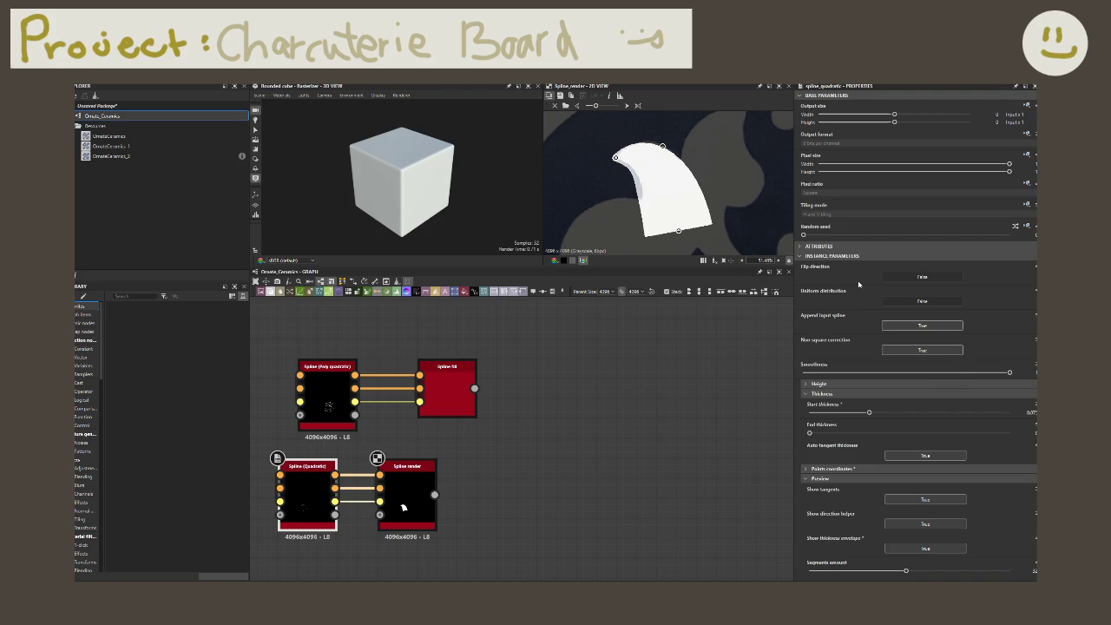
scroll(854, 279, down, 1)
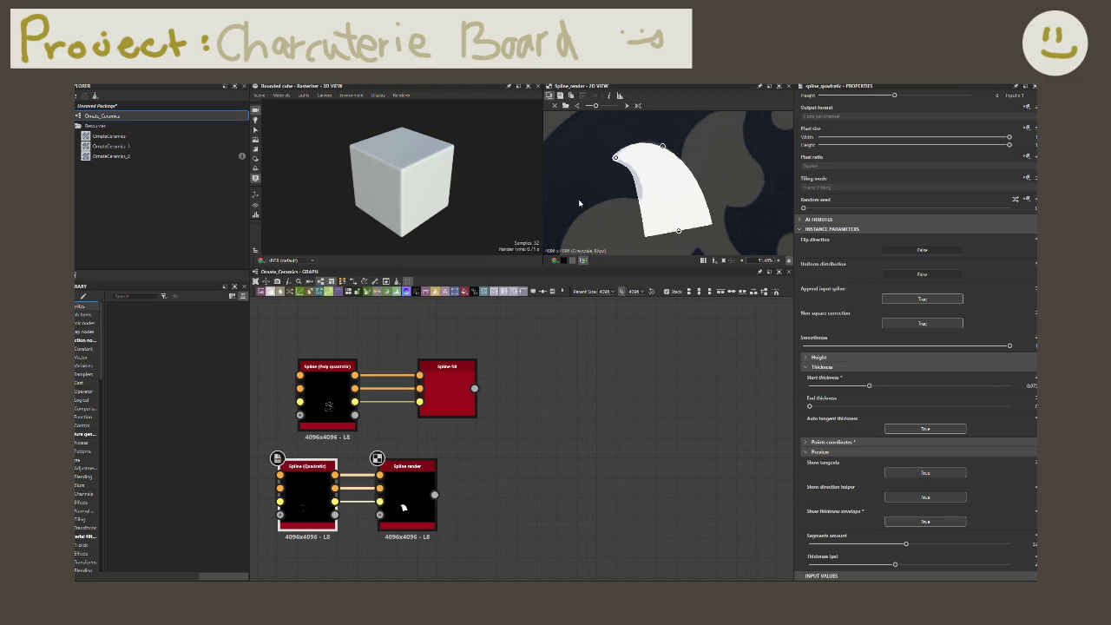
- Lower the Spline render's background intensity, shorten the spline end and slightly reduce segments
click(420, 477)
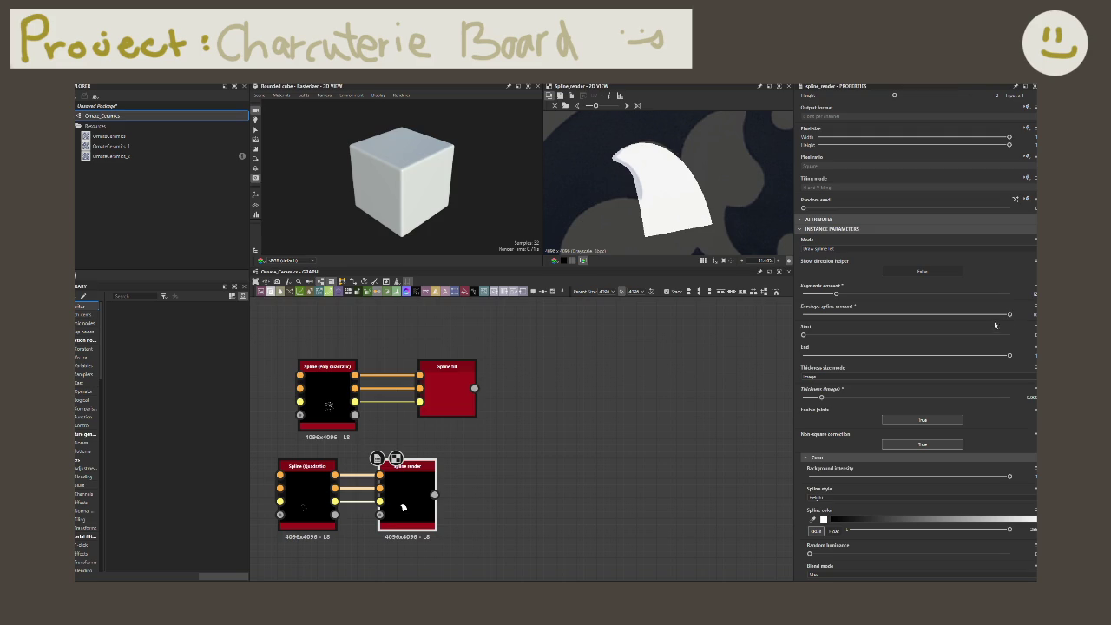
mouse_move(1009, 476)
mouse_down()
mouse_move(974, 477)
mouse_move(1033, 487)
mouse_up()
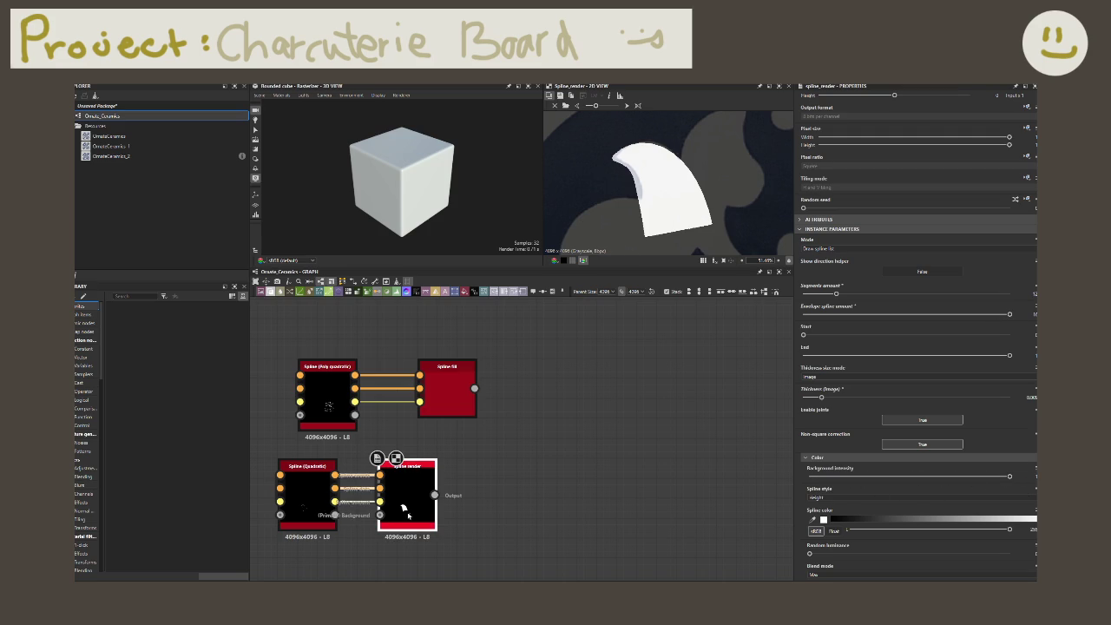
mouse_move(996, 324)
mouse_down()
mouse_move(835, 323)
mouse_move(1004, 327)
mouse_up()
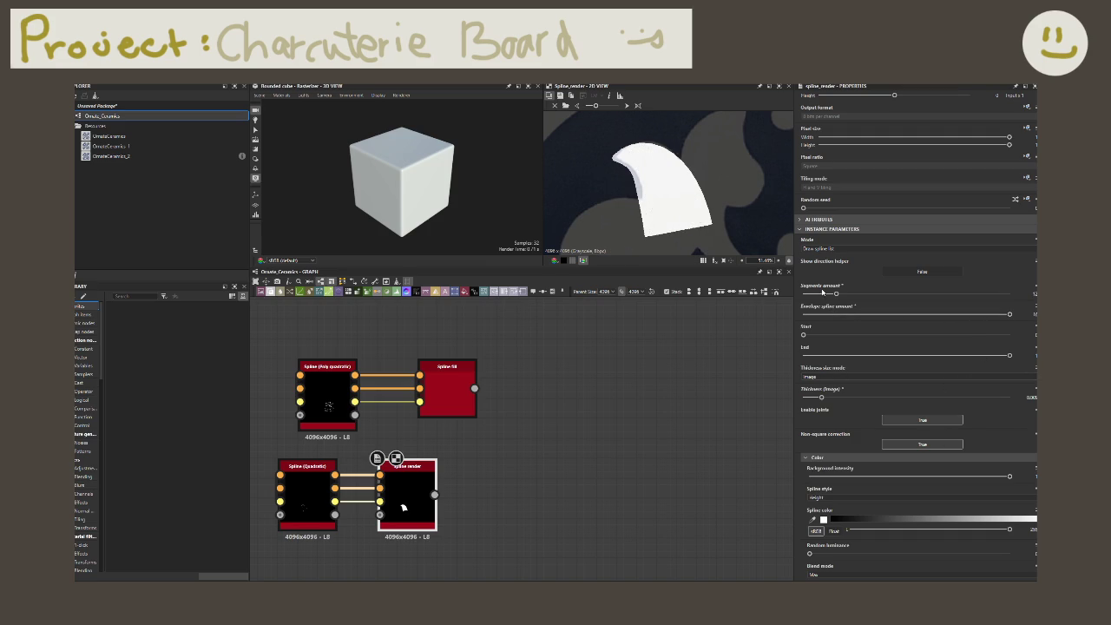
mouse_move(1010, 476)
mouse_down()
mouse_move(865, 476)
mouse_move(1009, 476)
mouse_up()
scroll(924, 270, down, 1)
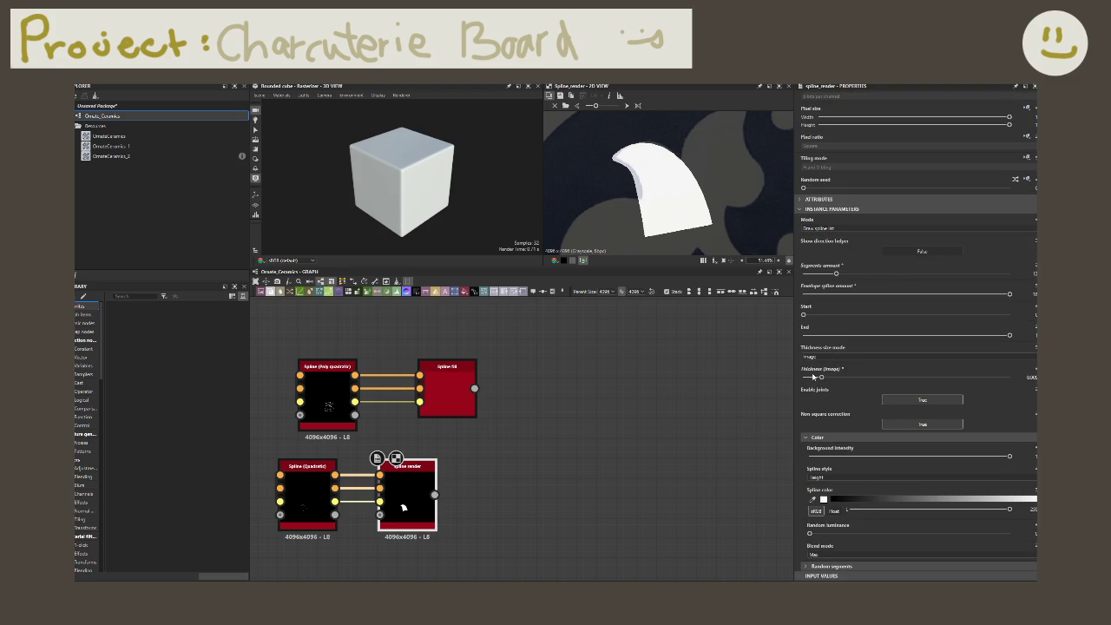
drag(825, 336, 1007, 352)
drag(836, 273, 843, 278)
- Keep image-based thickness and white spline colour, and set Random luminance to maximum
click(846, 357)
click(837, 372)
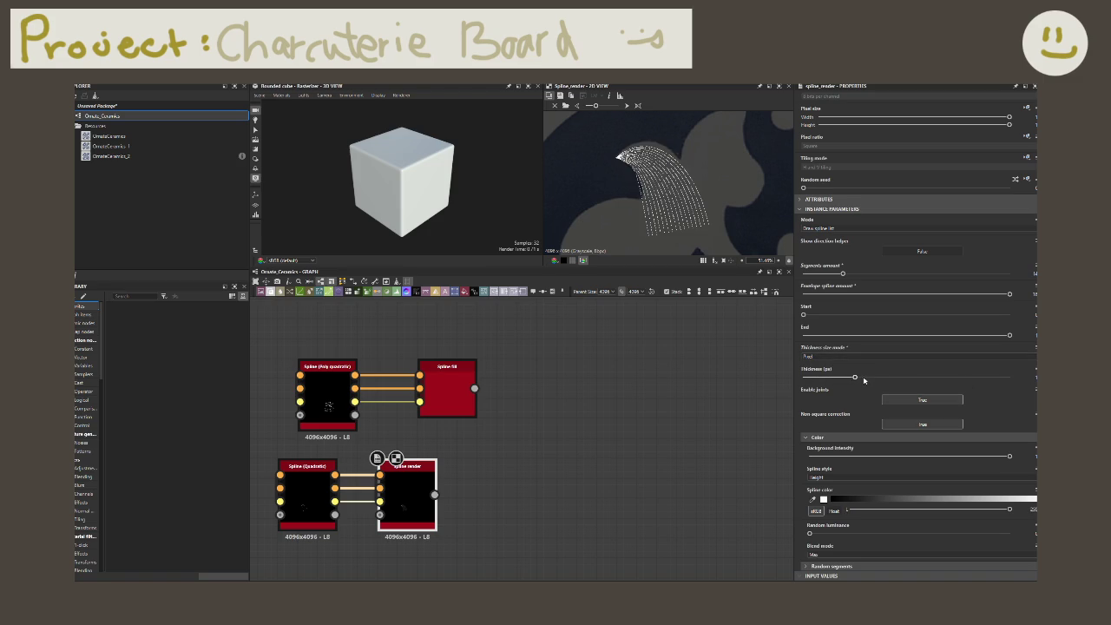
click(877, 376)
click(836, 353)
click(838, 364)
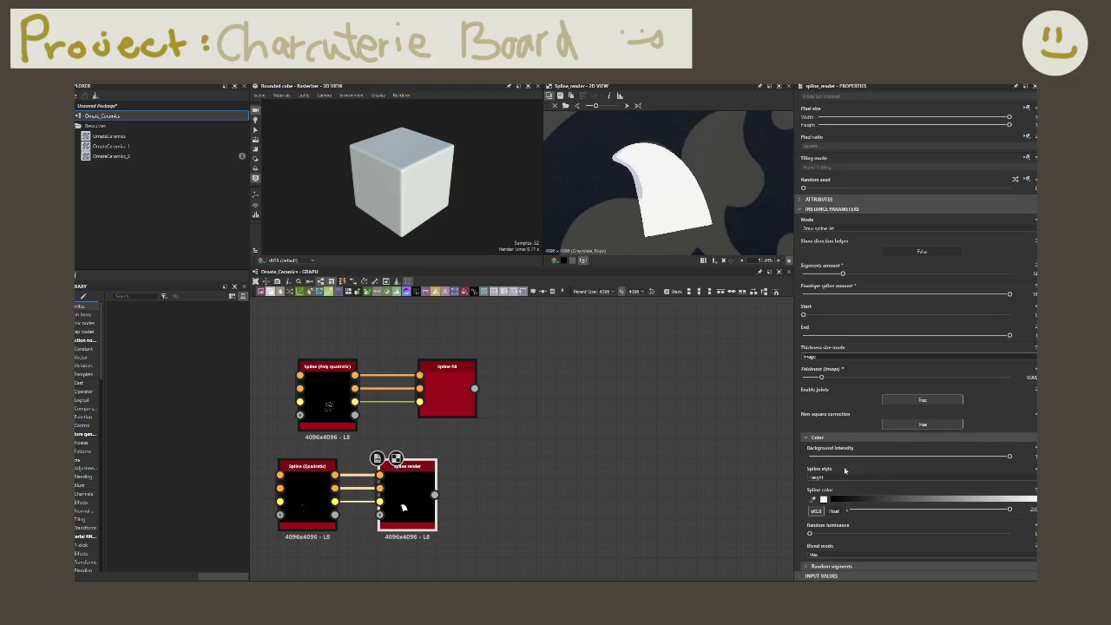
drag(870, 510, 1011, 509)
drag(867, 532, 1009, 533)
scroll(508, 414, down, 3)
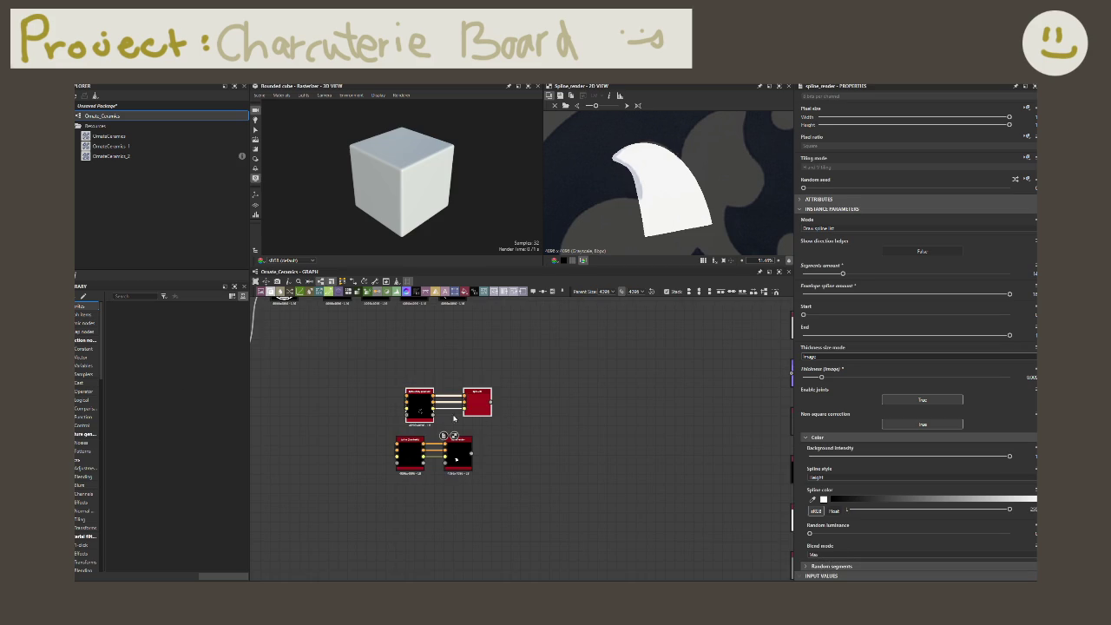
- Duplicate the top Spline (Poly Quadratic) and Spline Fill pair and place the copy below
key(ctrl+d)
mouse_move(409, 427)
mouse_down()
mouse_move(414, 507)
mouse_move(414, 493)
mouse_up()
click(411, 402)
drag(411, 402, 402, 412)
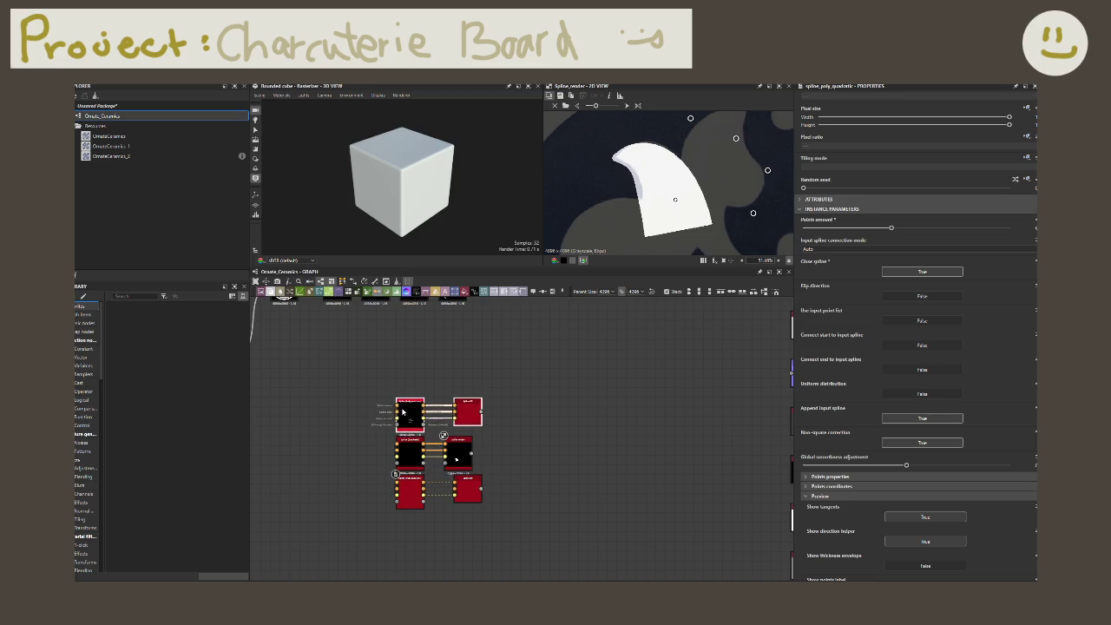
- Realign the spline, fill and render nodes so both pairs line up neatly
scroll(483, 452, up, 1)
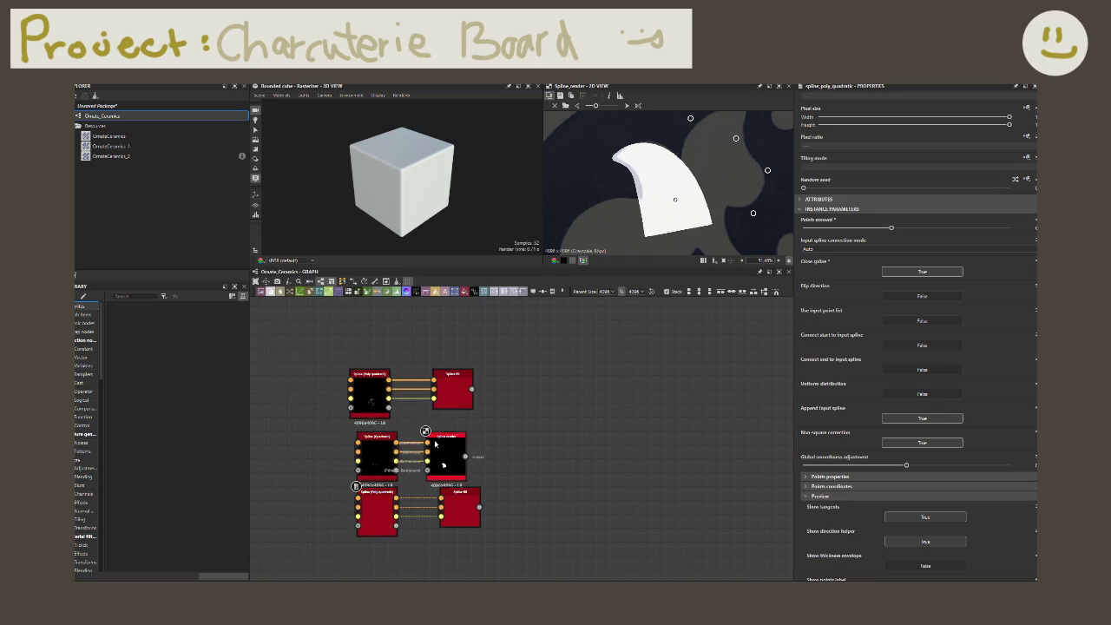
drag(446, 390, 426, 391)
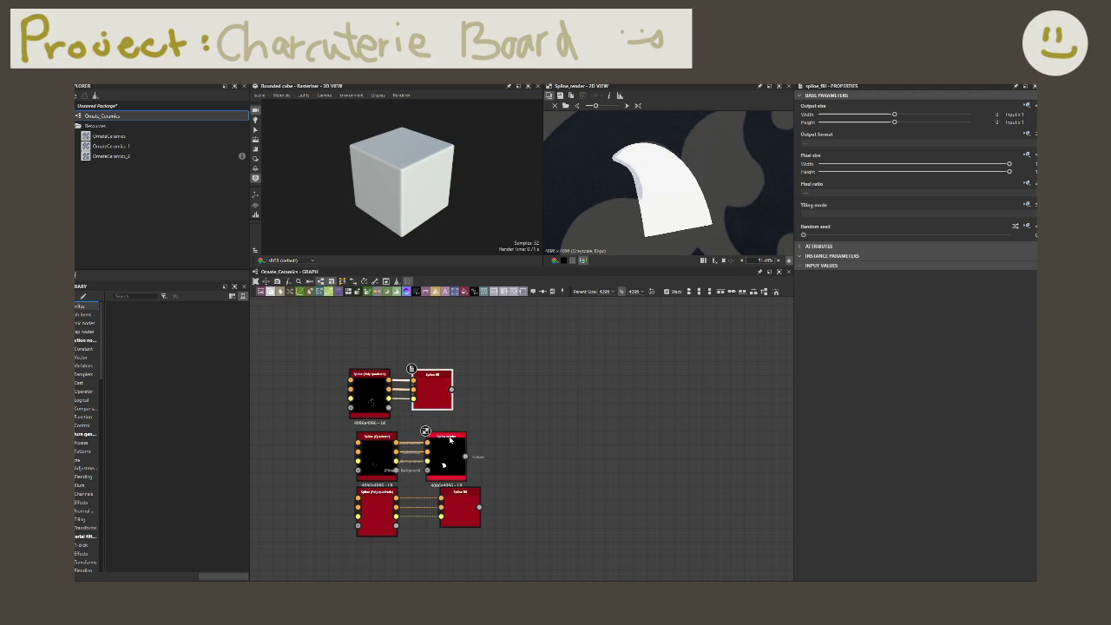
drag(445, 454, 431, 447)
drag(466, 515, 370, 527)
shift+click(375, 521)
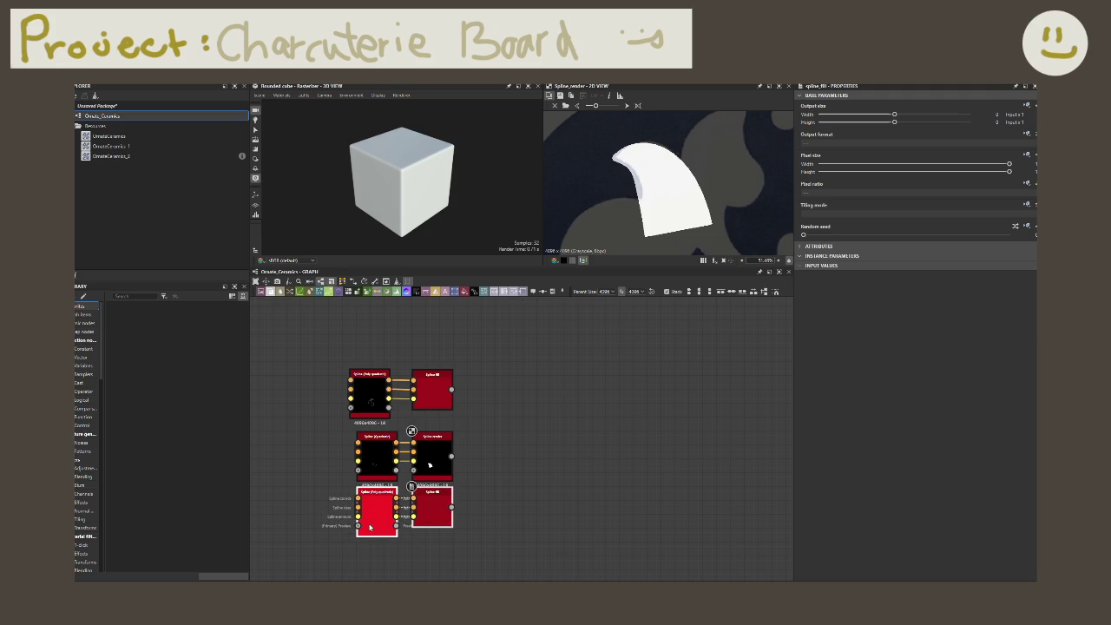
click(368, 382)
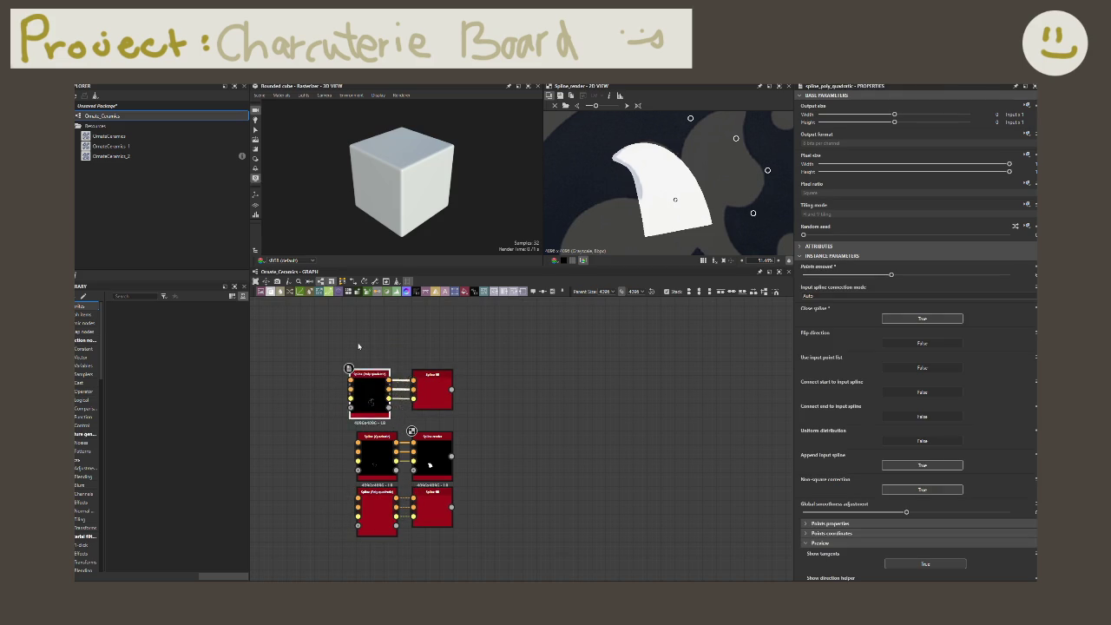
drag(382, 404, 425, 404)
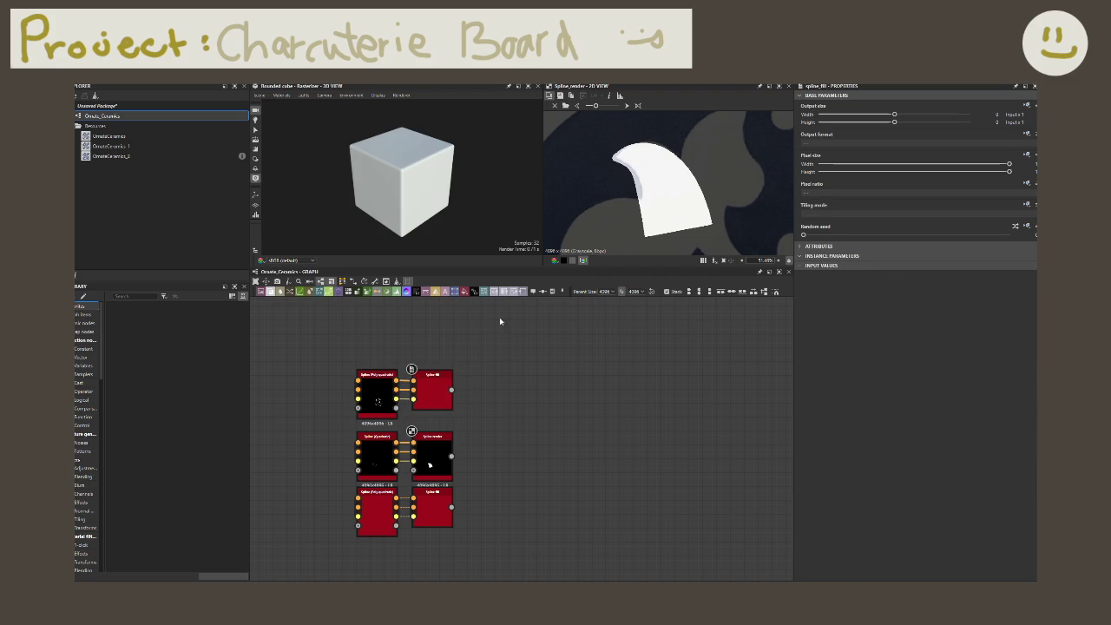
- Reshape a point on the lower poly-quadratic spline, then delete the lower spline and fill pair
double_click(376, 510)
middle_drag(641, 210, 633, 196)
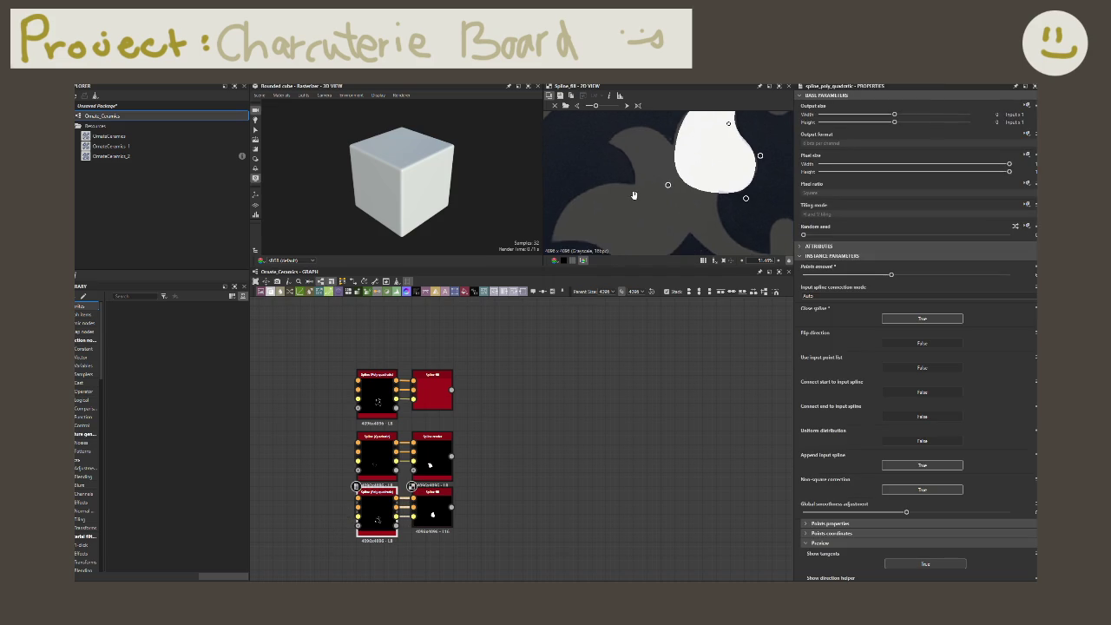
scroll(683, 207, down, 2)
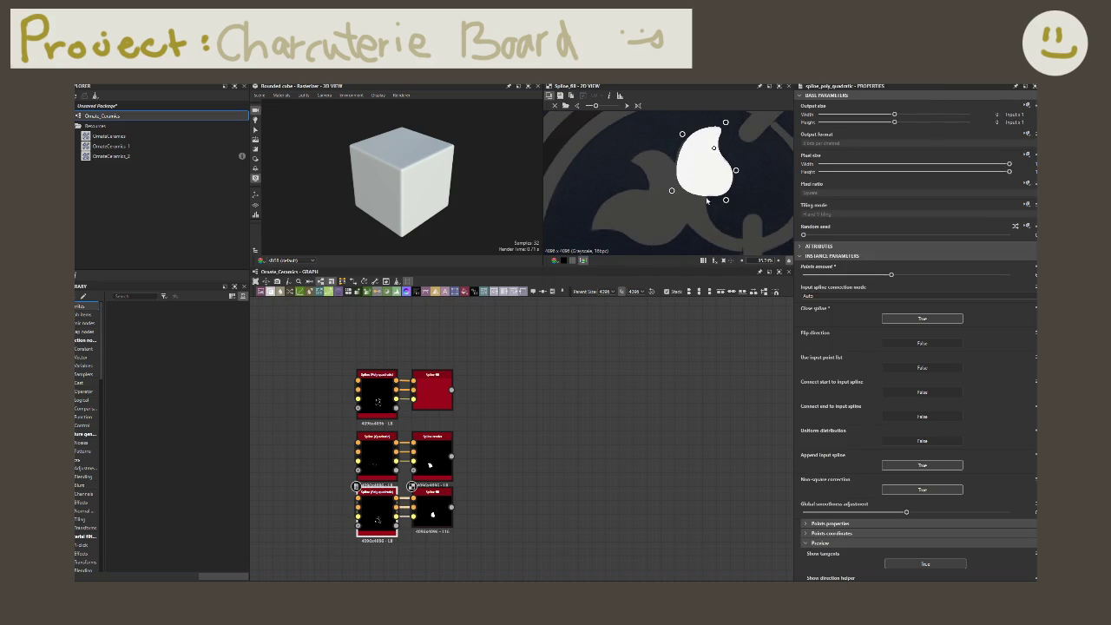
drag(725, 202, 685, 230)
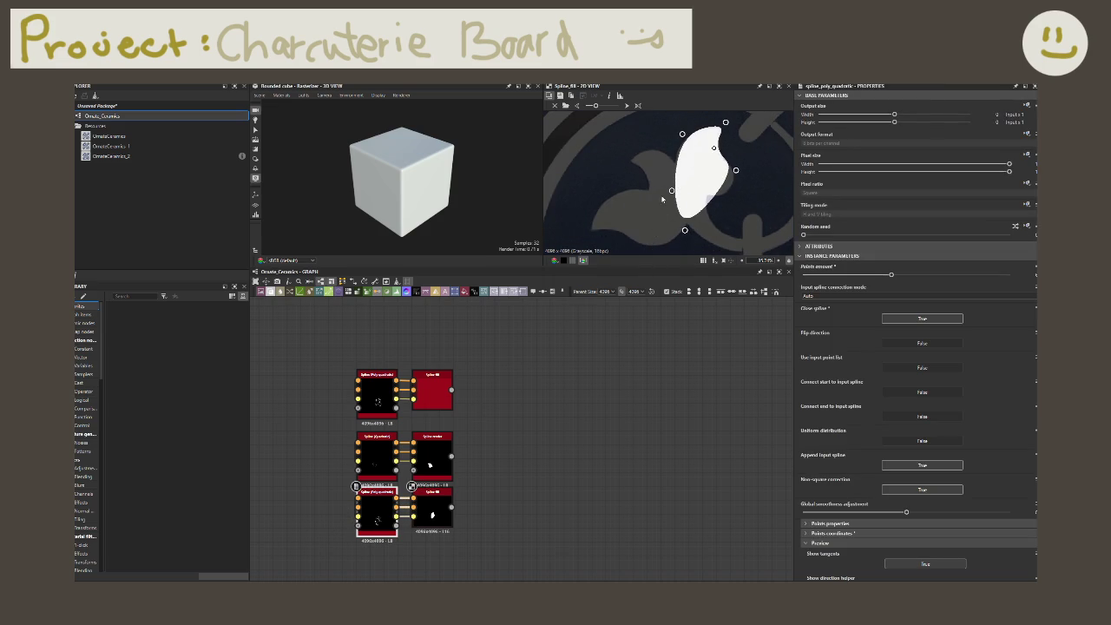
drag(494, 531, 381, 491)
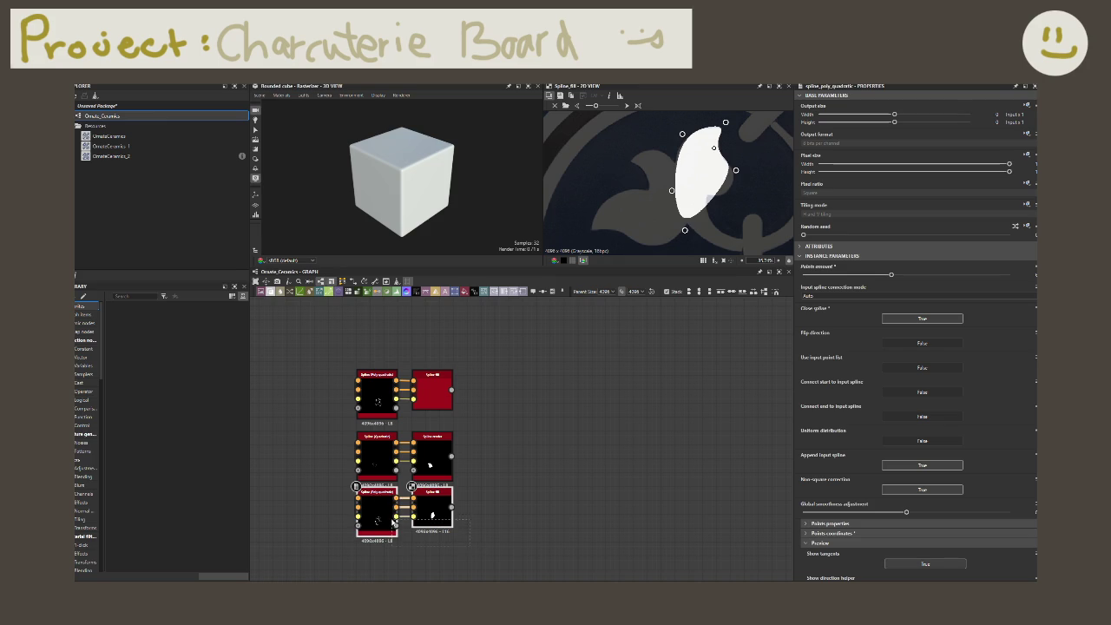
key(Delete)
drag(467, 394, 490, 390)
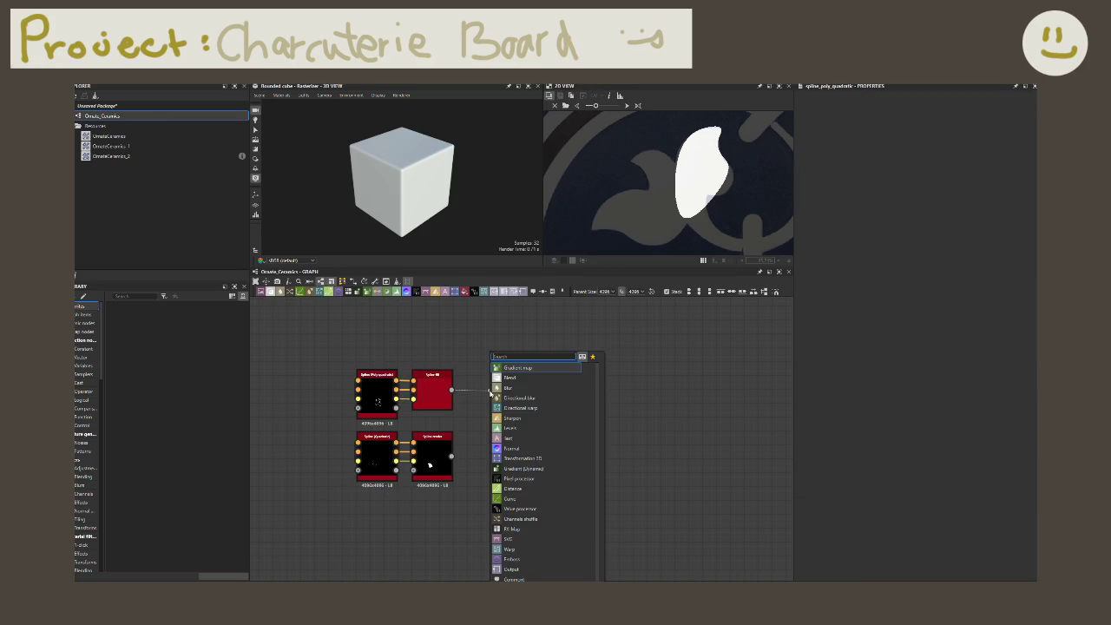
- Add a Mirror Grayscale node, raise the spline fill's random seed, then delete the mirror
text(mirror)
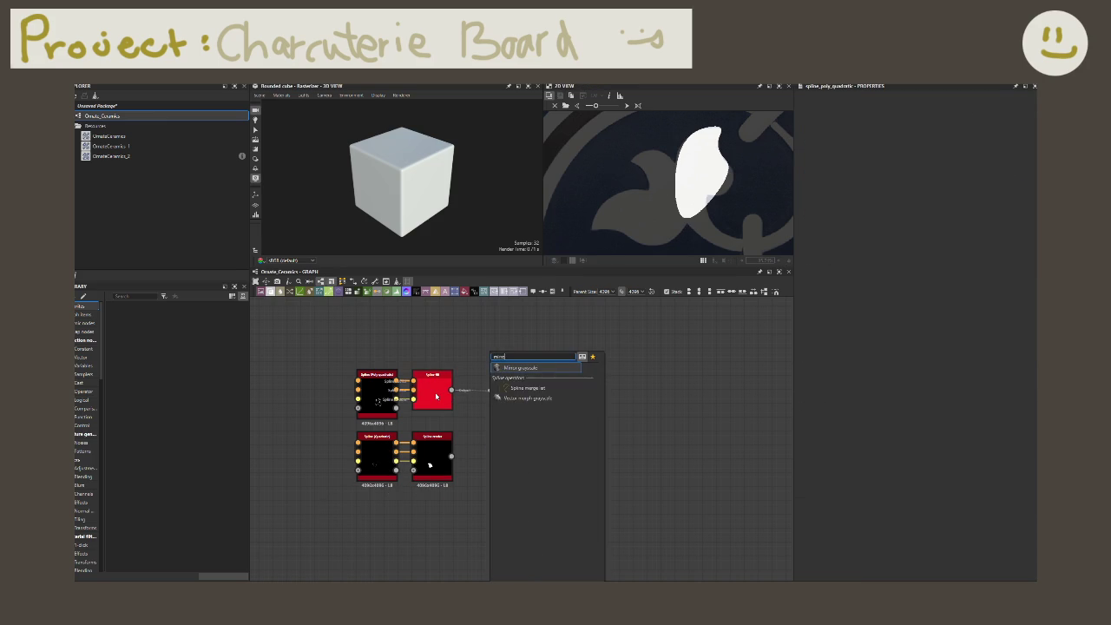
key(Return)
double_click(432, 392)
drag(529, 407, 500, 403)
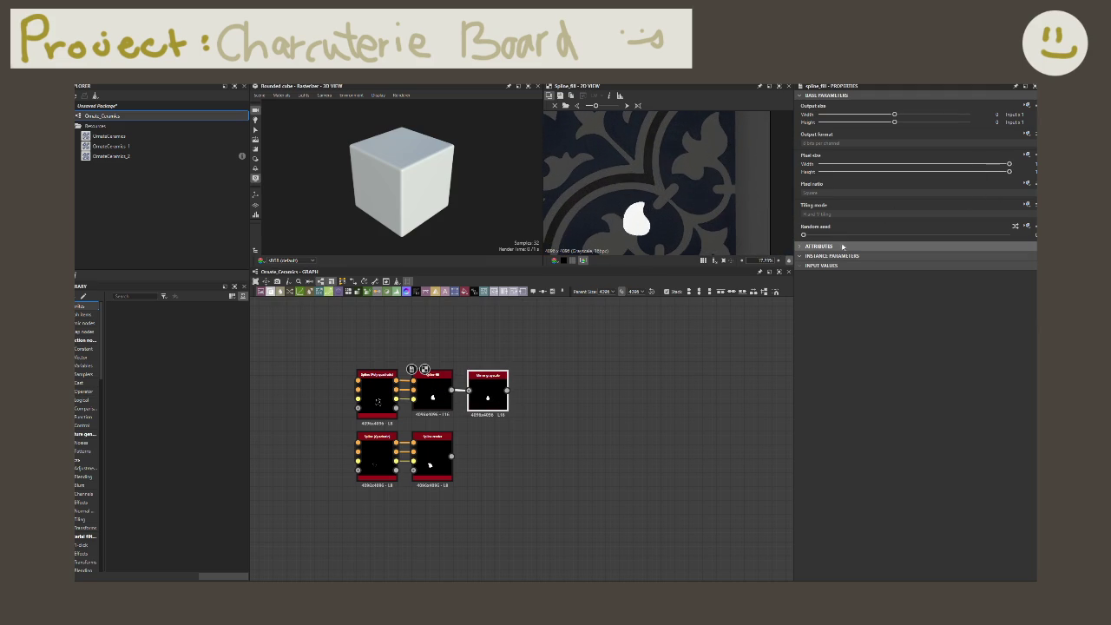
mouse_move(804, 236)
mouse_down()
mouse_move(880, 235)
mouse_move(823, 235)
mouse_up()
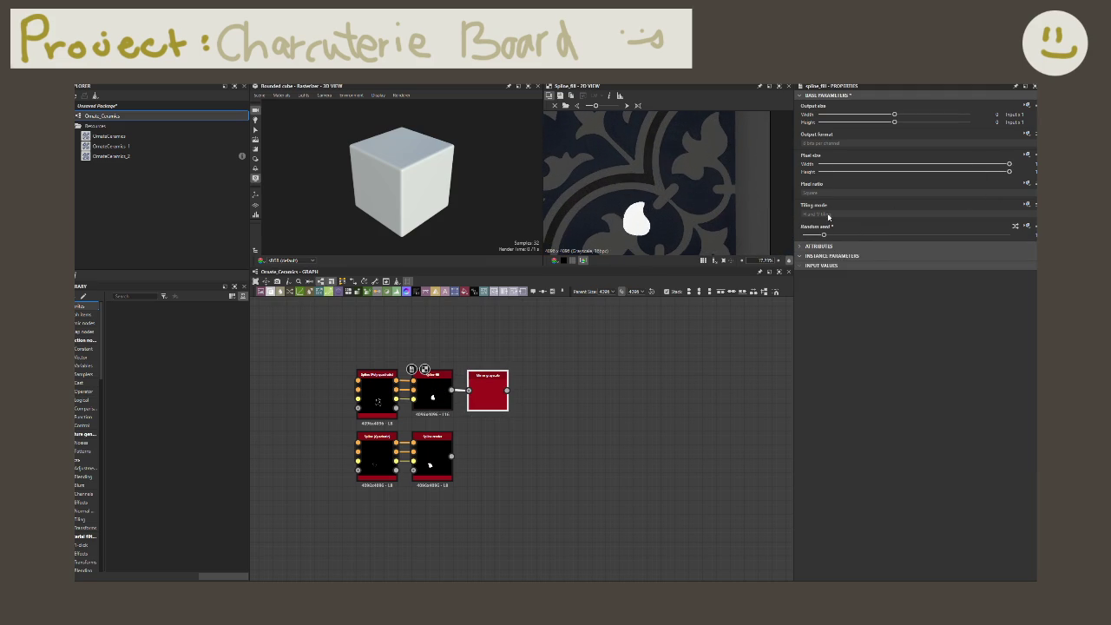
click(489, 394)
key(Delete)
- Copy and paste the top Spline (Poly Quadratic) and Spline Fill pair
drag(512, 379, 347, 351)
key(ctrl+c)
key(ctrl+v)
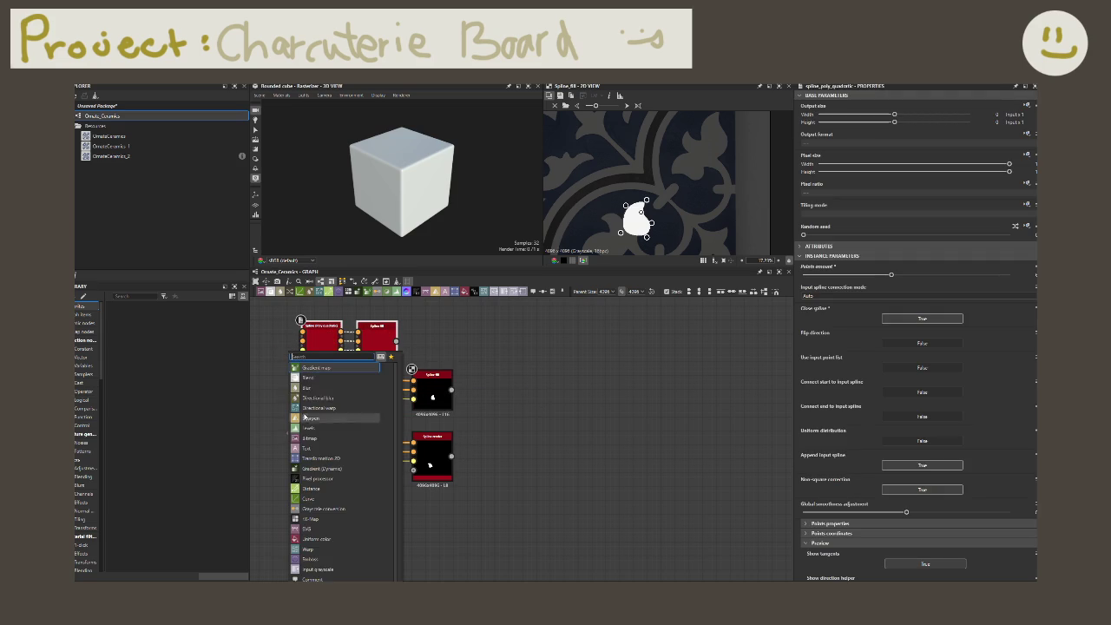
- Move both pasted spline nodes to the bottom row and view the new fill output
drag(322, 348, 353, 479)
key(ctrl+z)
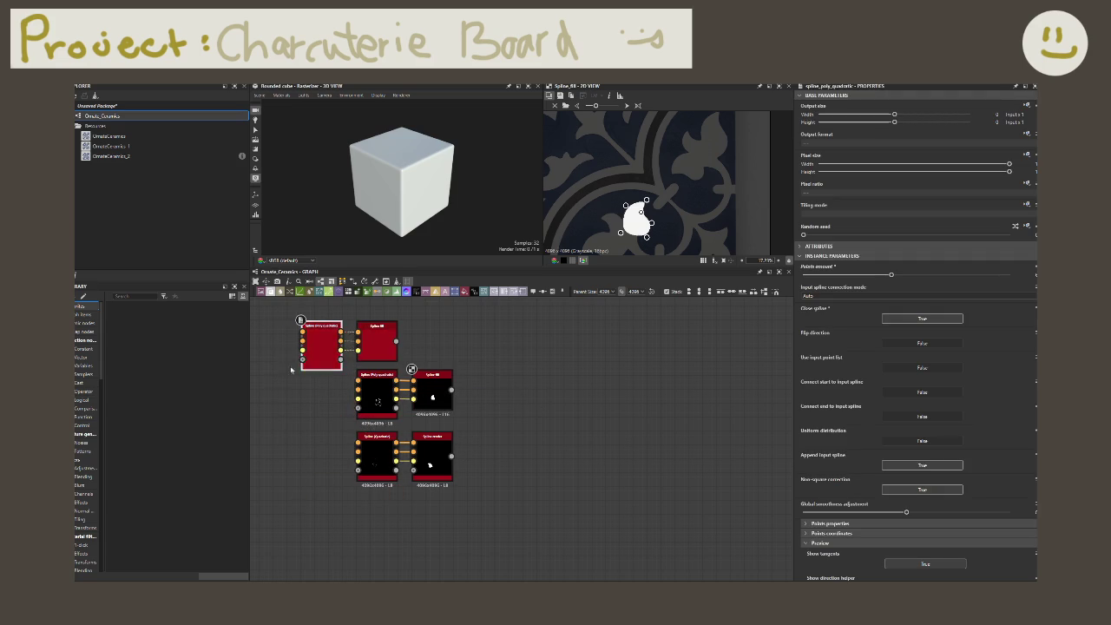
drag(389, 346, 442, 518)
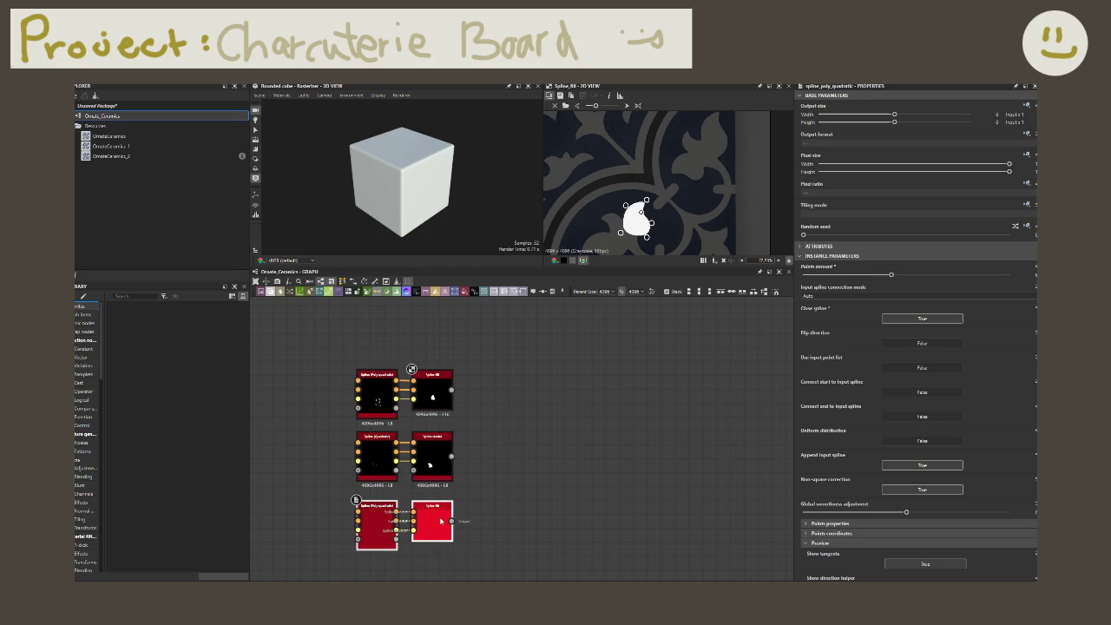
click(437, 513)
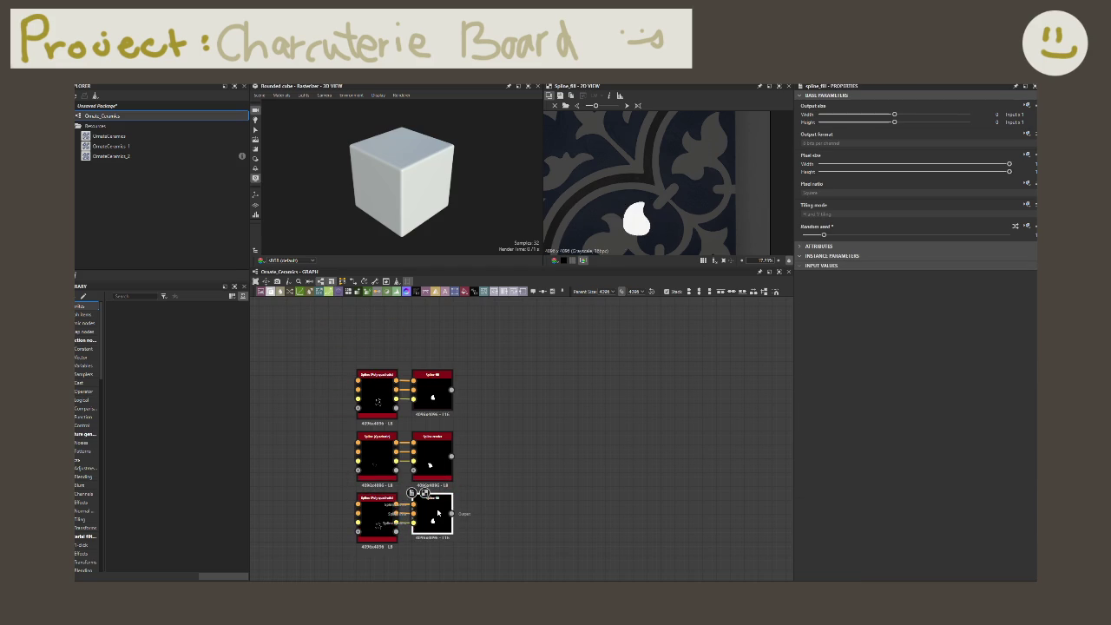
scroll(619, 231, up, 5)
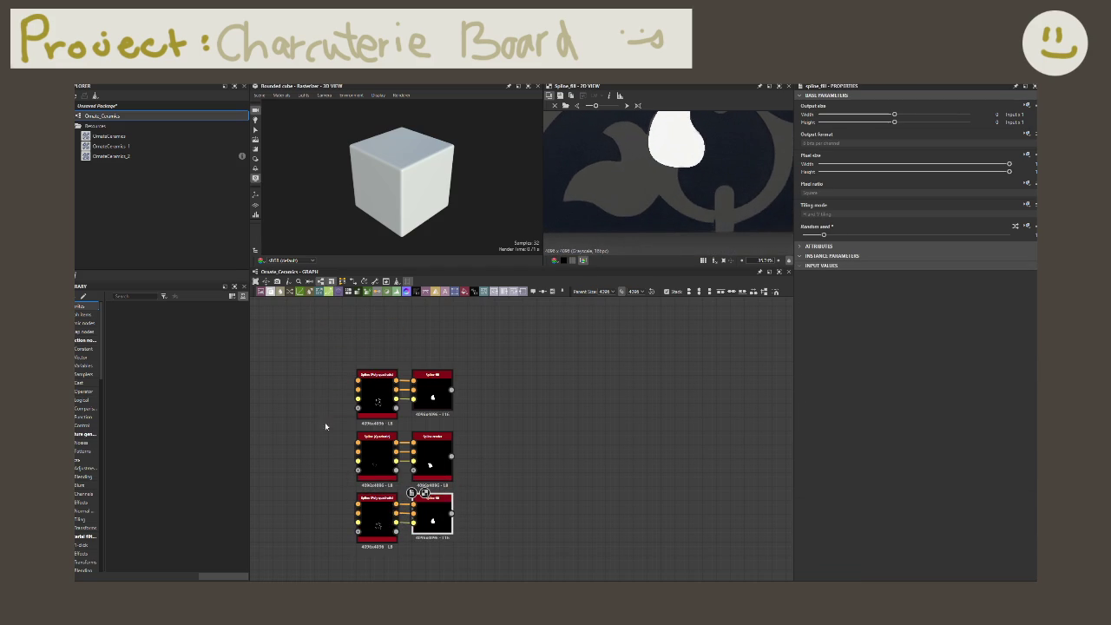
click(376, 521)
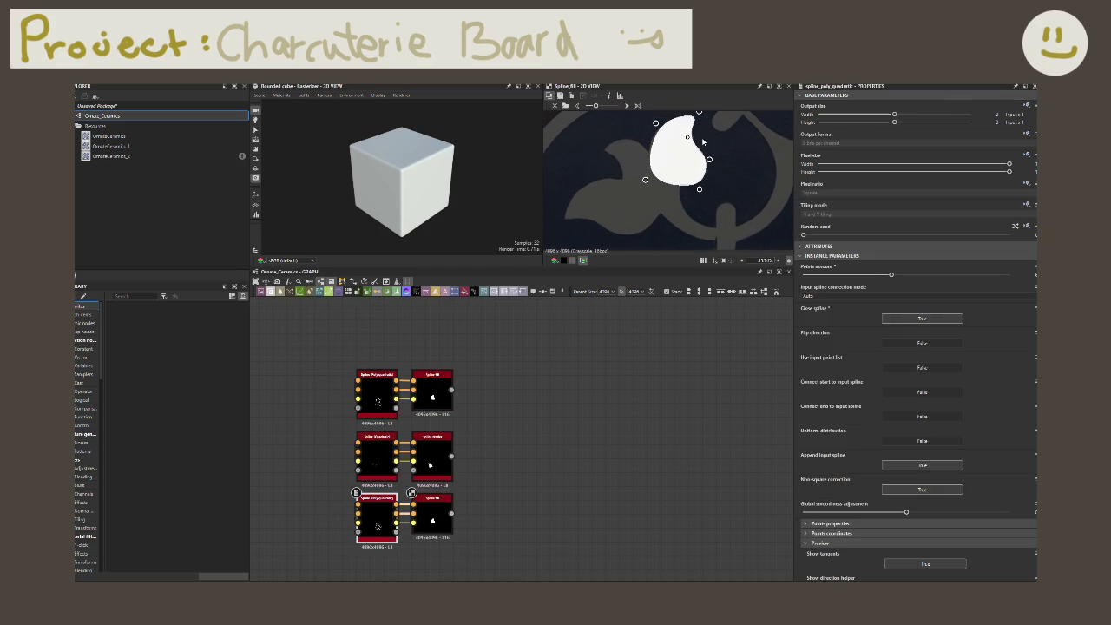
- Drag the new spline's control points to form a rounded teardrop lobe
mouse_move(699, 114)
mouse_down()
mouse_move(552, 242)
mouse_move(591, 187)
mouse_up()
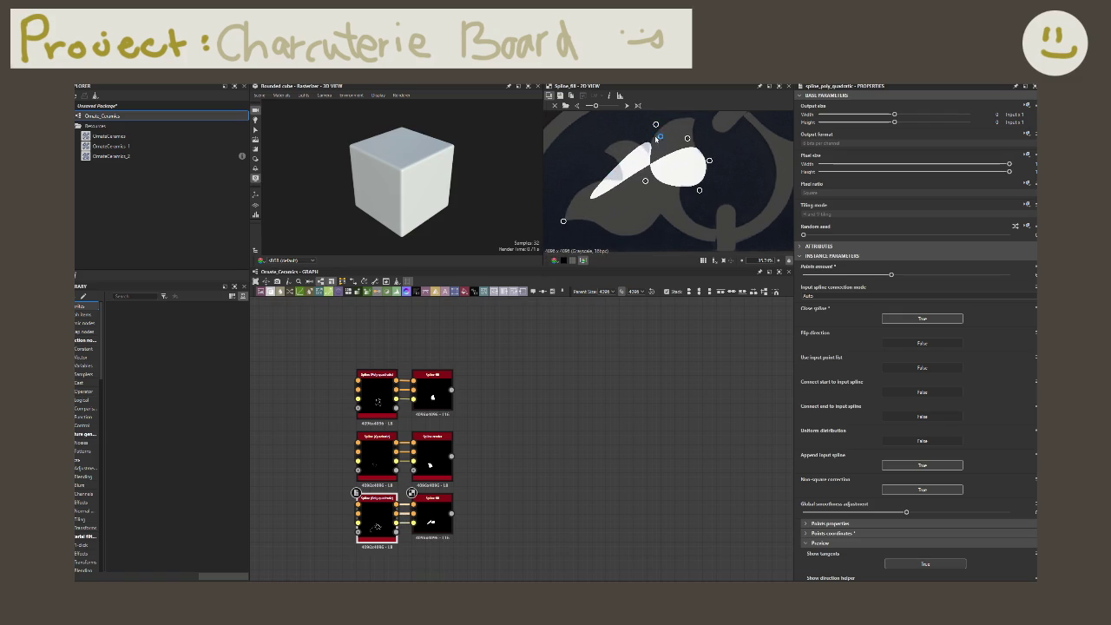
drag(656, 125, 598, 187)
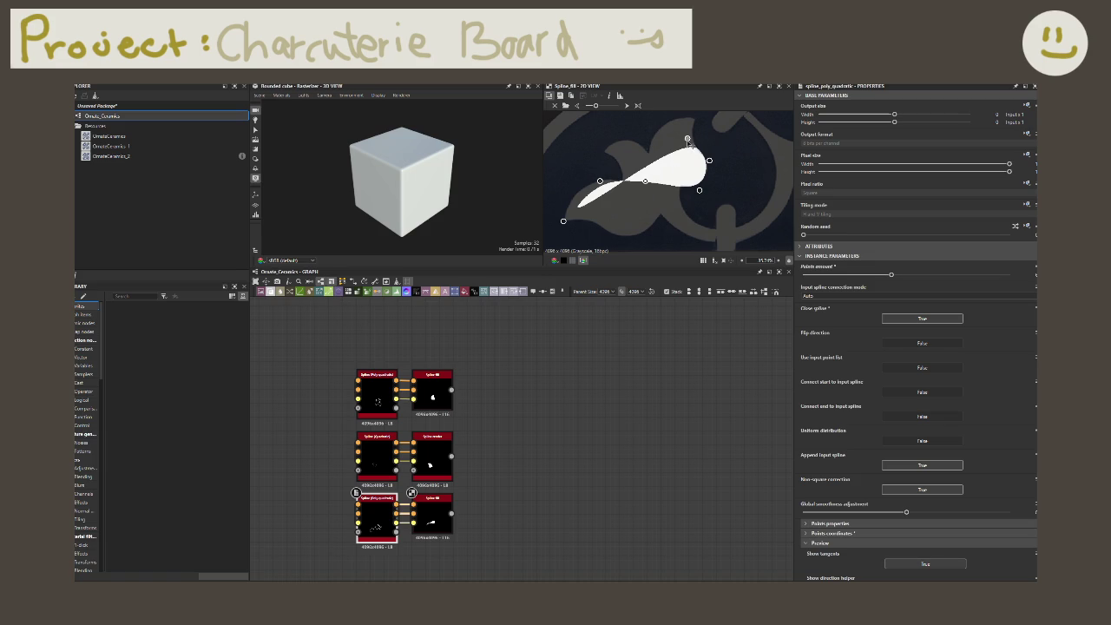
drag(635, 198, 609, 231)
drag(708, 161, 699, 190)
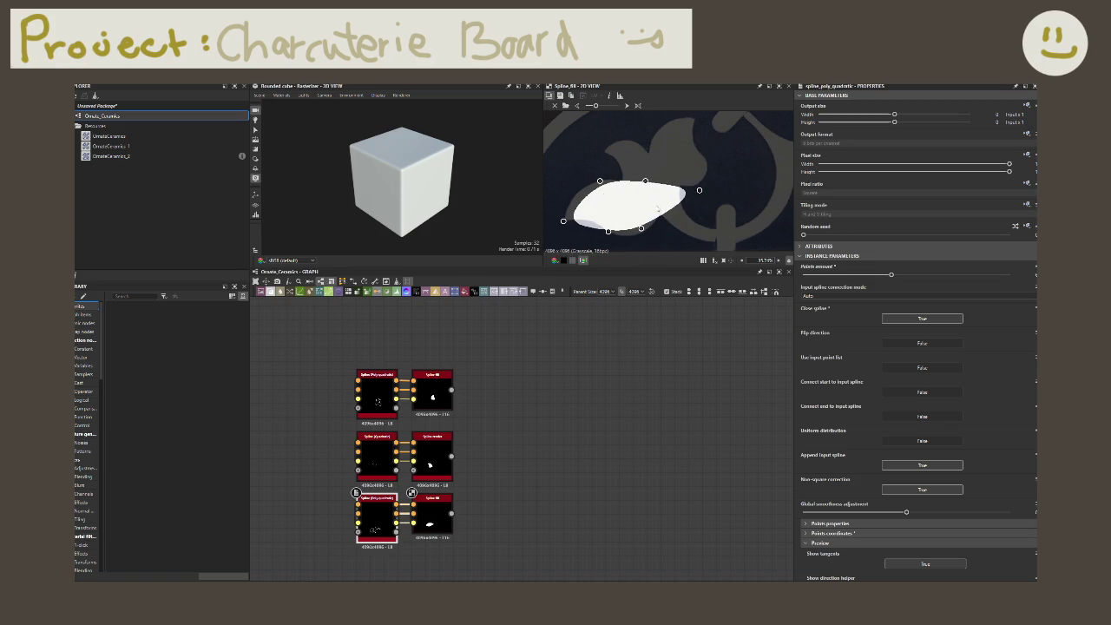
mouse_move(699, 190)
mouse_down()
mouse_move(665, 205)
mouse_move(644, 240)
mouse_up()
mouse_move(563, 221)
mouse_down()
mouse_move(544, 213)
mouse_move(553, 225)
mouse_move(584, 214)
mouse_up()
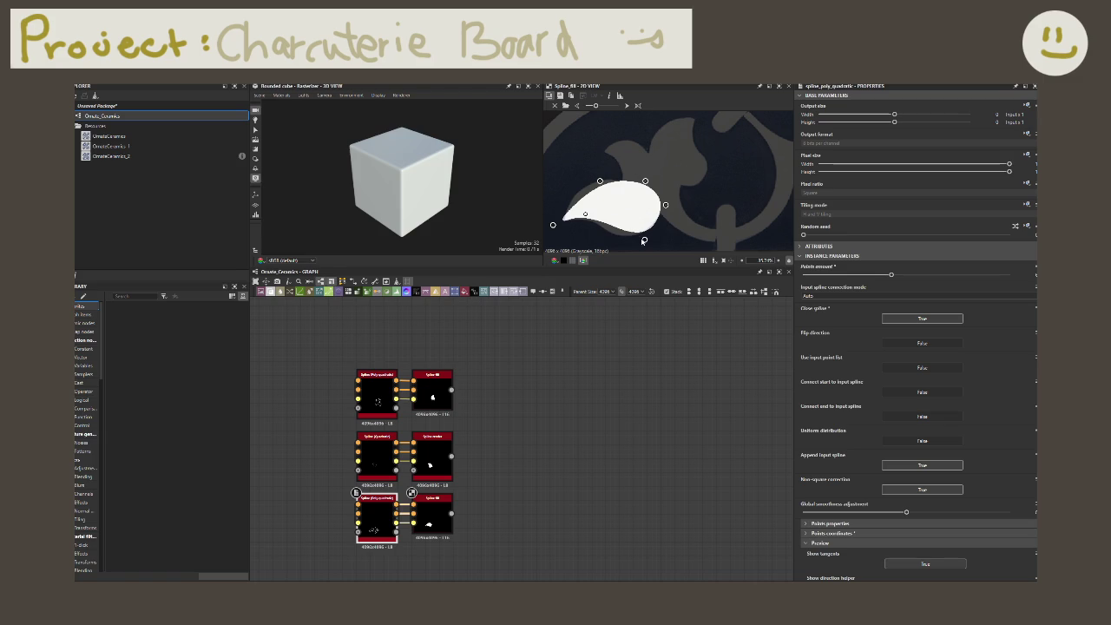
drag(644, 240, 632, 244)
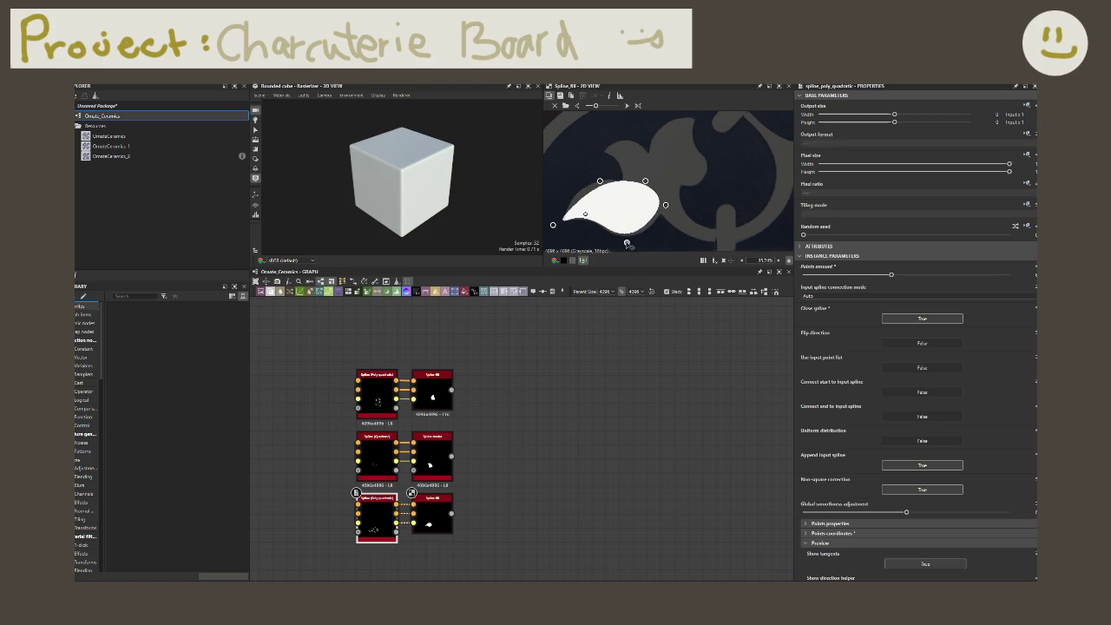
drag(666, 206, 671, 207)
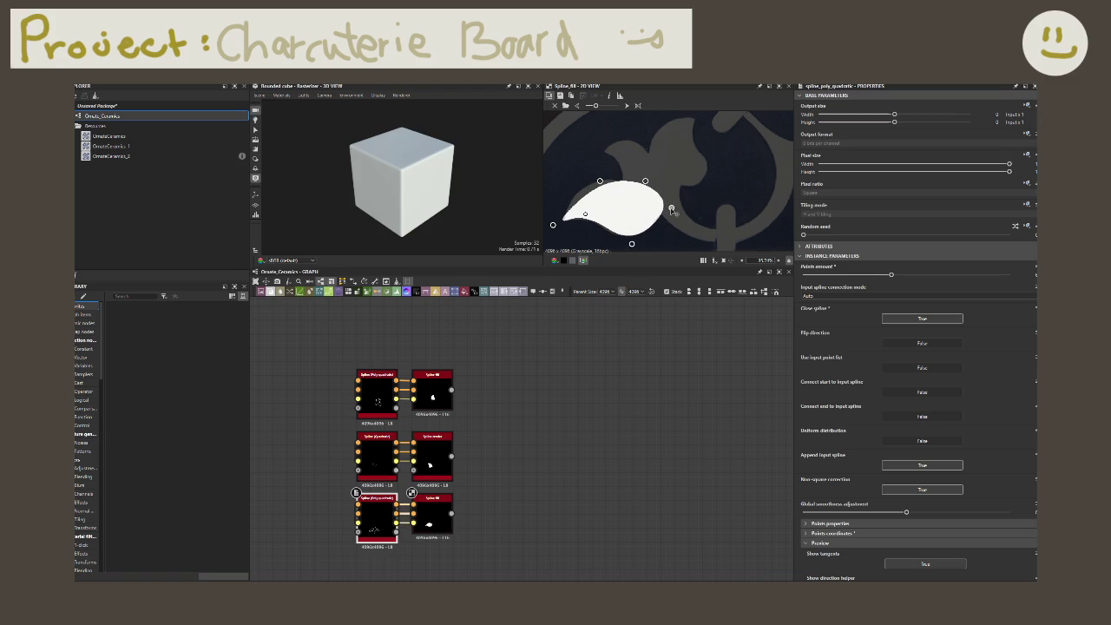
drag(602, 181, 587, 177)
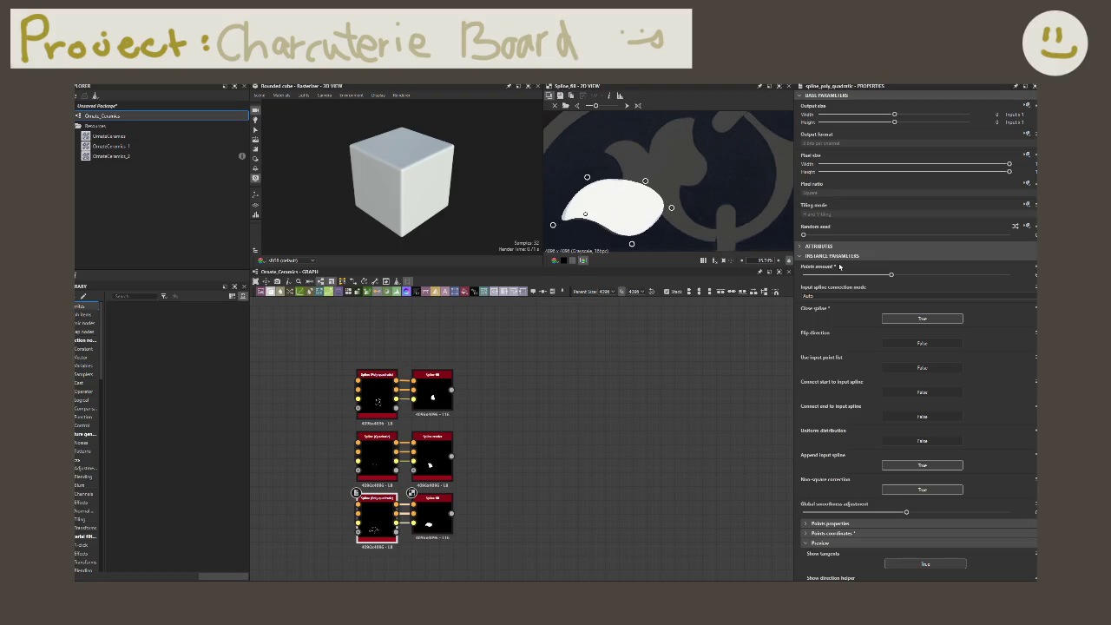
click(456, 394)
drag(452, 390, 525, 419)
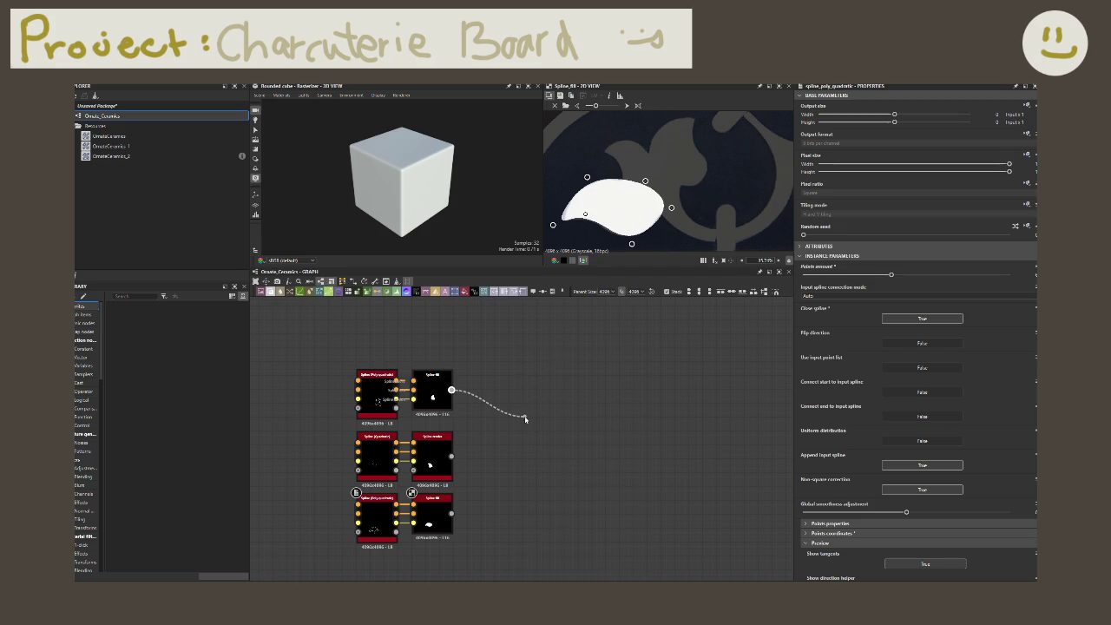
- Create a Blend node in Add (linear dodge) mode and feed in the middle spline shape
text(blend)
key(Return)
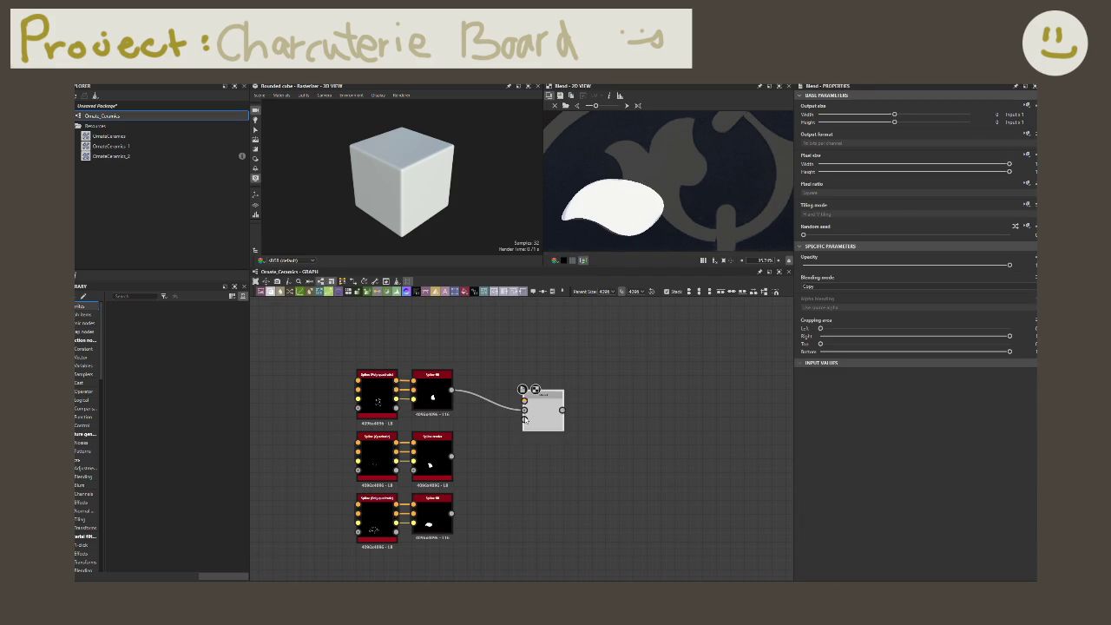
click(818, 286)
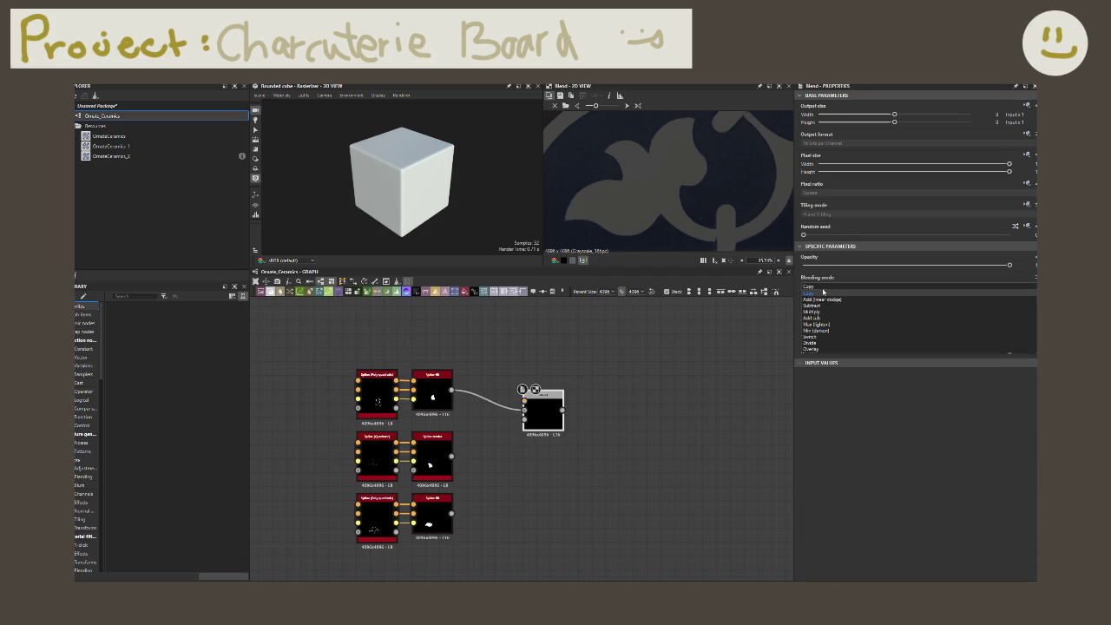
click(825, 299)
drag(452, 456, 523, 407)
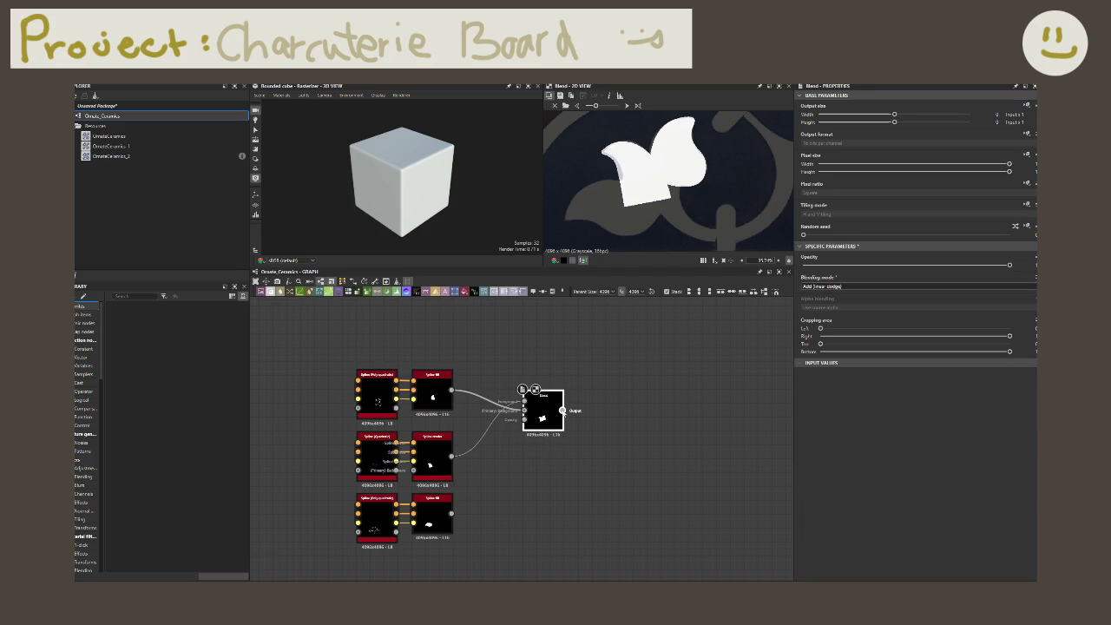
- Chain a second Add (linear dodge) Blend that adds the bottom spline shape
drag(563, 410, 574, 463)
text(blend)
key(Return)
drag(451, 513, 579, 462)
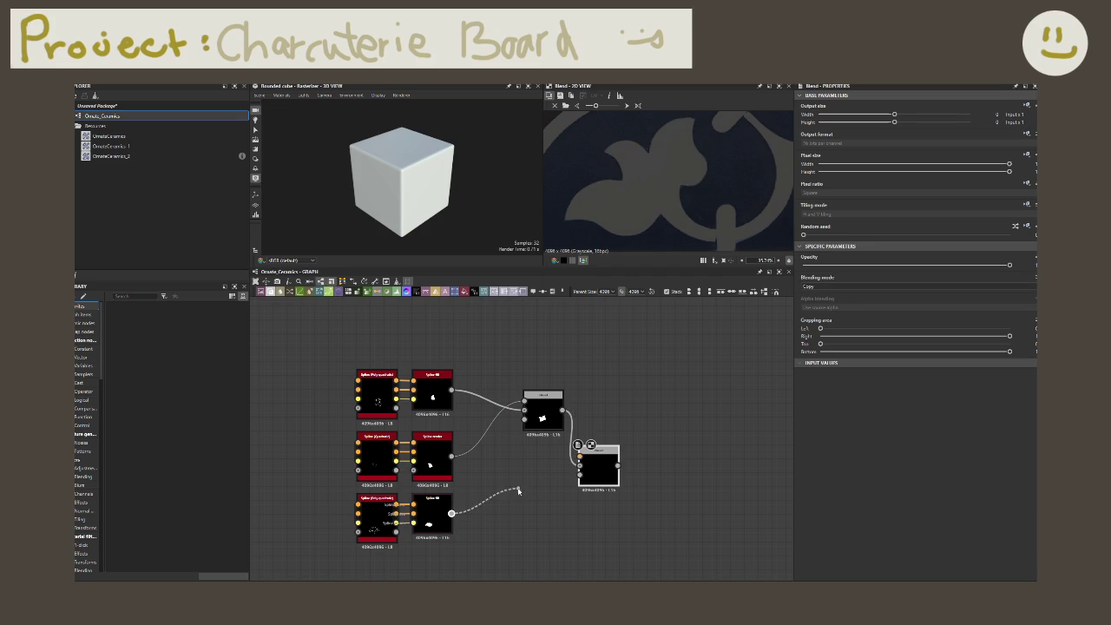
click(837, 289)
click(827, 300)
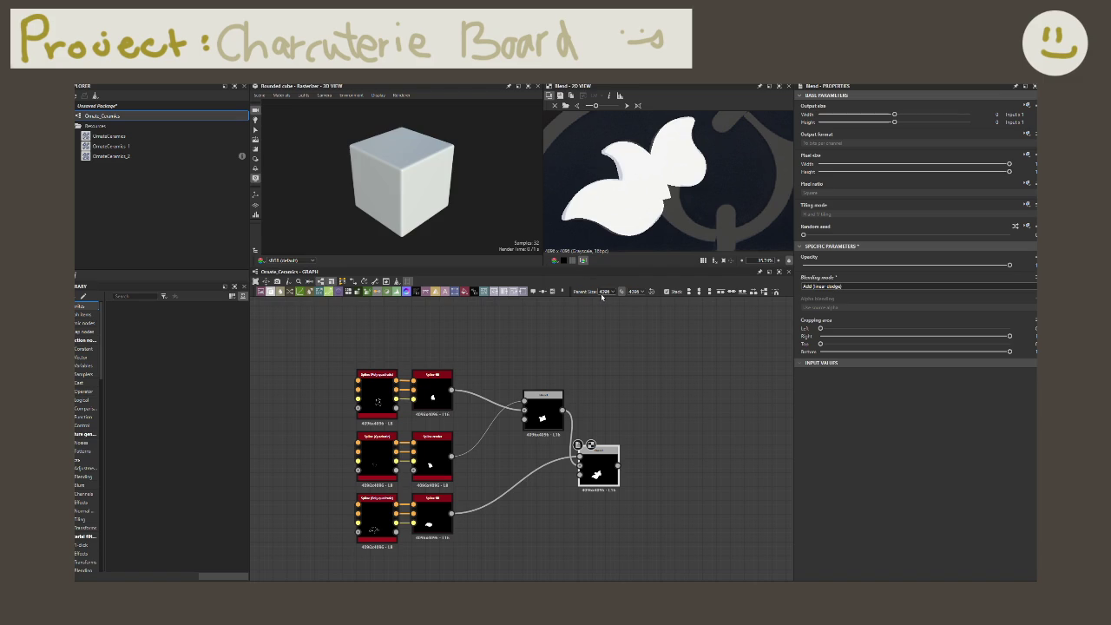
scroll(601, 296, down, 2)
- Shift the two Blend nodes left and bring the arc node chains into view
middle_drag(669, 426, 694, 390)
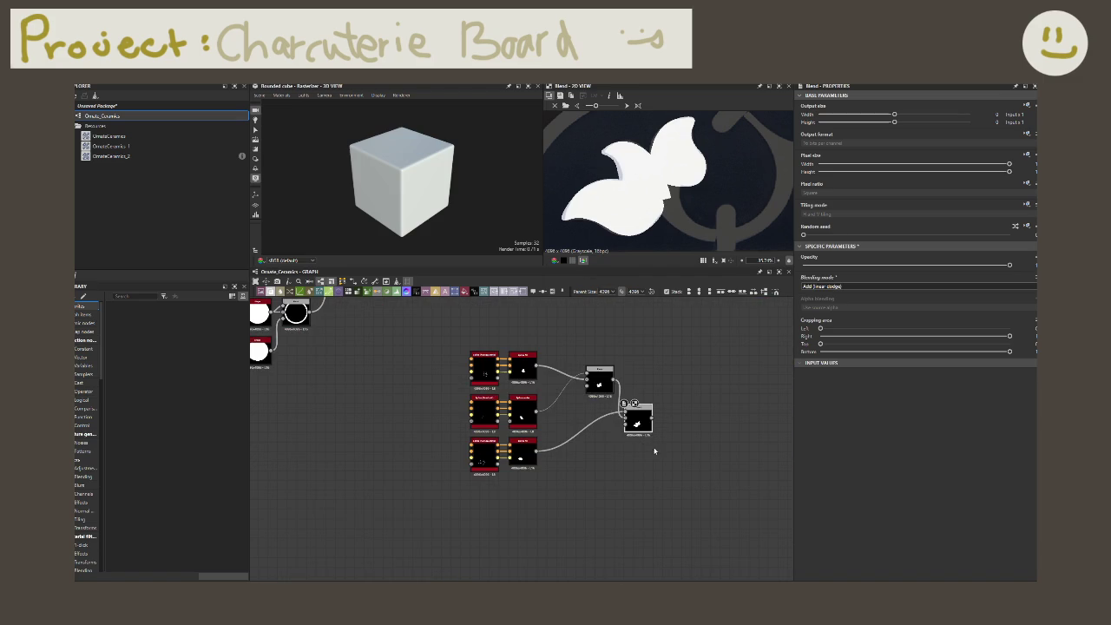
mouse_move(638, 419)
mouse_down()
mouse_move(600, 428)
mouse_move(606, 413)
mouse_up()
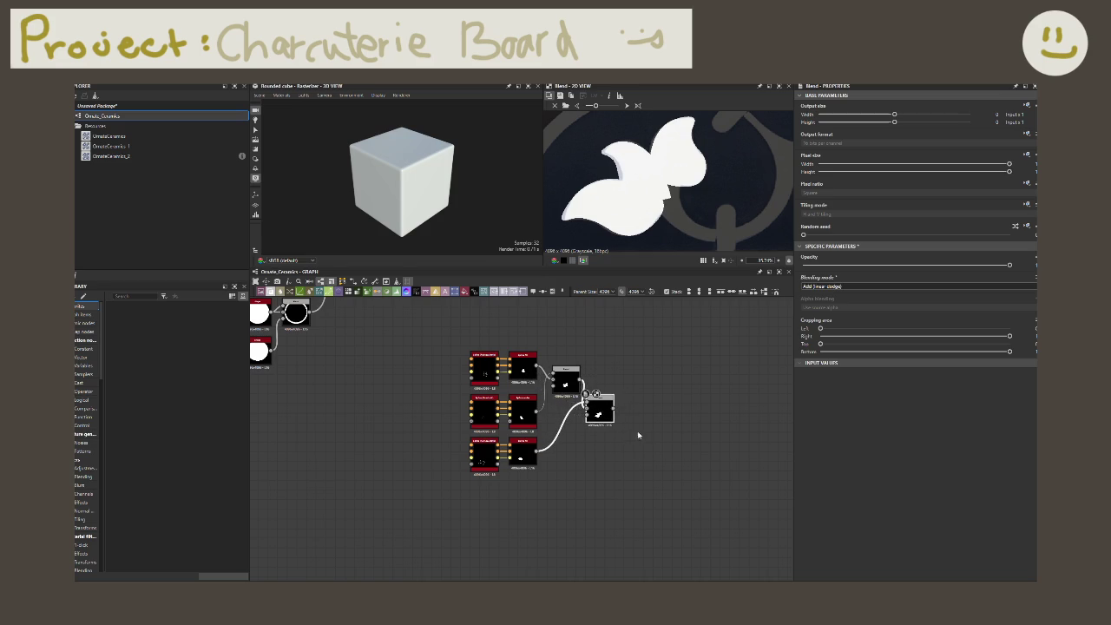
scroll(637, 434, down, 3)
middle_drag(680, 383, 654, 480)
scroll(508, 404, up, 3)
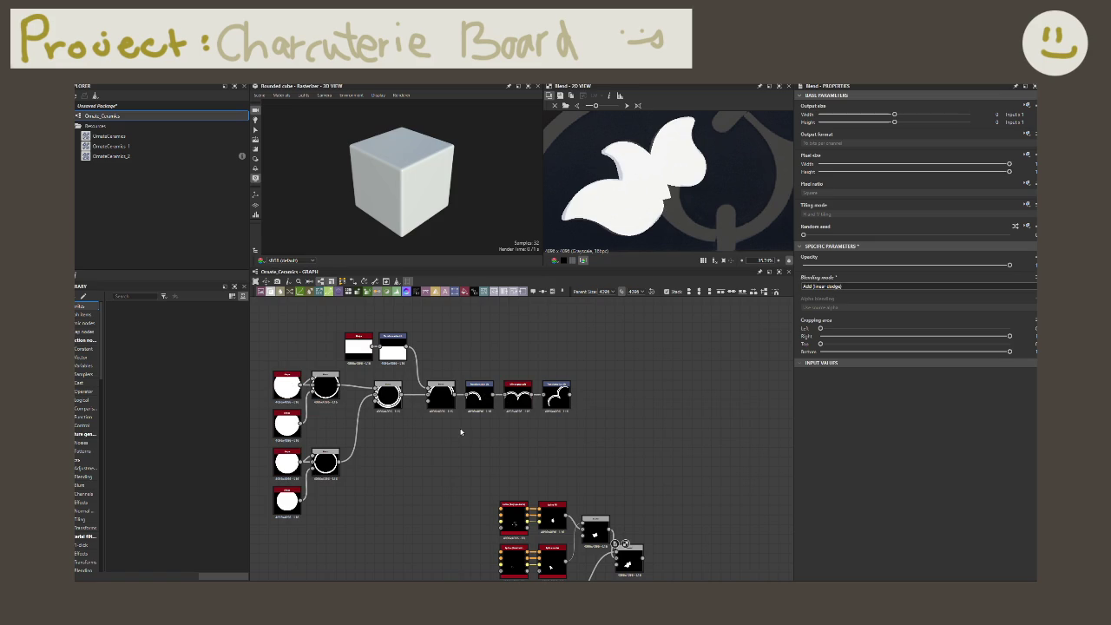
scroll(460, 434, up, 1)
middle_drag(464, 436, 429, 453)
drag(446, 423, 684, 404)
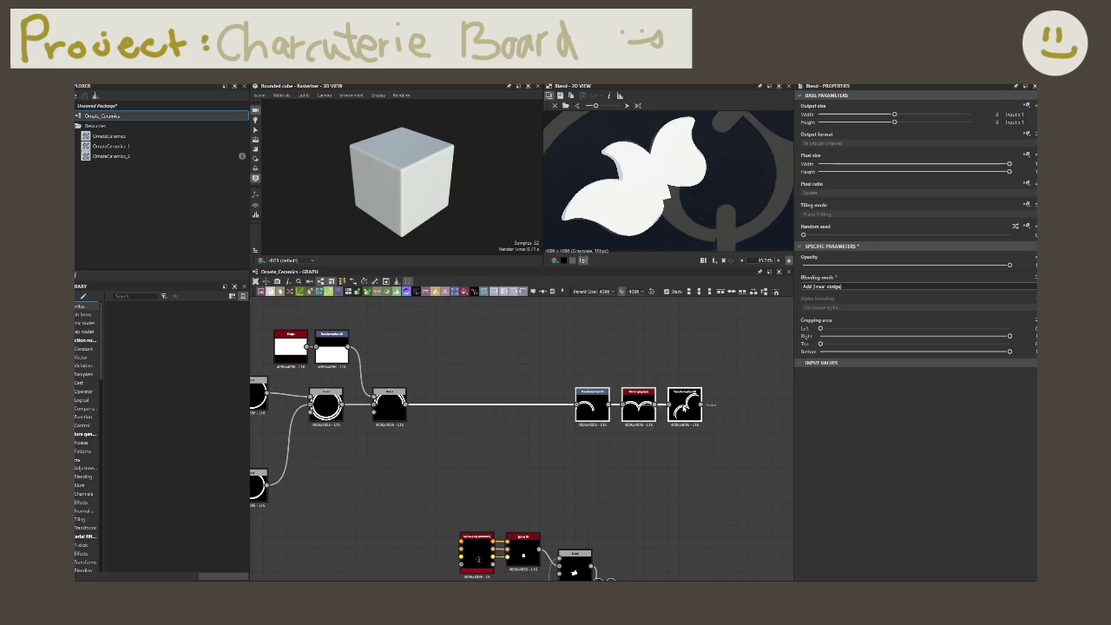
click(466, 418)
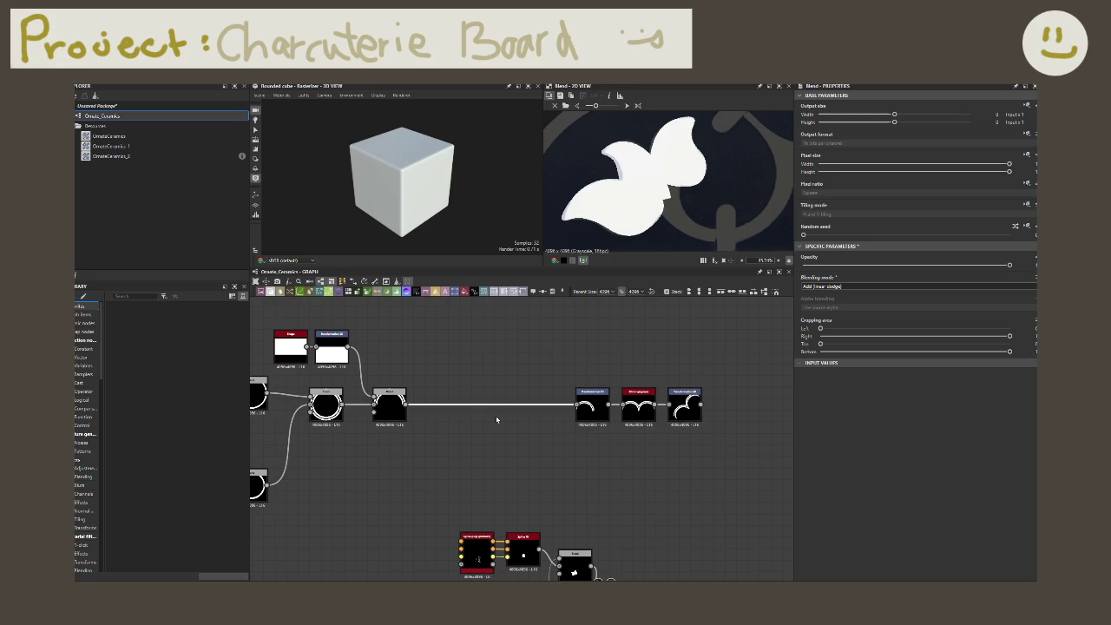
- Move the spline leaf group closer and delete the link feeding the right-hand transform nodes
scroll(525, 430, down, 3)
scroll(525, 430, down, 2)
scroll(633, 199, down, 3)
scroll(633, 199, down, 2)
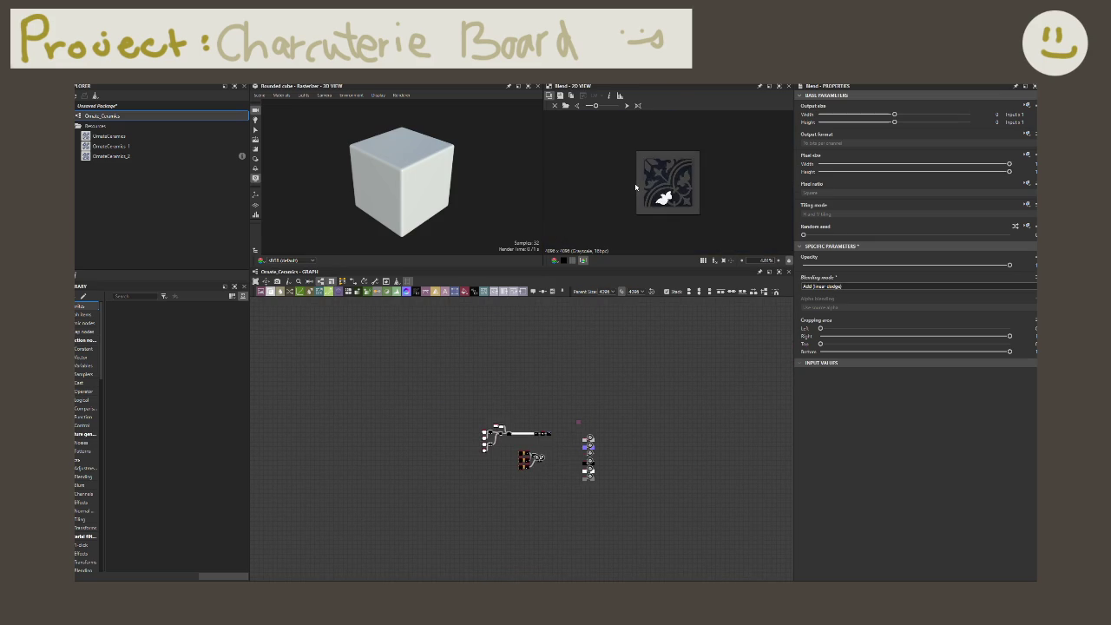
scroll(634, 199, up, 2)
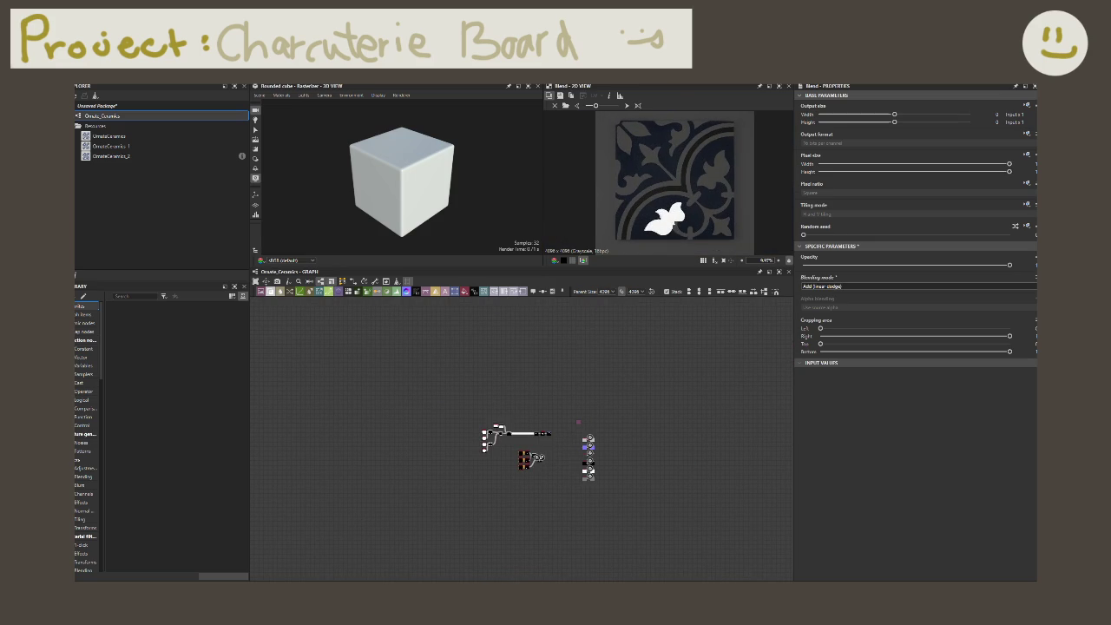
scroll(621, 402, up, 1)
scroll(621, 402, up, 1)
scroll(633, 434, up, 1)
scroll(659, 486, up, 1)
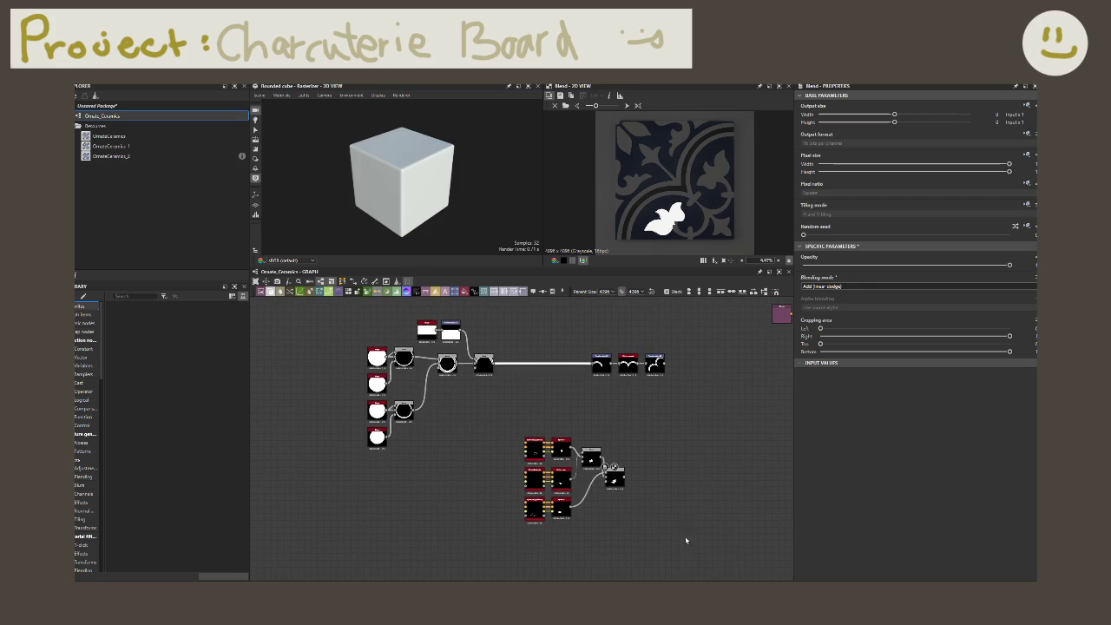
mouse_move(533, 449)
mouse_down()
mouse_move(379, 484)
mouse_move(368, 475)
mouse_up()
click(542, 395)
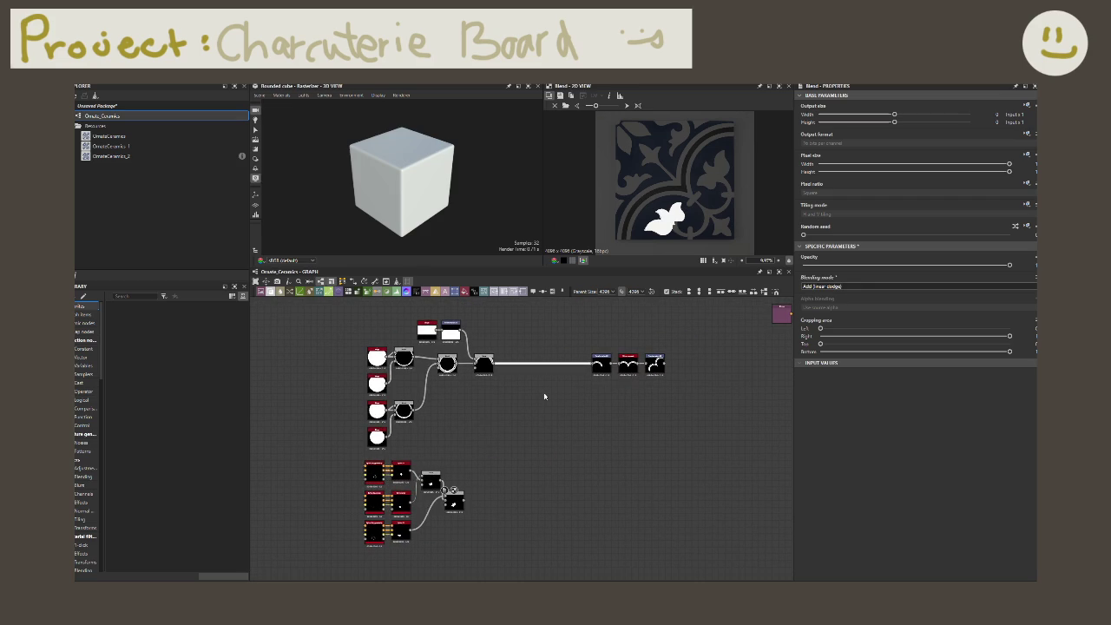
key(Delete)
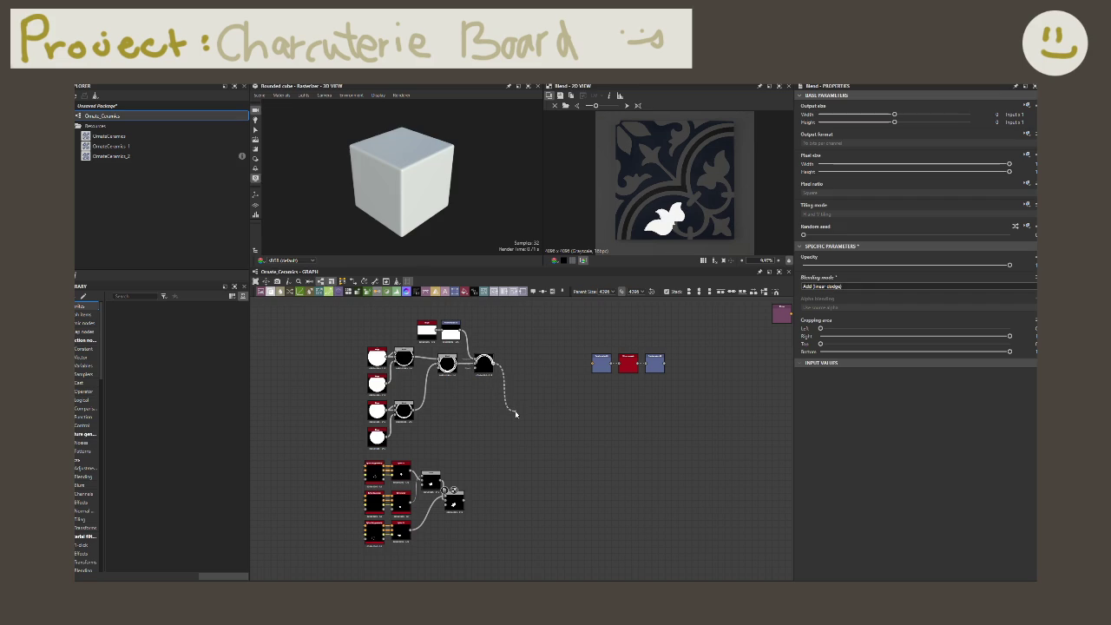
- Branch an Add (linear dodge) Blend off the Blend output to join arcs and leaves
drag(494, 365, 518, 402)
text(blend)
key(Return)
click(825, 287)
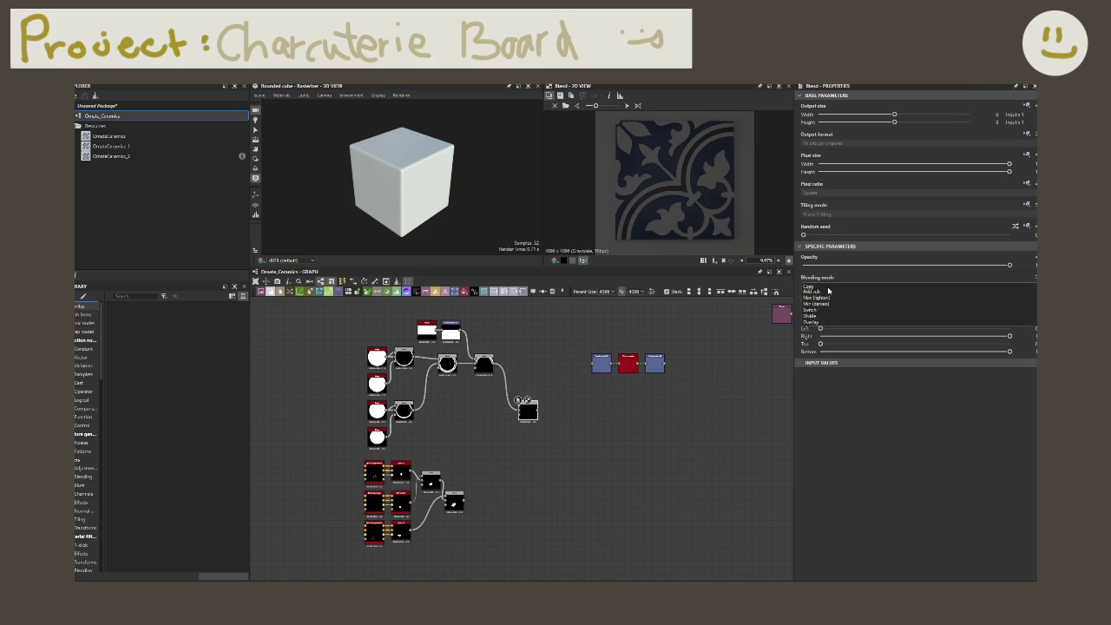
click(820, 298)
- Inspect the Transformation 2D node and move it after the first Blend
mouse_move(465, 500)
mouse_down()
mouse_move(437, 476)
mouse_move(466, 501)
mouse_move(518, 407)
mouse_move(592, 366)
mouse_up()
click(593, 358)
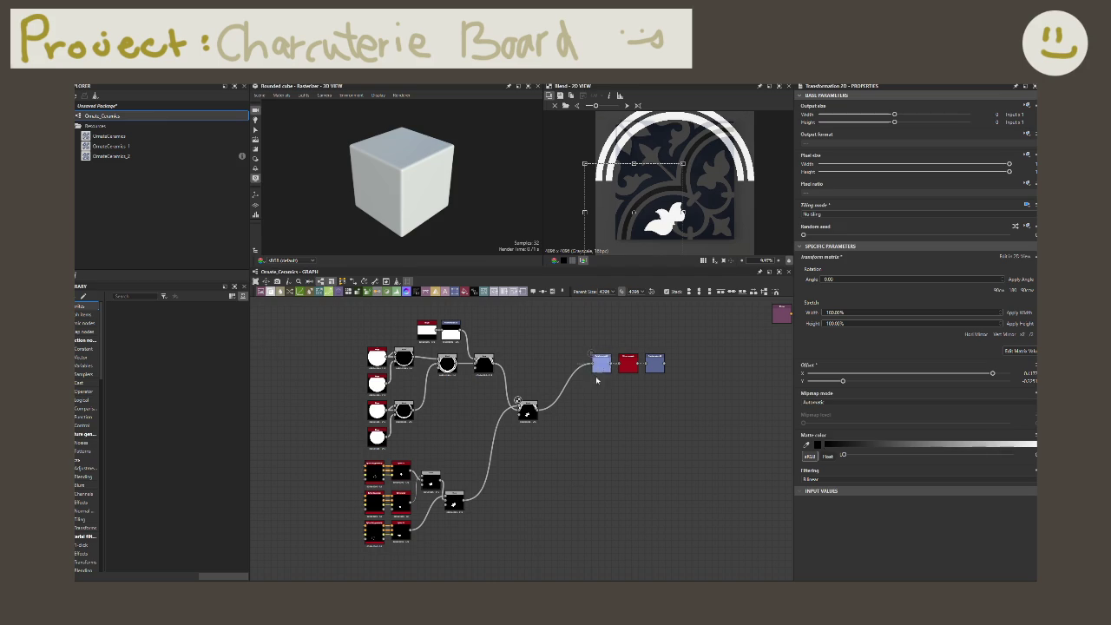
scroll(592, 386, up, 2)
scroll(592, 386, up, 1)
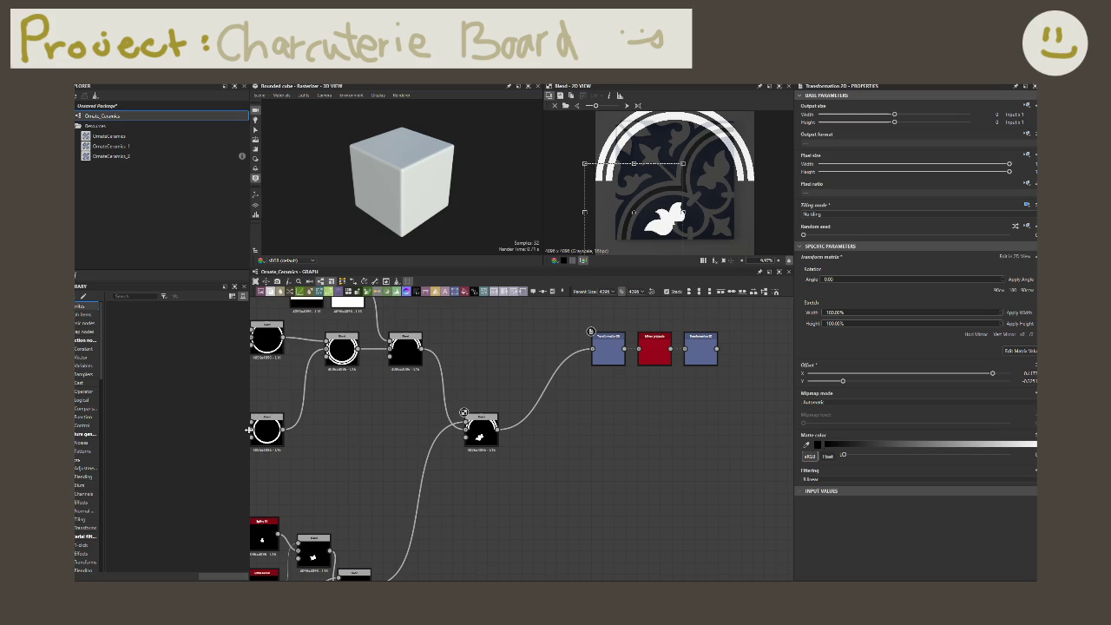
middle_drag(562, 464, 558, 500)
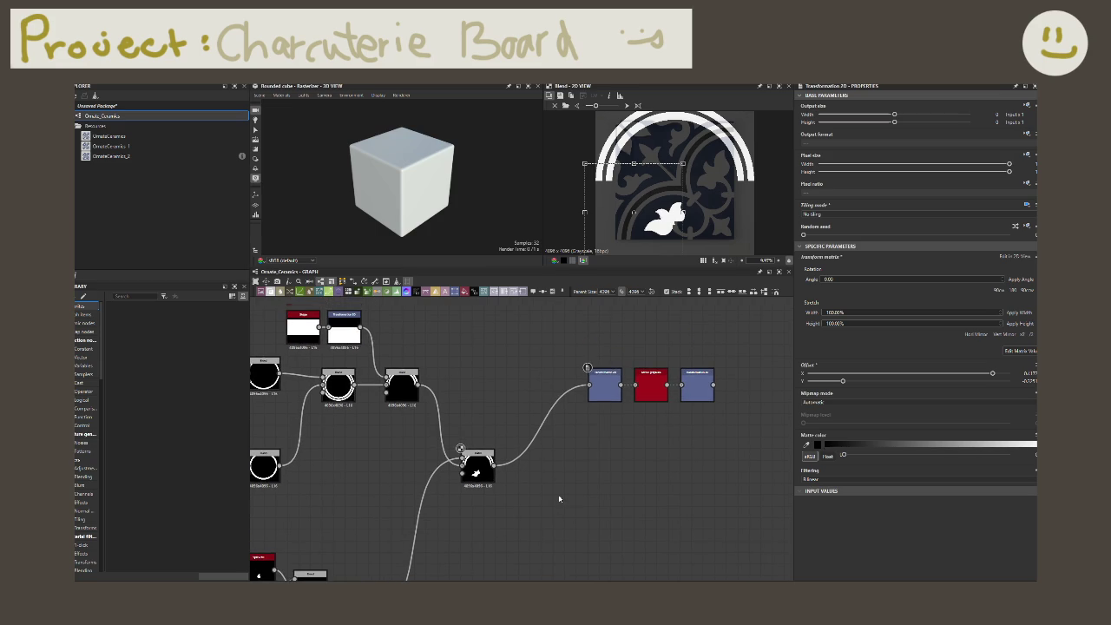
- Place Transformation 2D so it feeds the leaf Blend, then wire that Blend into Mirror
mouse_move(608, 384)
mouse_down()
mouse_move(455, 364)
mouse_move(467, 362)
mouse_up()
click(505, 405)
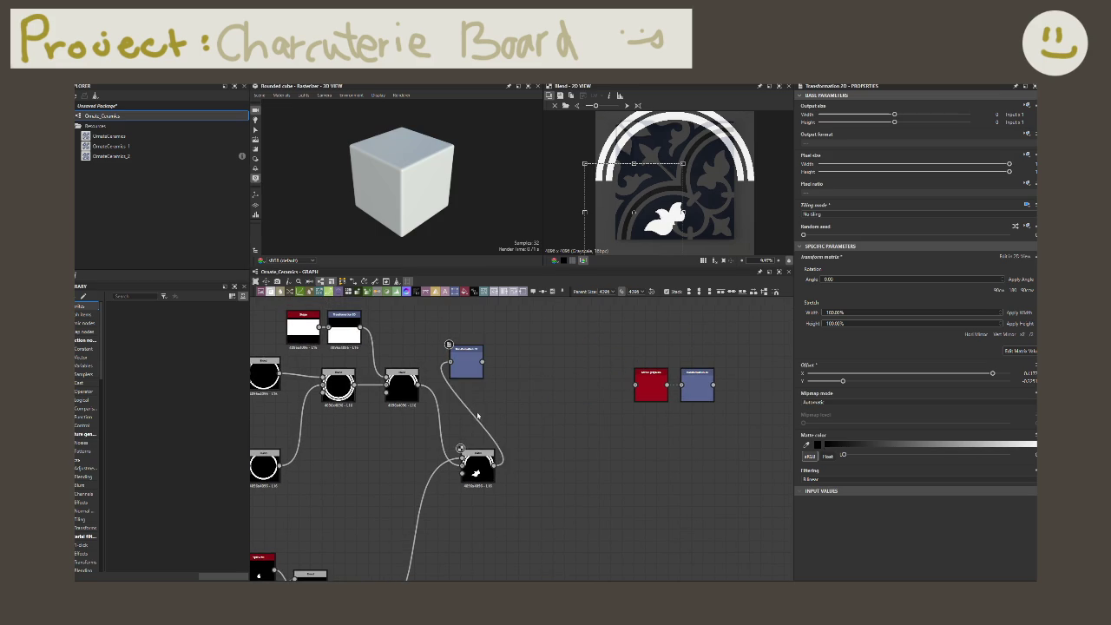
mouse_move(449, 361)
mouse_down()
mouse_move(421, 382)
mouse_move(450, 362)
mouse_move(467, 469)
mouse_up()
key(Escape)
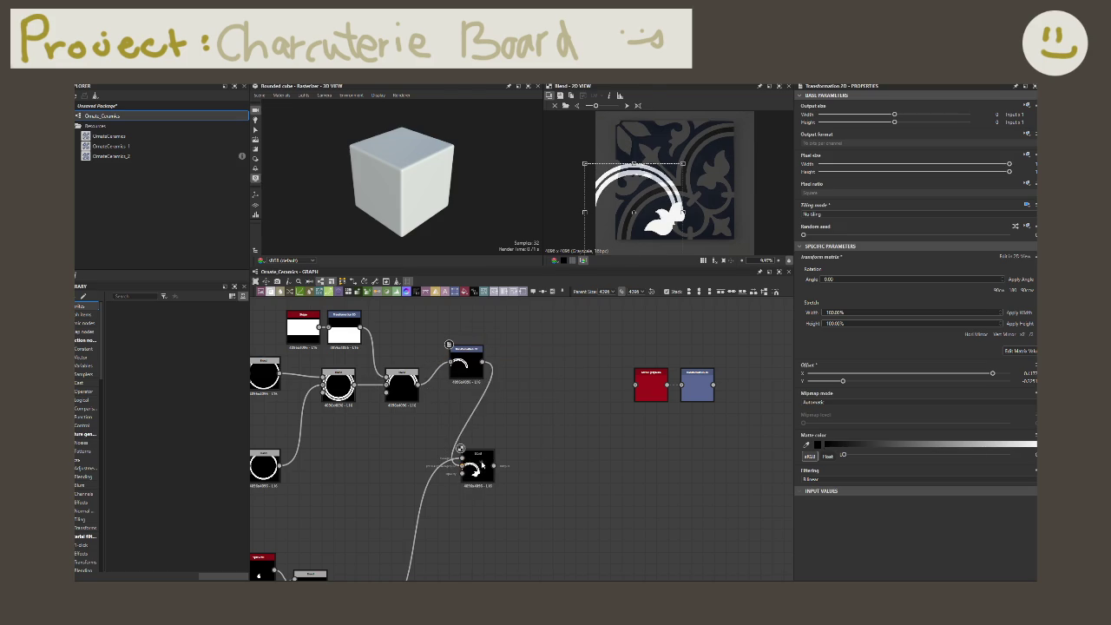
drag(624, 387, 628, 387)
drag(494, 466, 635, 384)
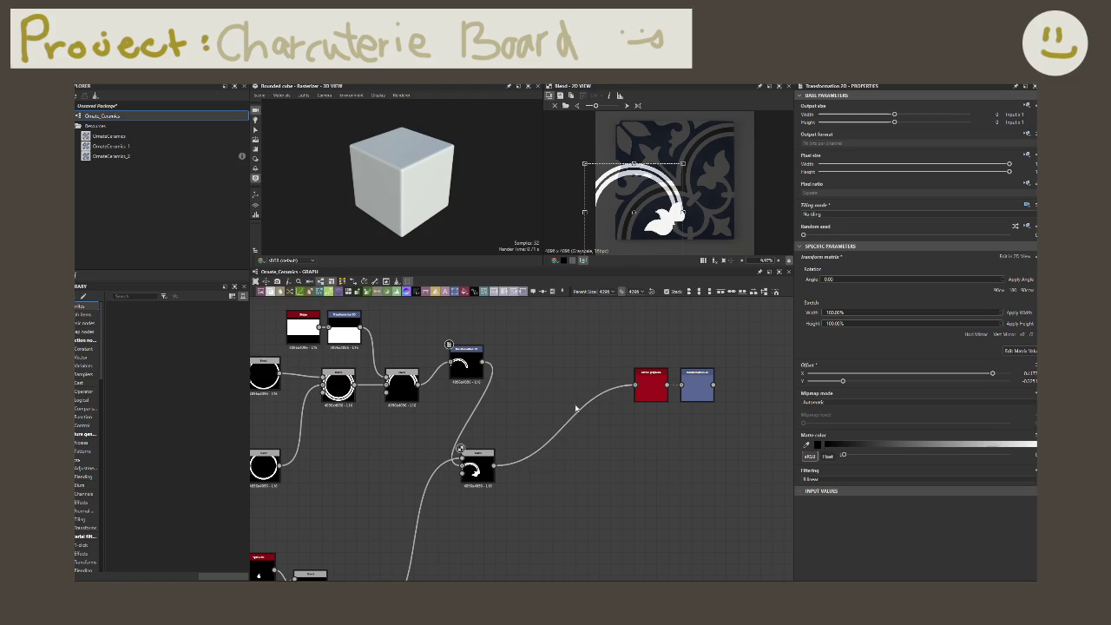
- Preview the final transform's mirrored output in 2D and branch a new node off the leaf Blend
double_click(697, 385)
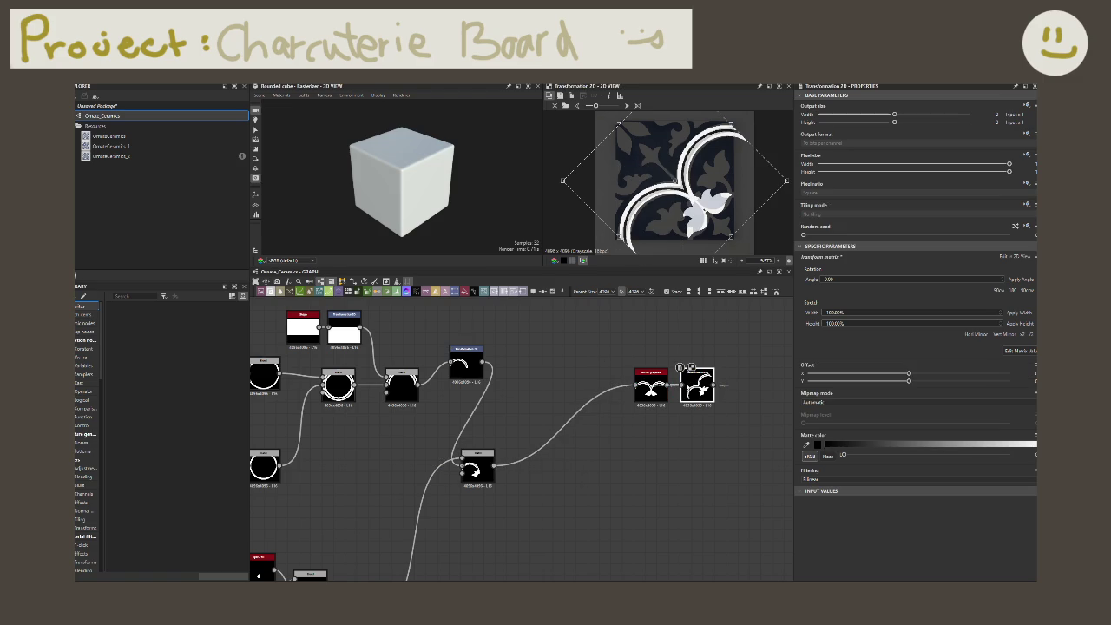
scroll(526, 446, down, 5)
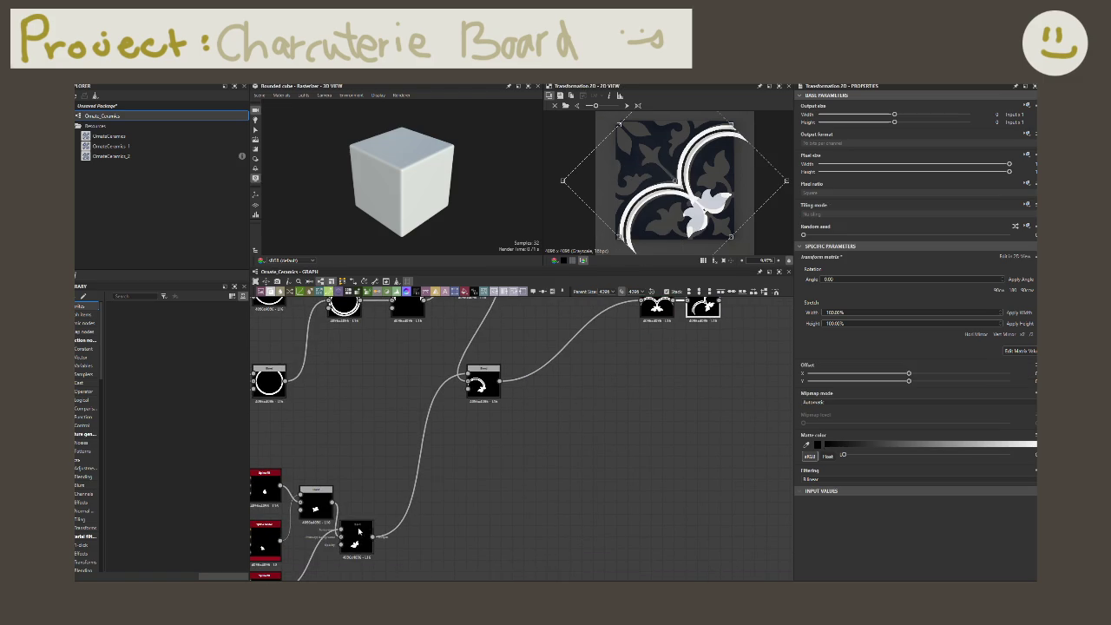
click(354, 545)
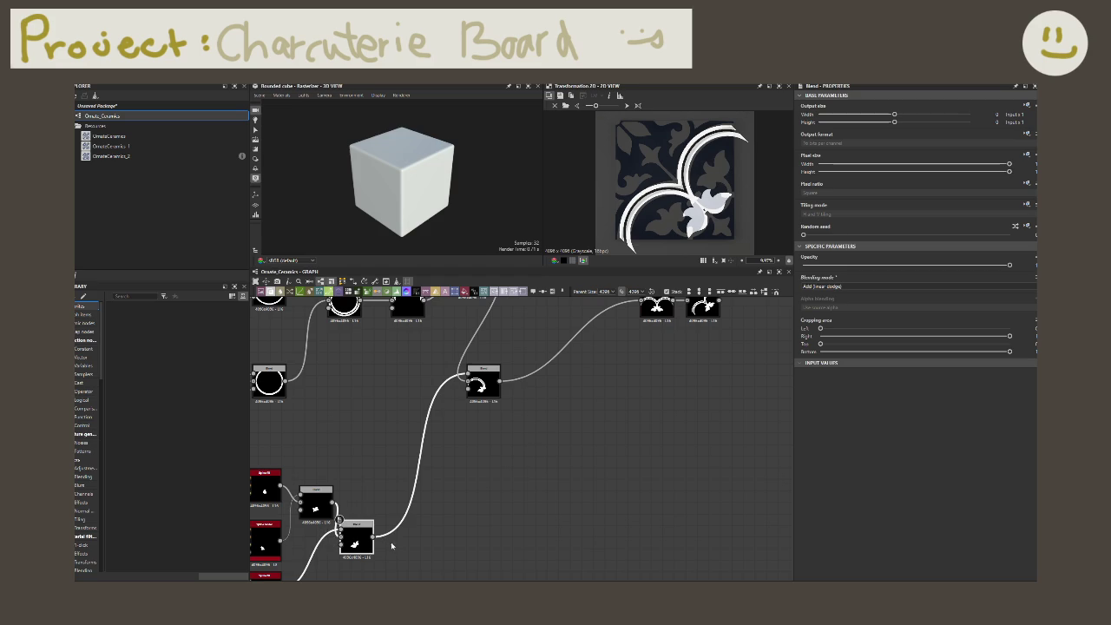
drag(379, 539, 415, 483)
- Add a Transformation 2D ('tran') on the leaf shapes and wire it into the Blend
text(tran)
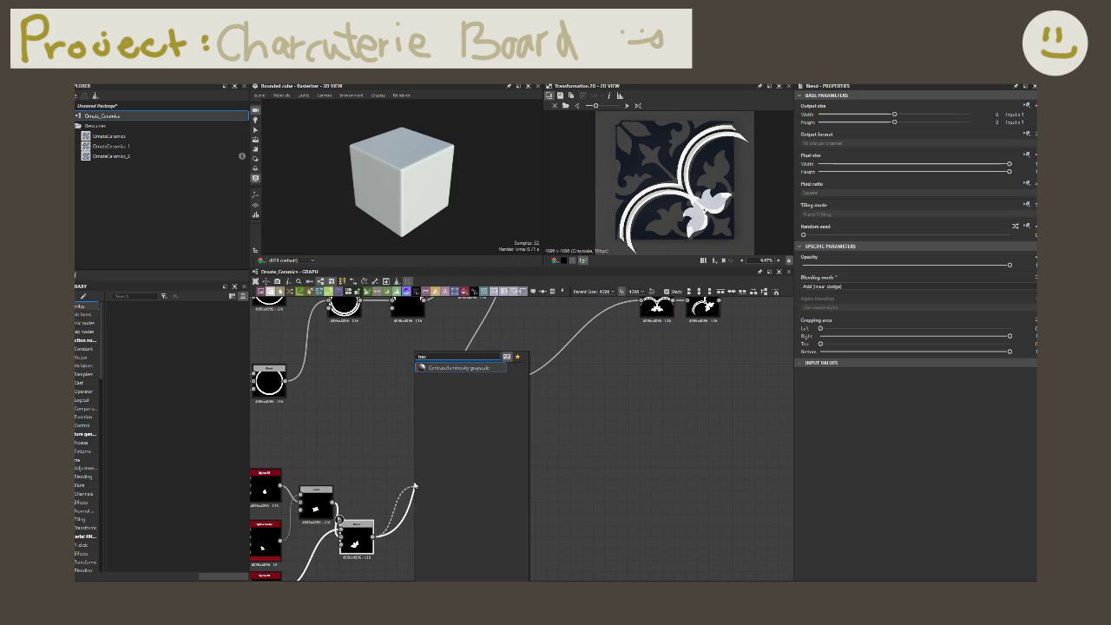
key(Return)
drag(441, 485, 469, 382)
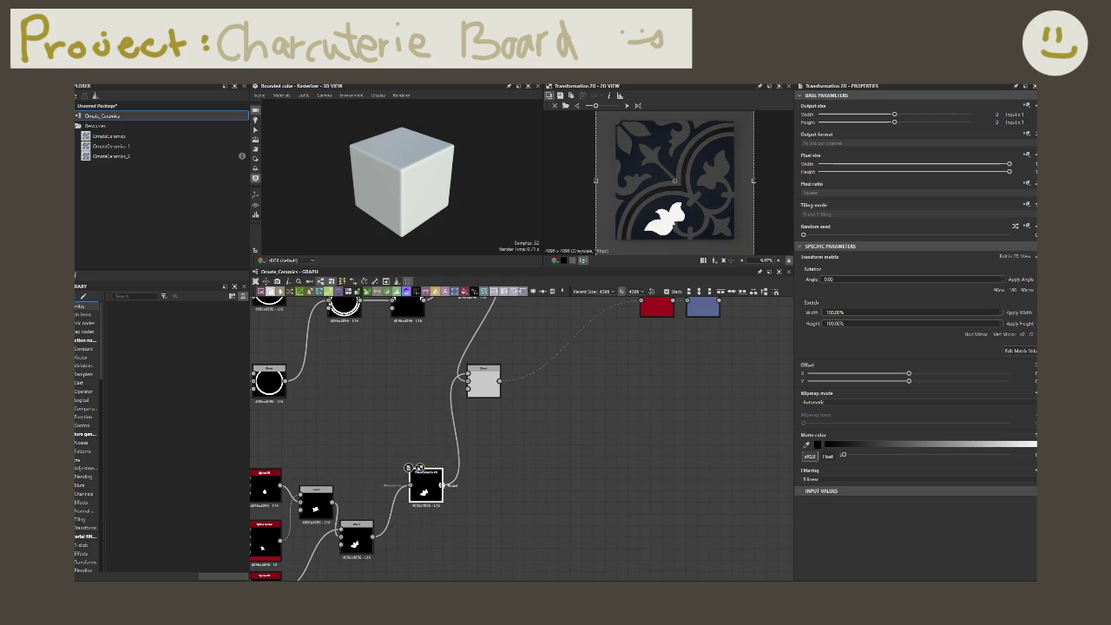
drag(424, 472, 424, 440)
mouse_move(476, 461)
middle_down()
mouse_move(527, 465)
mouse_move(596, 503)
middle_up()
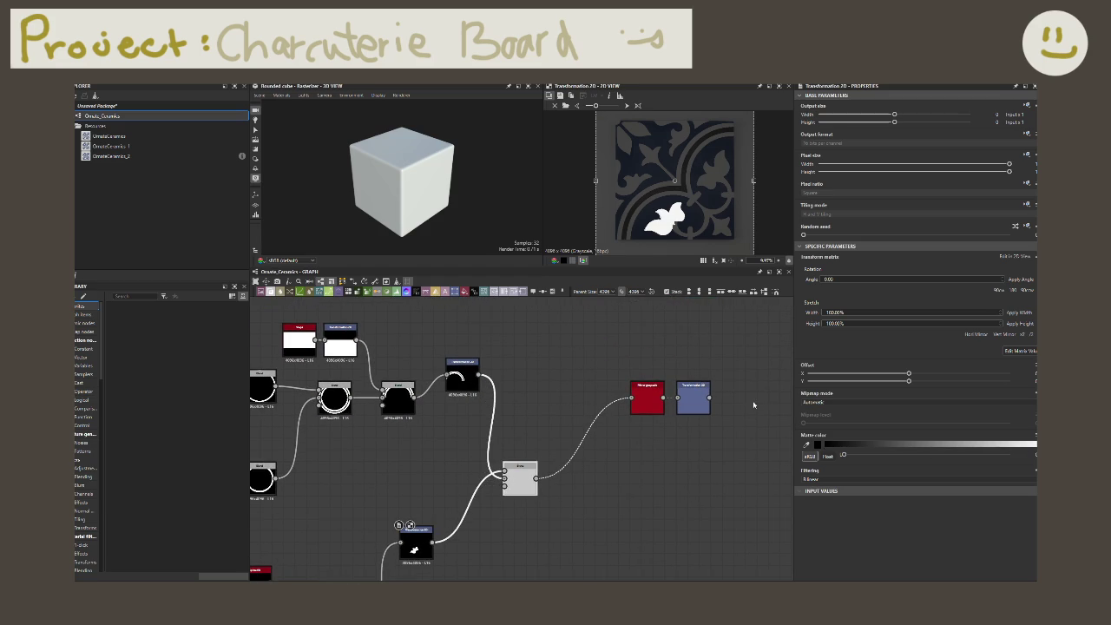
middle_drag(474, 558, 474, 525)
click(416, 499)
- Offset the leaves and rotate them about 45° so they sit within the mirrored arcs
mouse_move(674, 182)
mouse_down()
mouse_move(638, 164)
mouse_move(681, 185)
mouse_up()
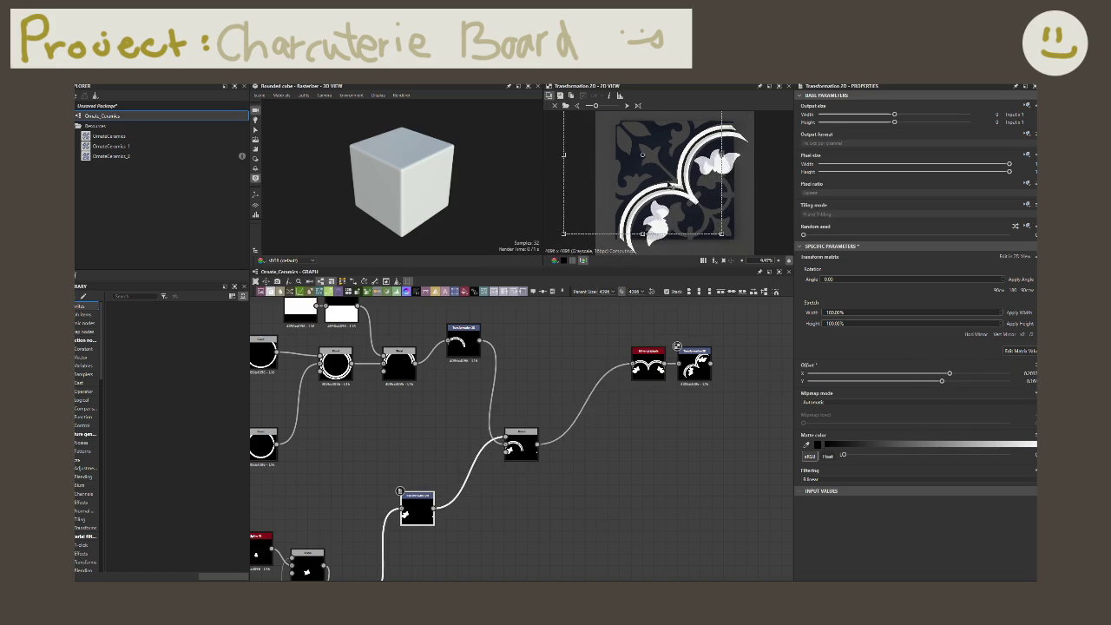
drag(735, 239, 762, 150)
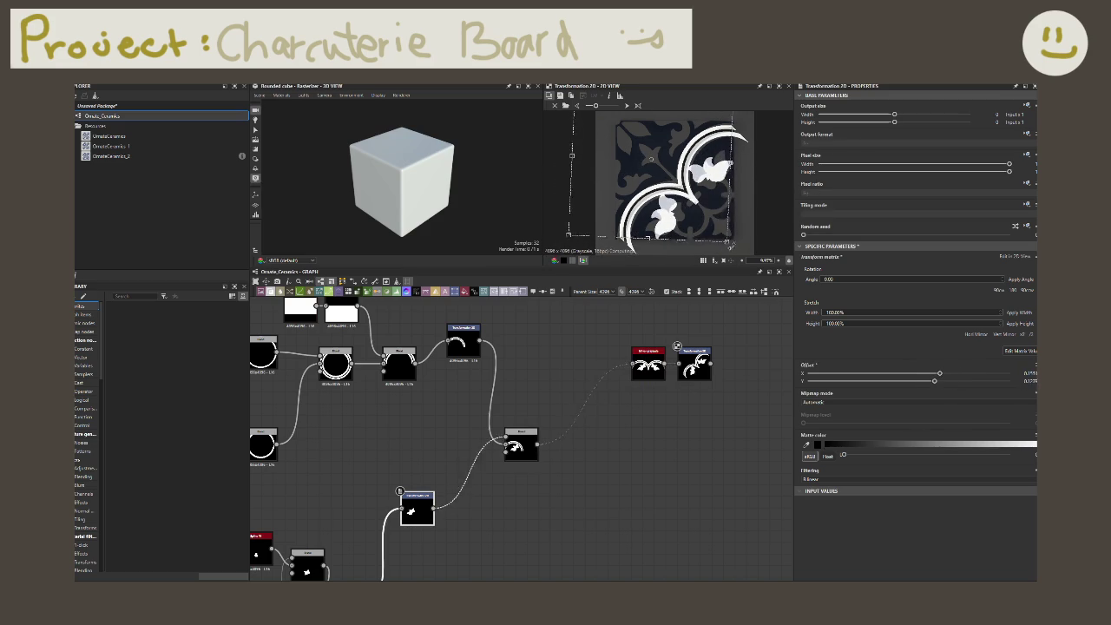
mouse_move(686, 186)
mouse_down()
mouse_move(641, 250)
mouse_move(728, 243)
mouse_up()
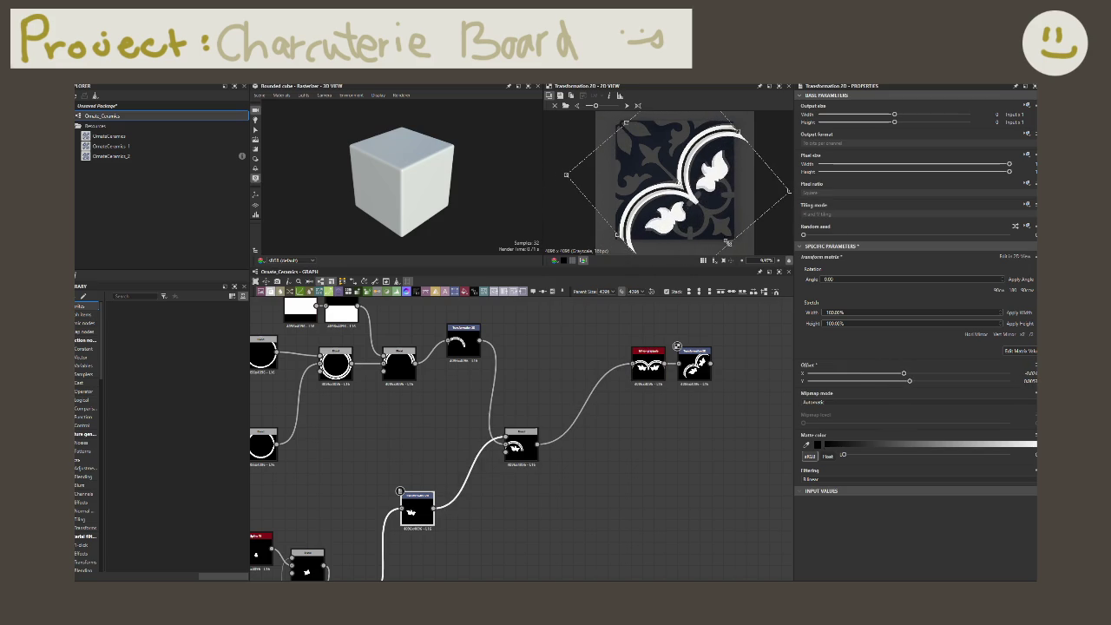
drag(784, 208, 785, 205)
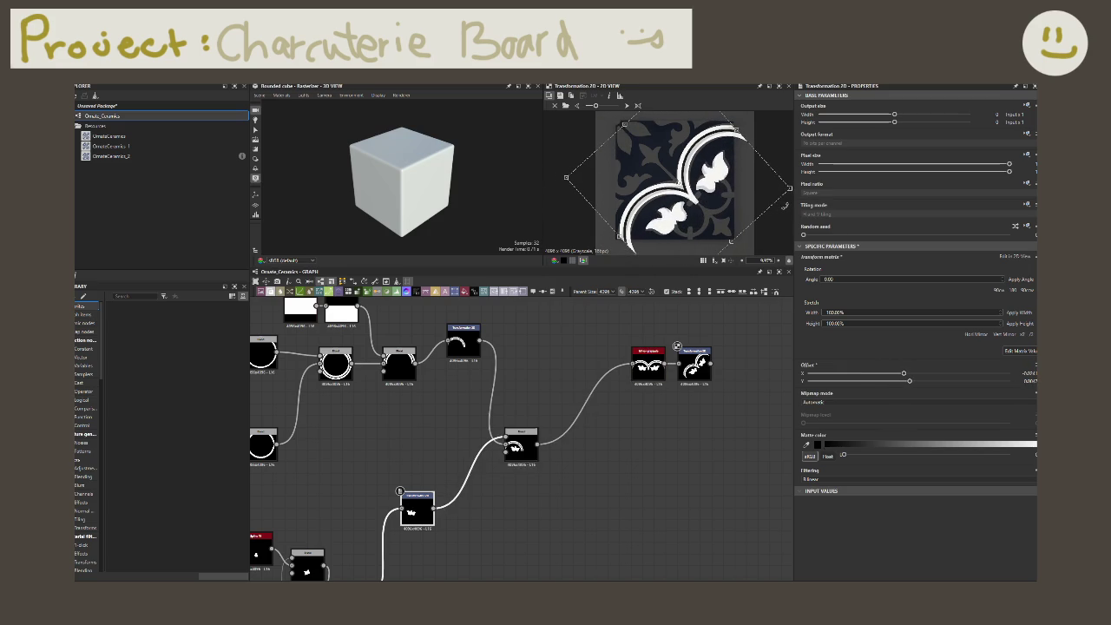
drag(726, 199, 764, 215)
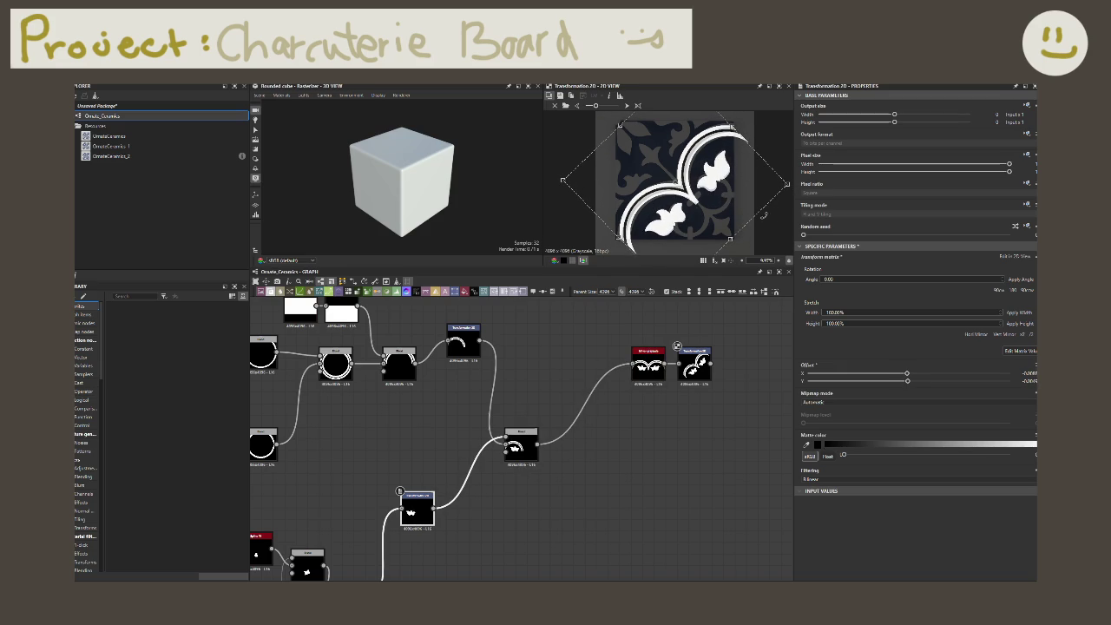
drag(682, 209, 681, 209)
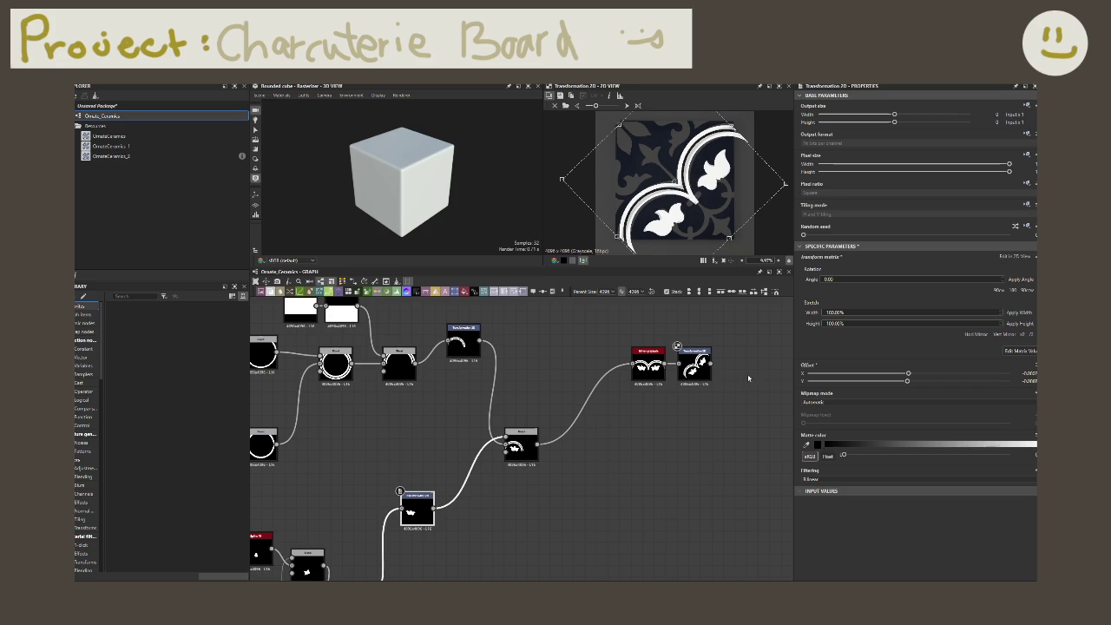
click(698, 366)
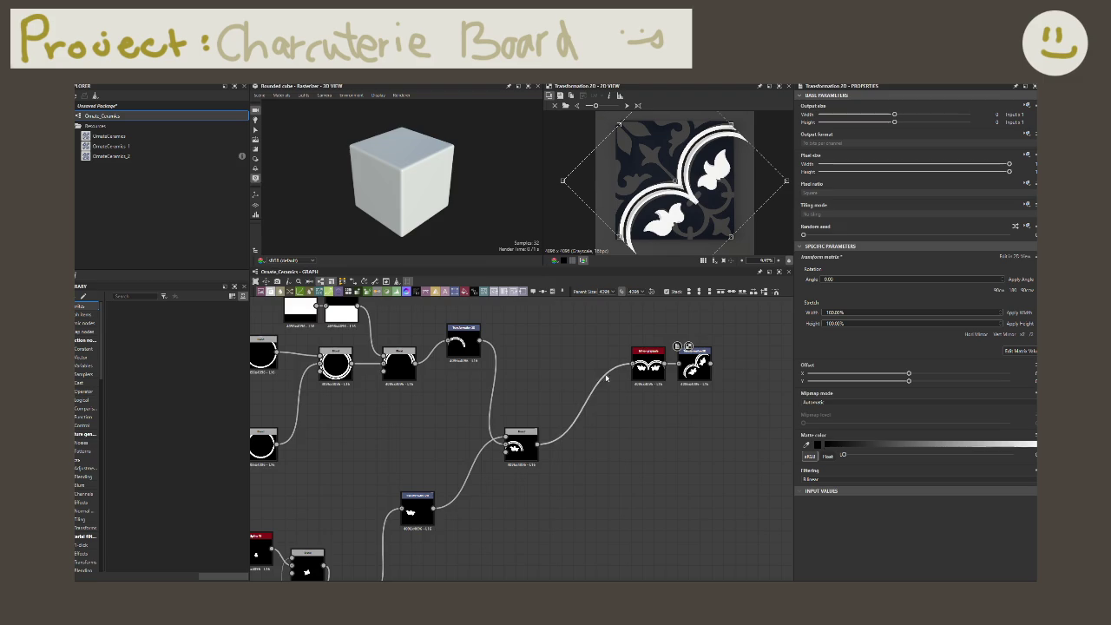
- Insert a Spline (Poly Quadratic) node from the 'spline' node search and move it into open space
scroll(544, 491, down, 5)
middle_drag(499, 534, 518, 466)
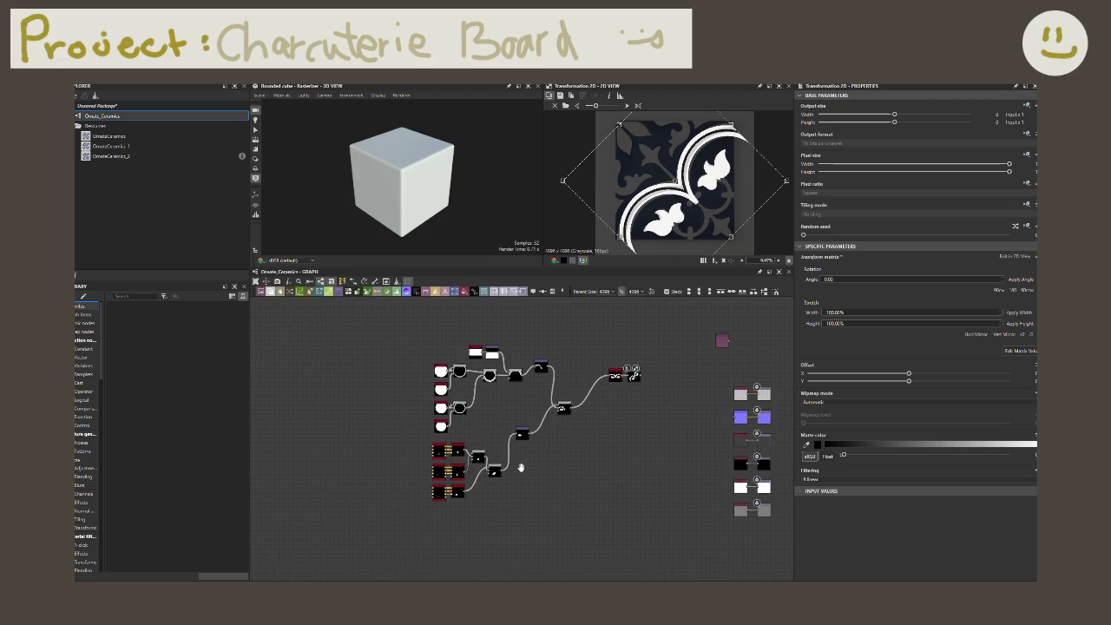
scroll(525, 461, up, 2)
click(635, 354)
click(429, 510)
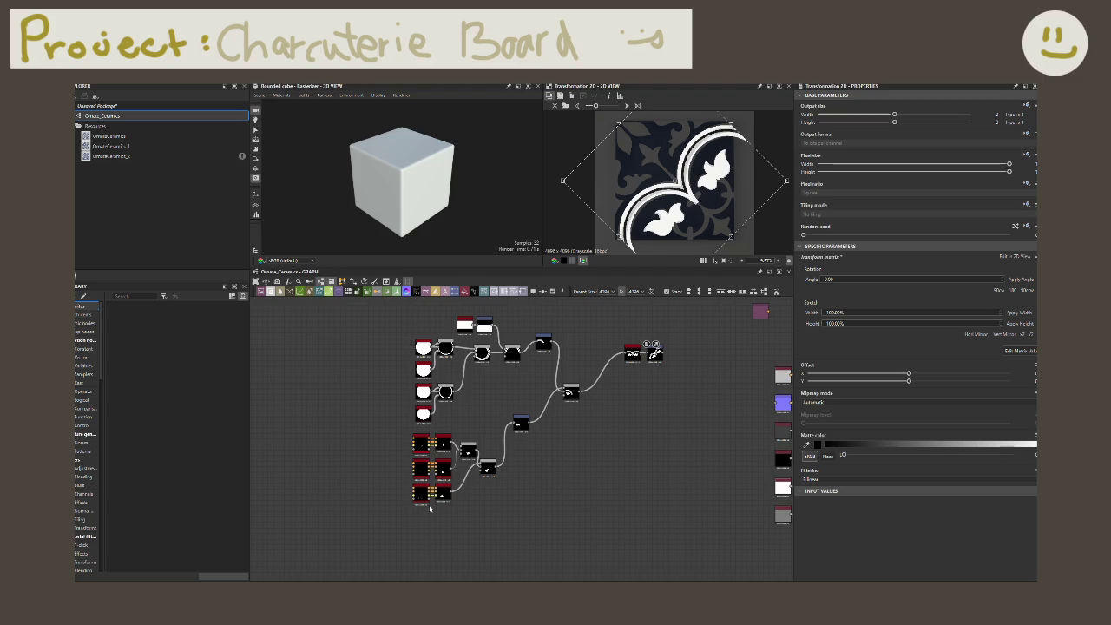
key(space)
text(spline re)
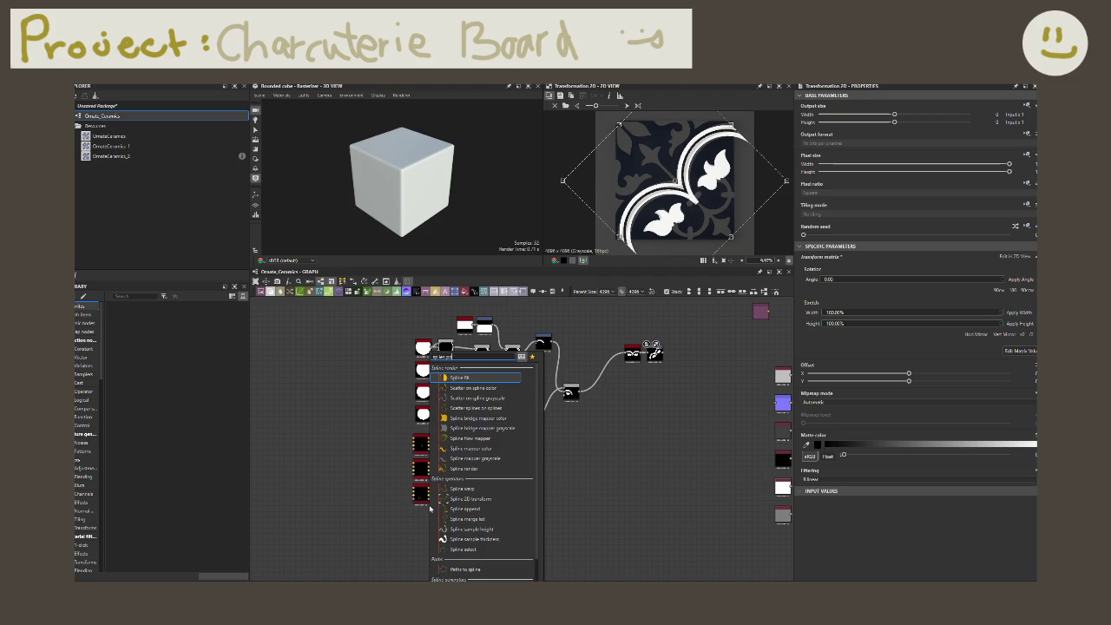
text(ly)
key(Down)
key(Down)
key(Down)
key(Down)
key(Down)
key(Down)
key(Down)
key(Down)
key(Down)
key(Down)
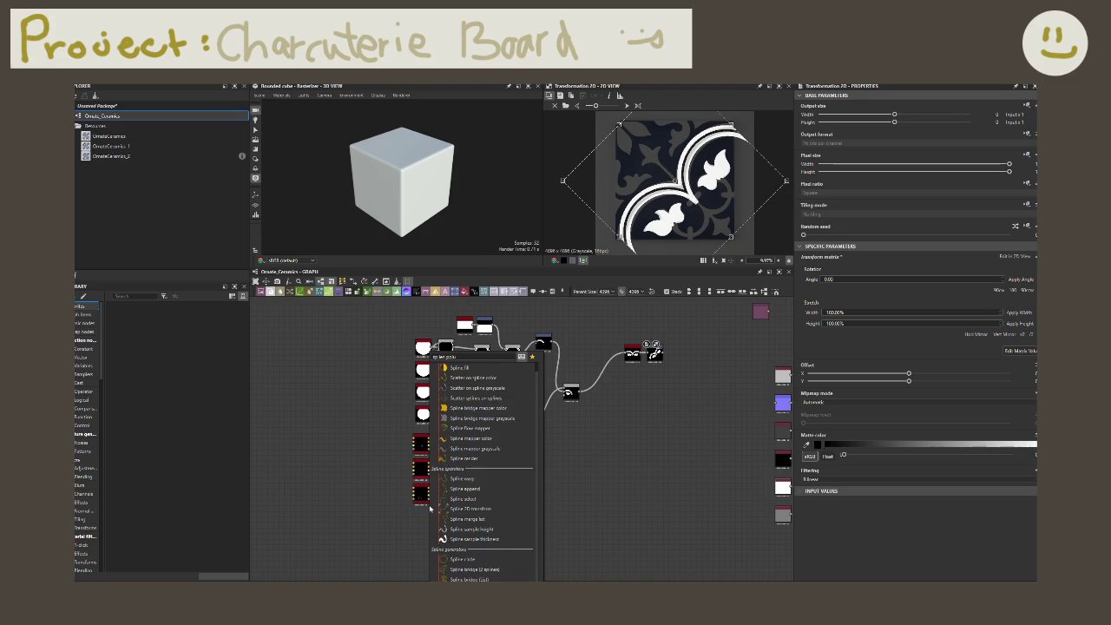
key(Return)
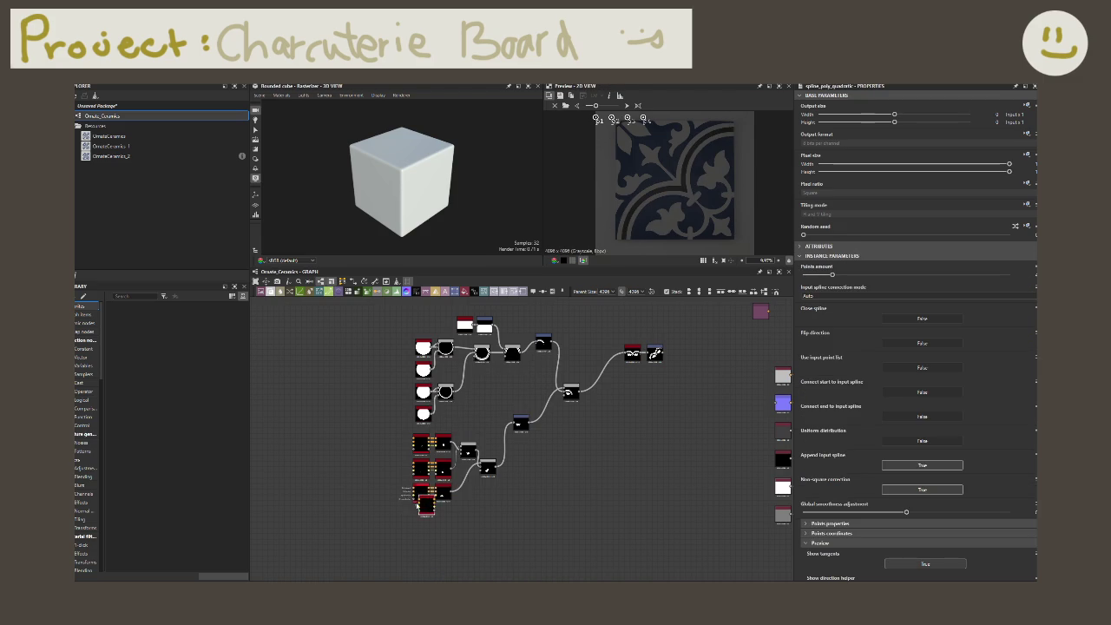
drag(418, 503, 625, 410)
- Drag the spline's four control points p1–p4 onto the tile in the 2D view
scroll(625, 408, up, 2)
scroll(625, 408, up, 2)
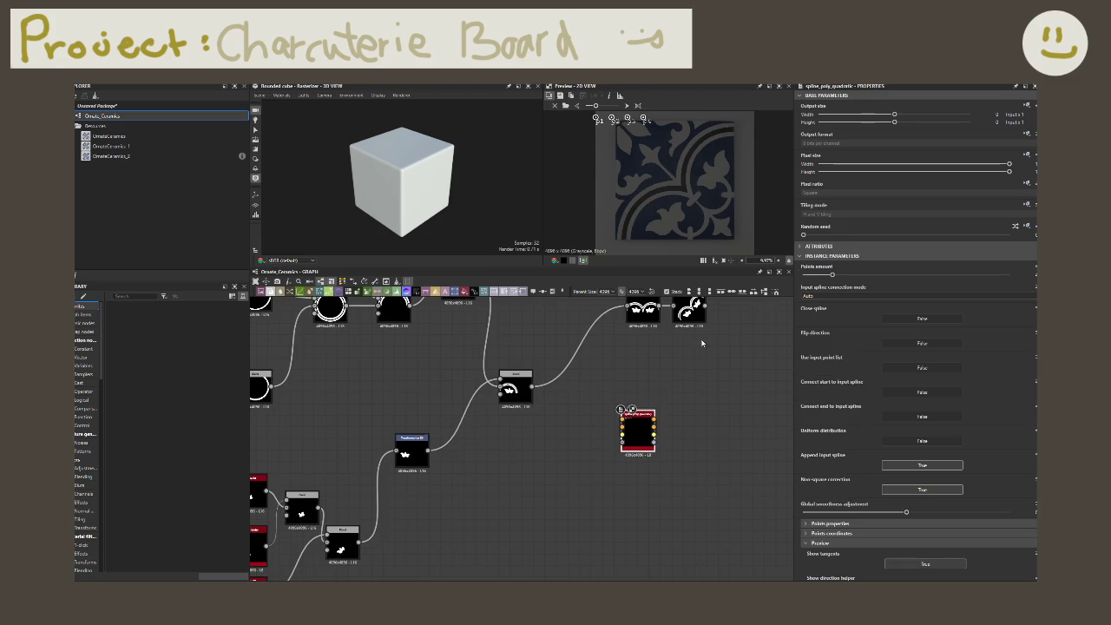
middle_drag(709, 356, 634, 402)
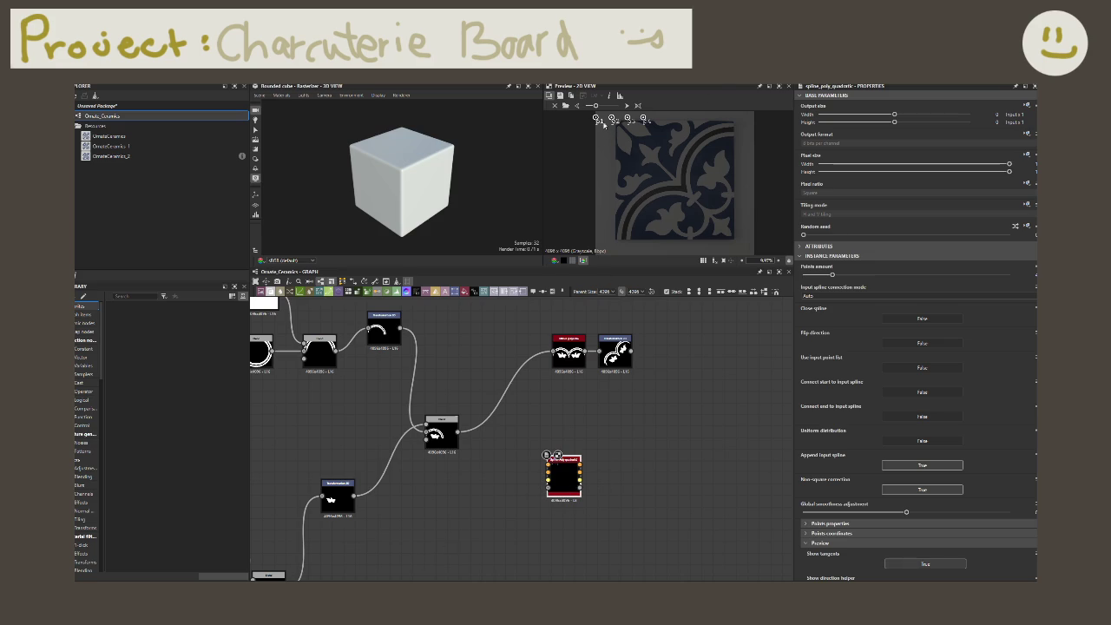
drag(644, 120, 705, 214)
drag(628, 119, 706, 230)
drag(612, 119, 690, 231)
drag(596, 119, 641, 206)
- Reposition p1–p4 so the curve bends into a smooth arc over the ornament
scroll(642, 191, up, 2)
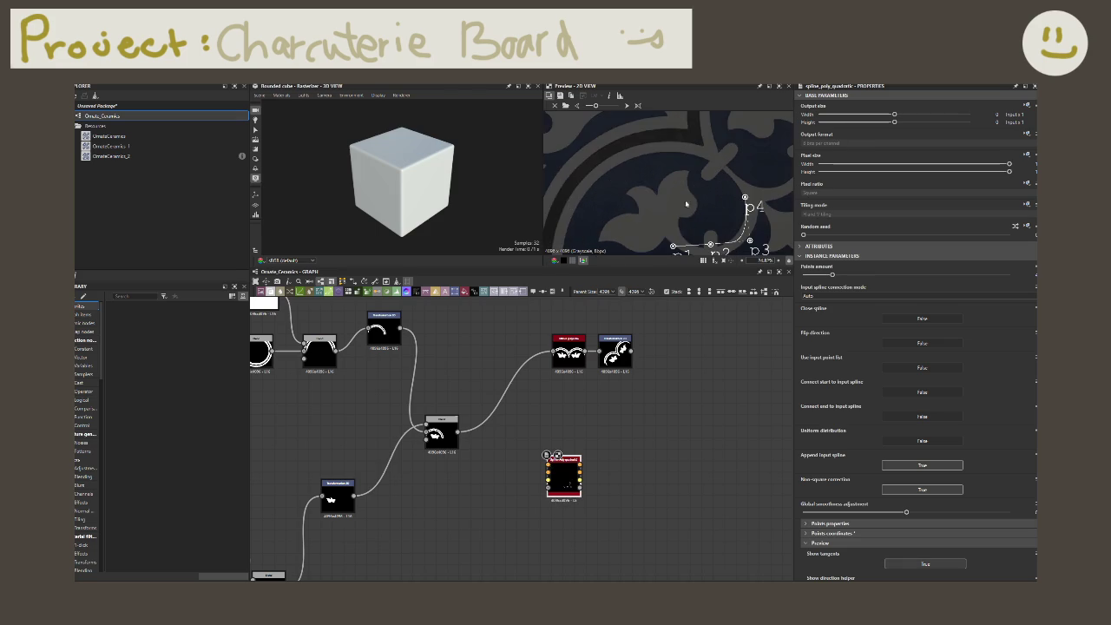
scroll(645, 170, up, 2)
scroll(623, 233, up, 2)
drag(625, 234, 615, 195)
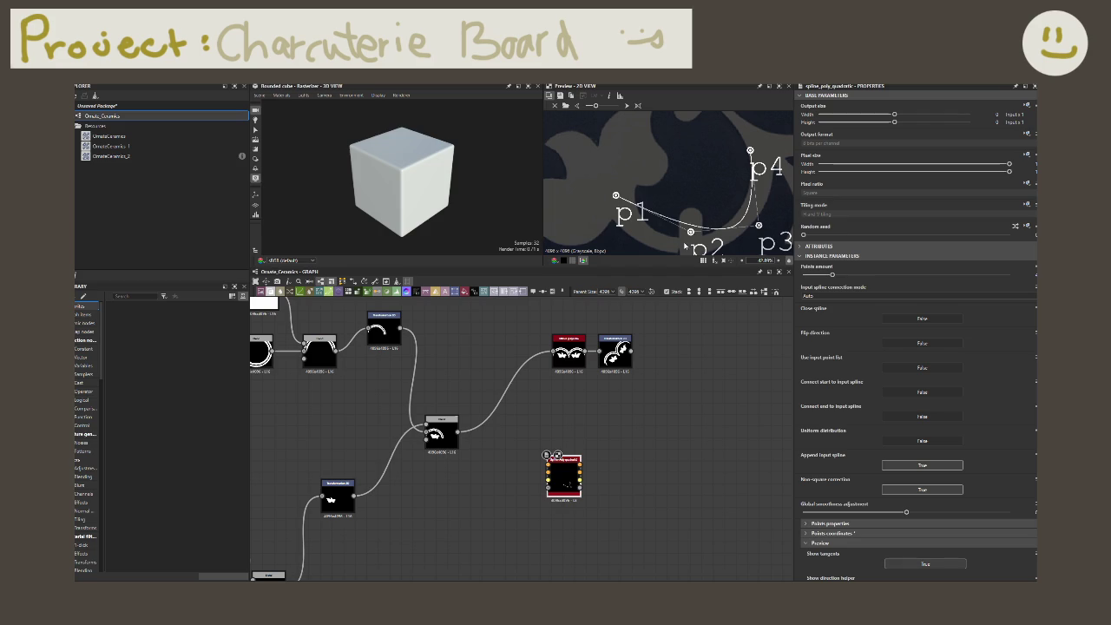
drag(691, 232, 651, 262)
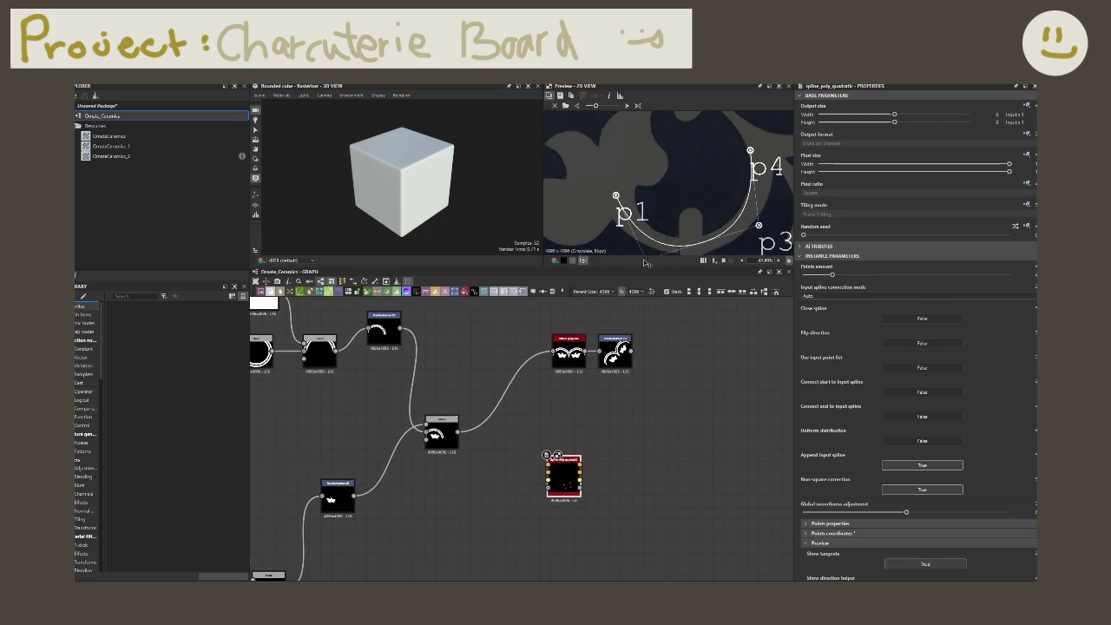
drag(757, 227, 777, 222)
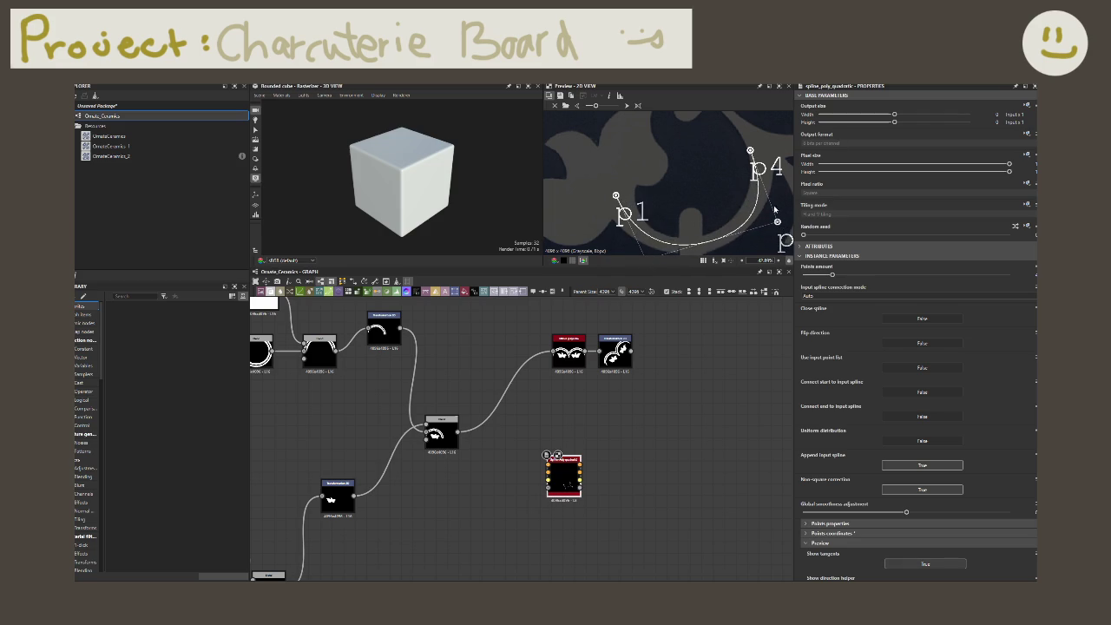
drag(751, 151, 760, 140)
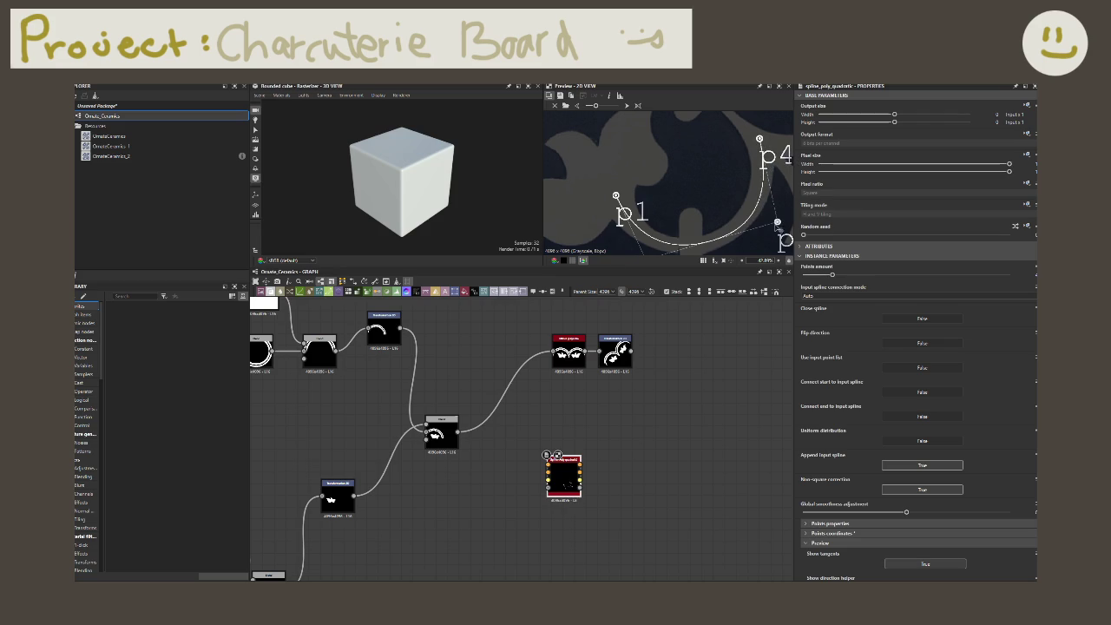
drag(777, 227, 777, 223)
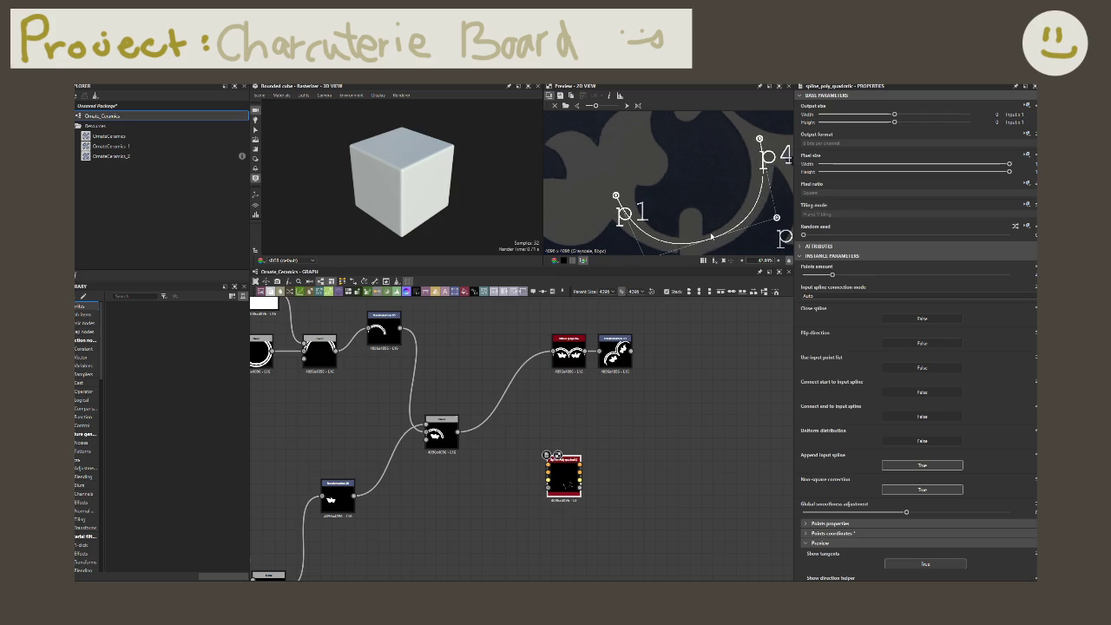
scroll(712, 236, down, 1)
drag(653, 255, 665, 259)
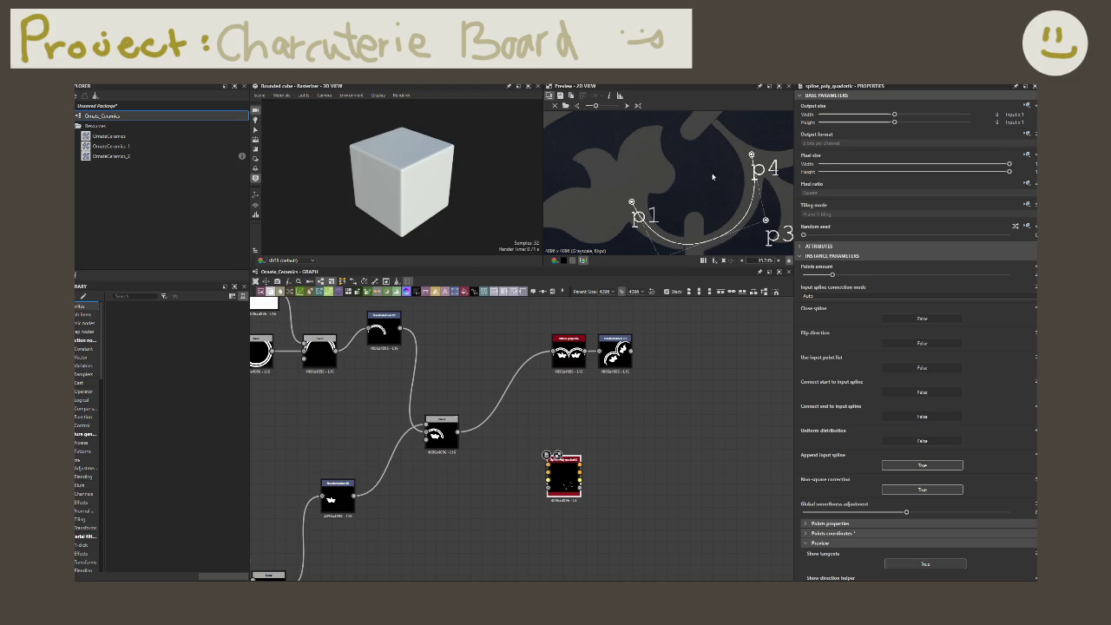
drag(751, 155, 749, 153)
scroll(885, 510, down, 3)
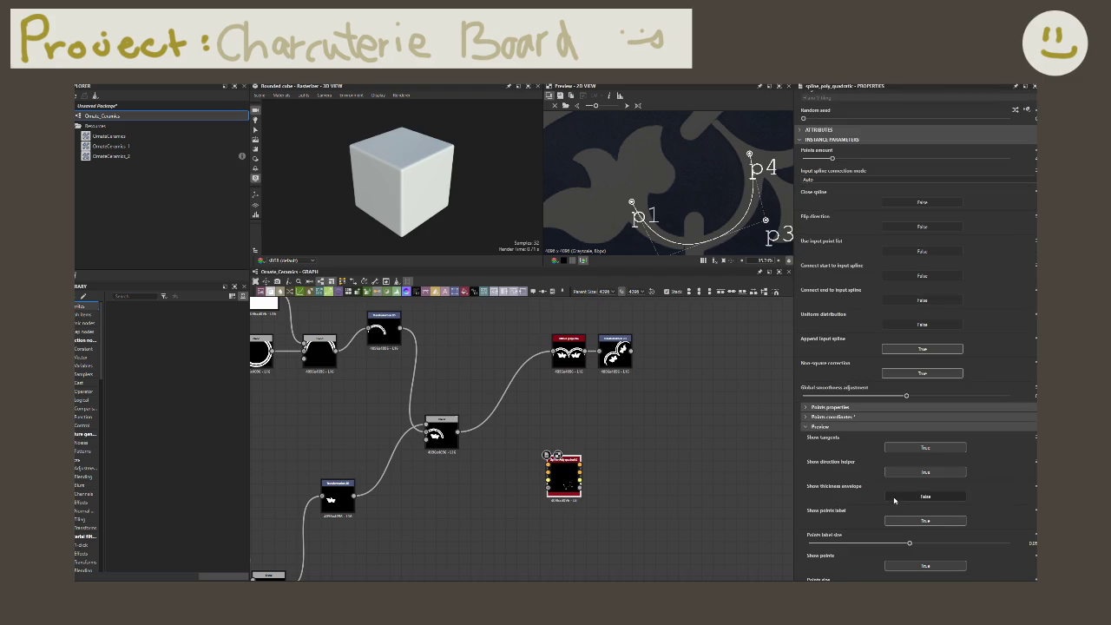
- Show the thickness envelope and raise the P1, P3 and P2 thickness values
click(895, 498)
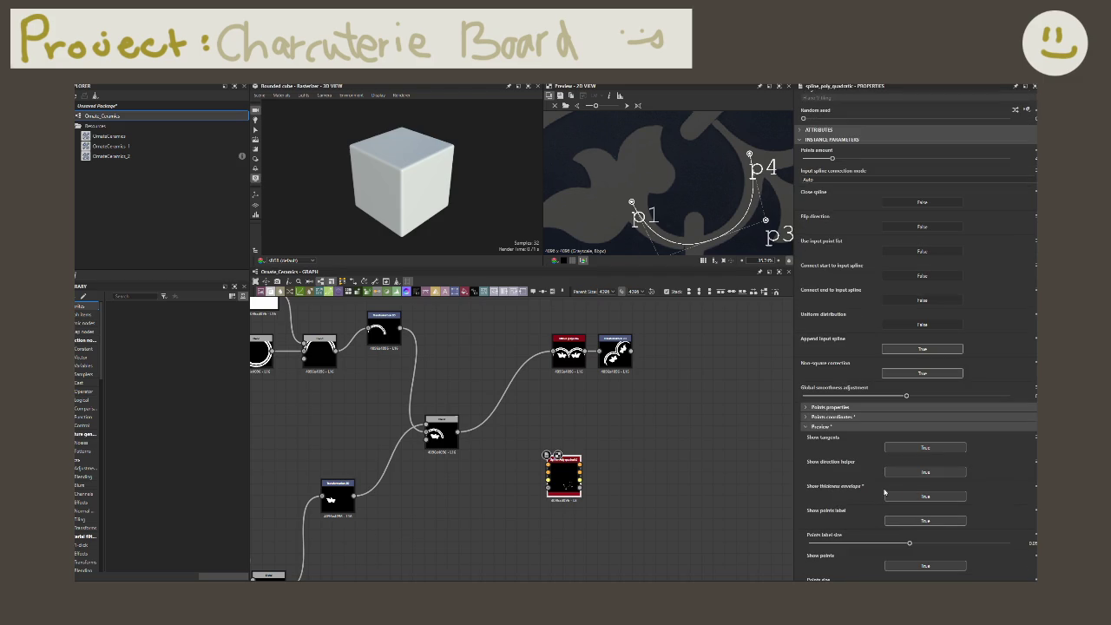
scroll(884, 492, up, 3)
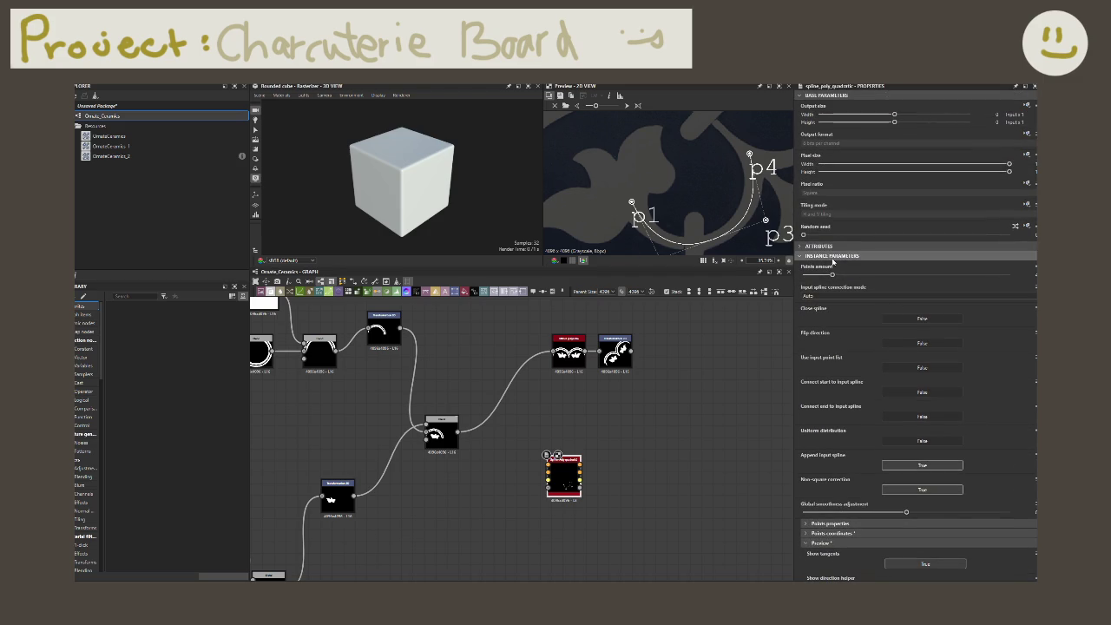
click(820, 523)
scroll(855, 521, down, 3)
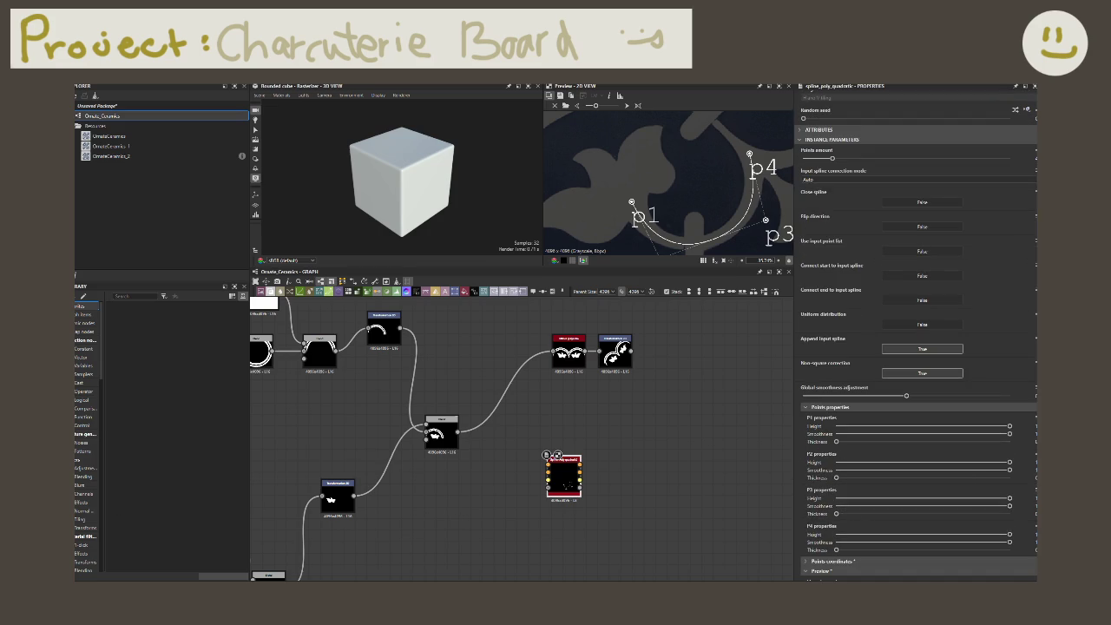
click(845, 442)
drag(835, 514, 843, 516)
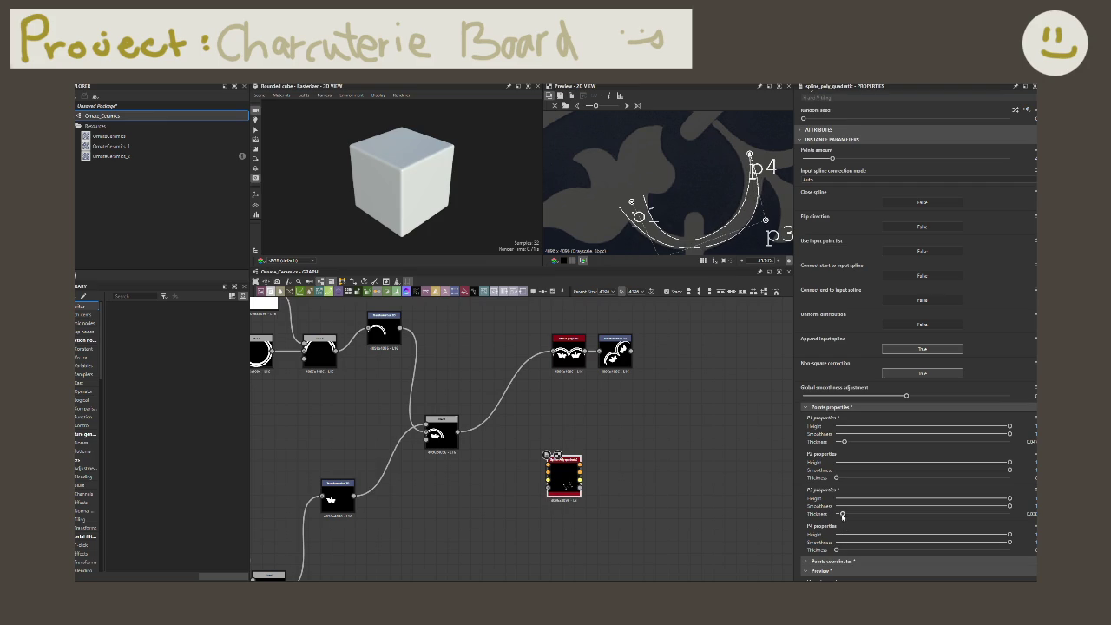
drag(836, 478, 842, 551)
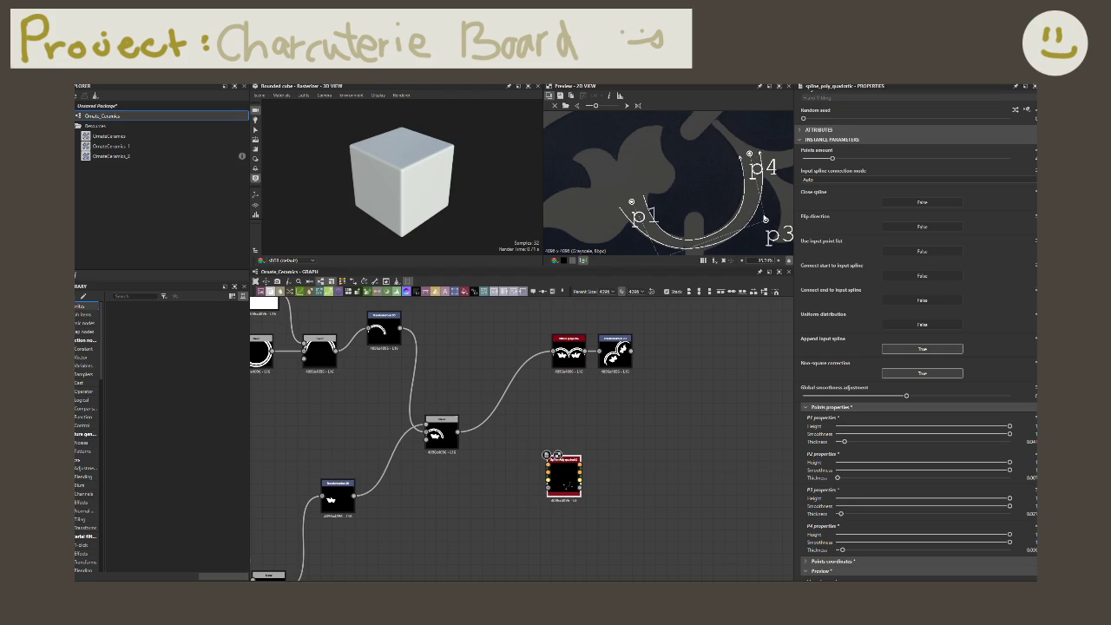
- Nudge p3 and p2 to deepen the thickened arc's curve
drag(764, 219, 768, 225)
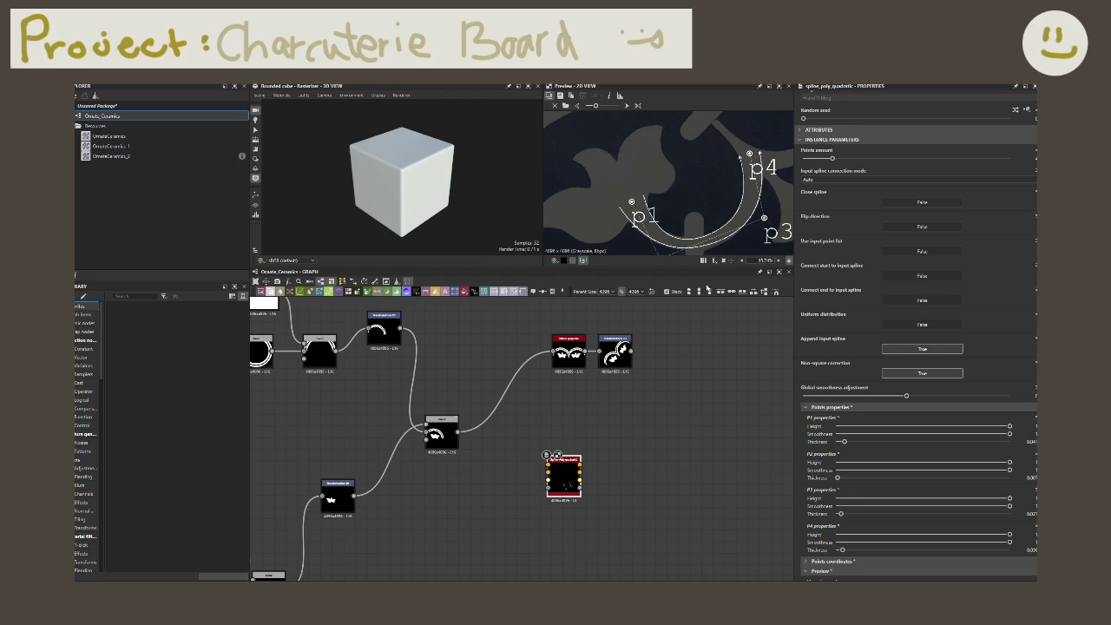
scroll(704, 217, down, 2)
scroll(704, 215, up, 2)
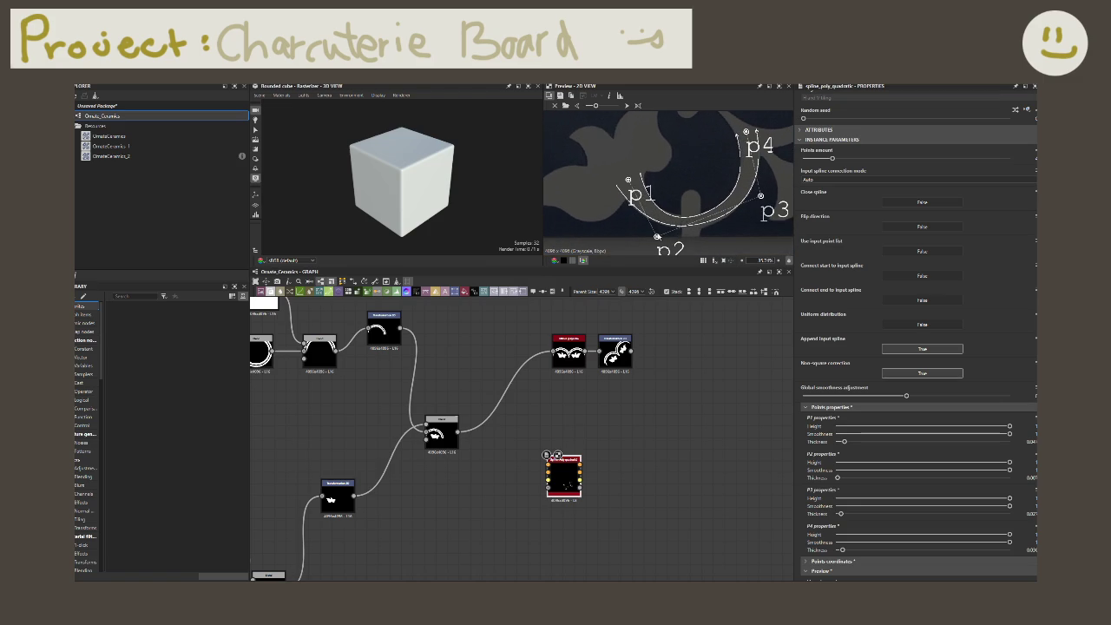
drag(657, 236, 660, 237)
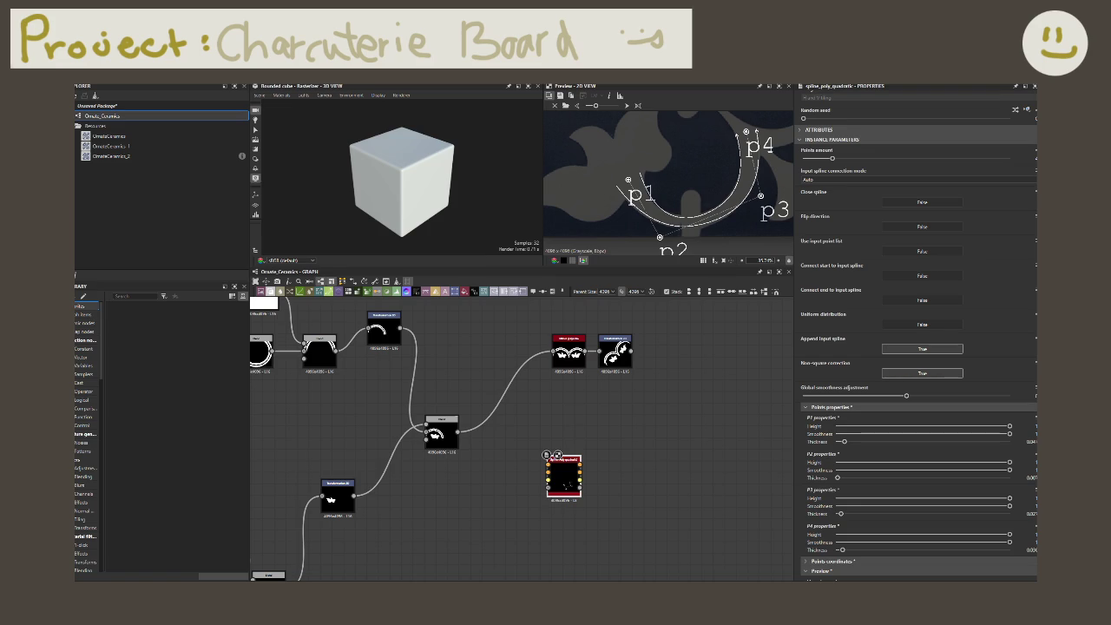
scroll(455, 417, down, 3)
- Duplicate the existing spline render node and feed the new quadratic spline into it
scroll(486, 417, down, 2)
scroll(521, 417, down, 2)
scroll(530, 417, up, 2)
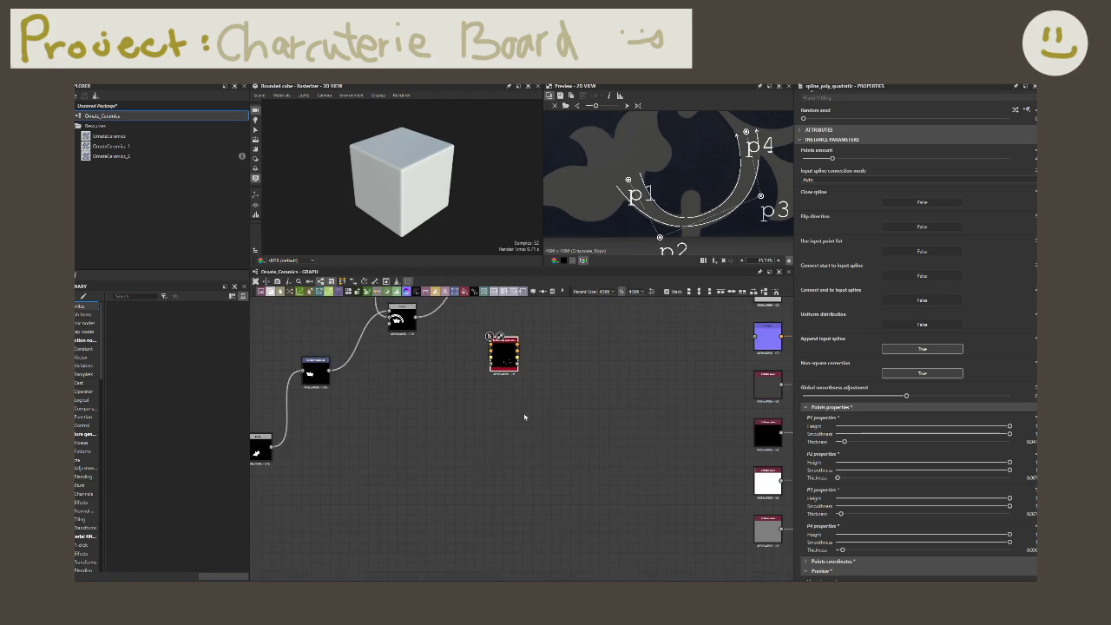
scroll(525, 425, up, 2)
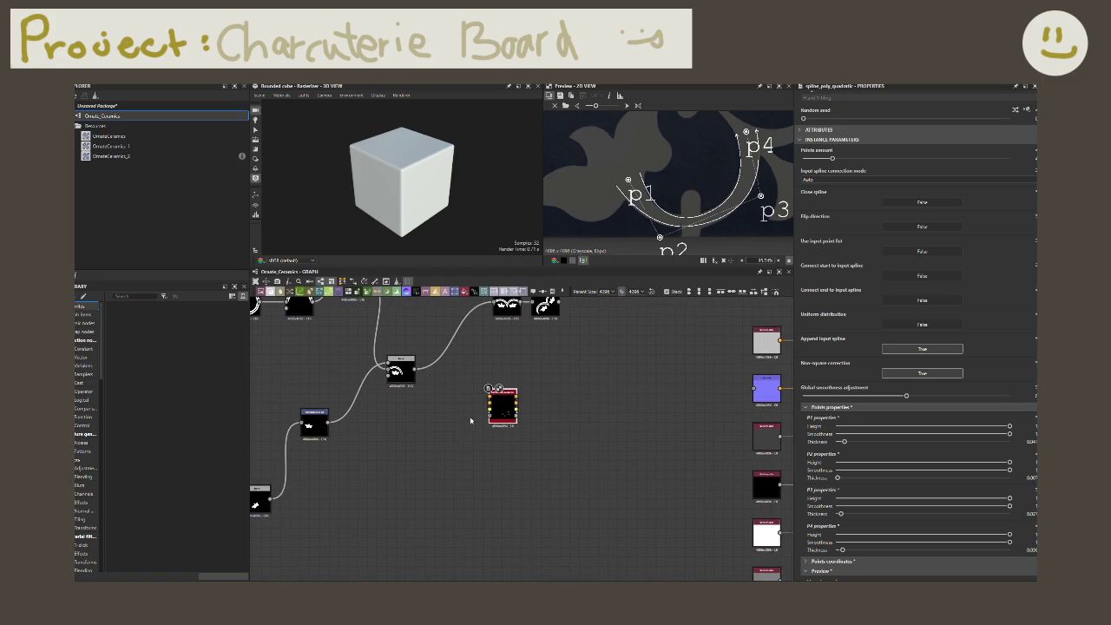
scroll(557, 436, down, 2)
scroll(599, 455, down, 2)
scroll(488, 466, up, 2)
click(313, 486)
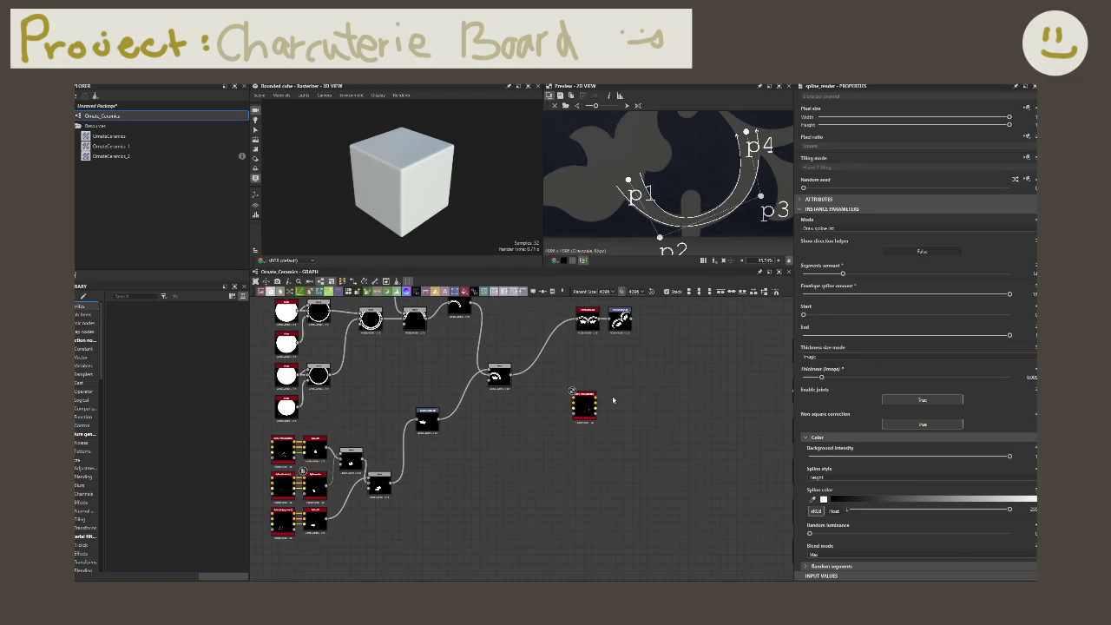
key(ctrl+d)
drag(612, 402, 637, 403)
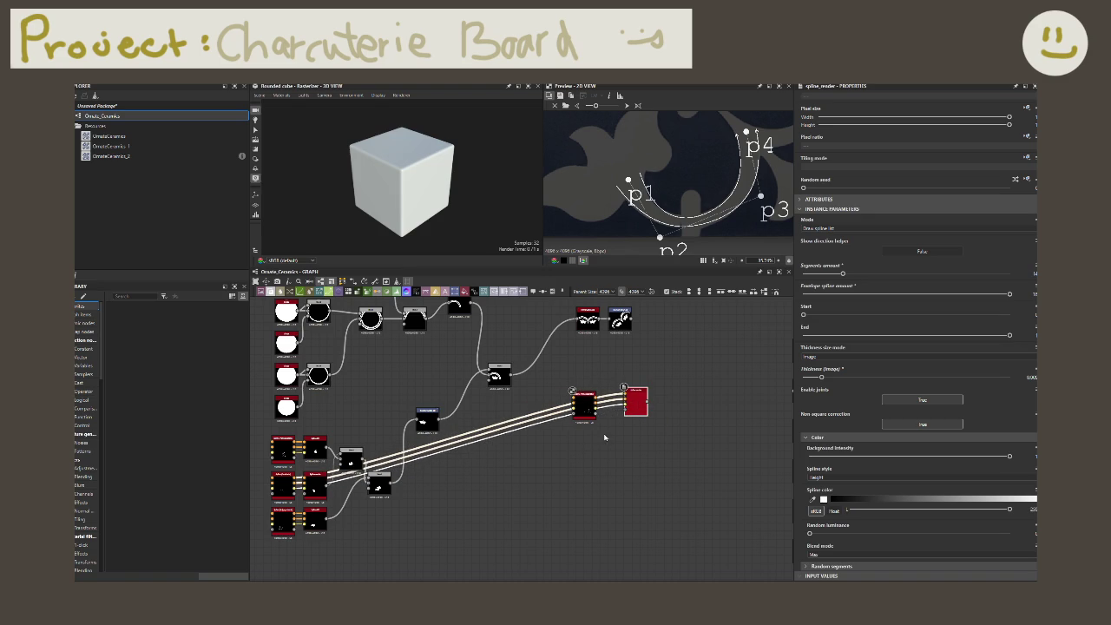
drag(595, 396, 626, 395)
- Preview the rendered spline in 2D and make the arc thinner
scroll(600, 431, up, 2)
mouse_move(599, 432)
middle_down()
mouse_move(564, 469)
mouse_move(612, 466)
middle_up()
double_click(611, 439)
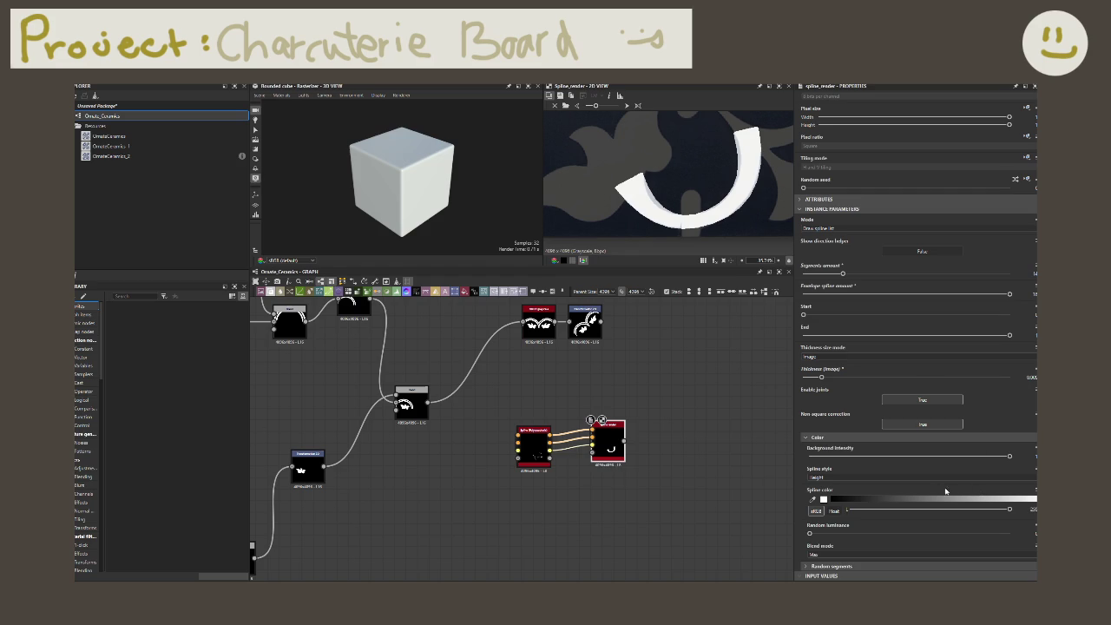
drag(821, 379, 812, 379)
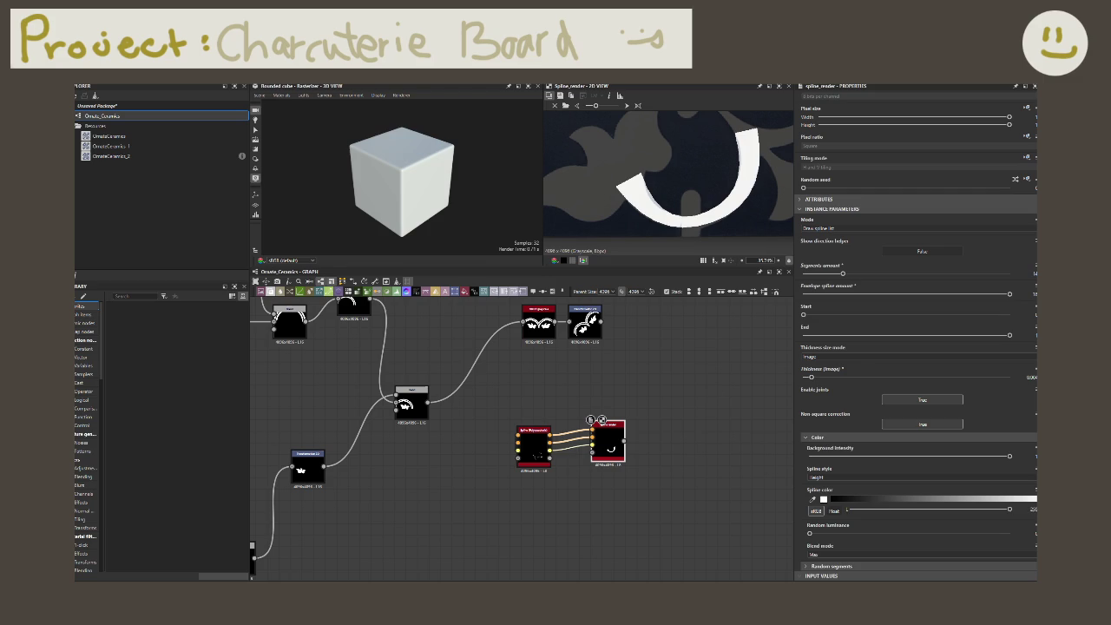
- Move the new spline and render pair down below the other spline pairs
drag(607, 442, 580, 447)
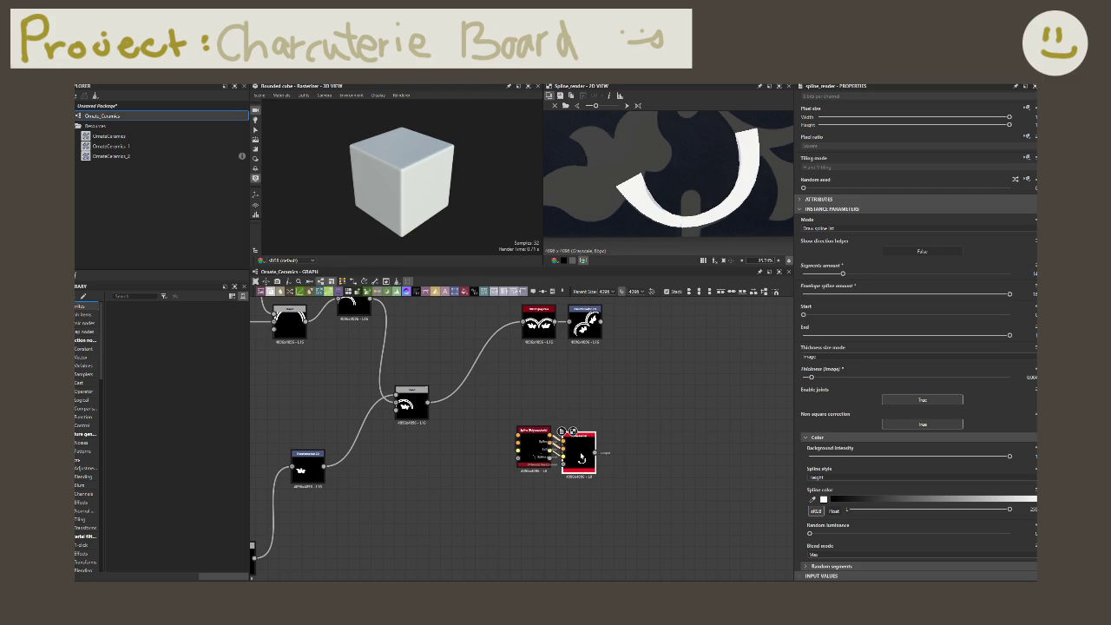
scroll(650, 426, down, 2)
scroll(646, 438, down, 2)
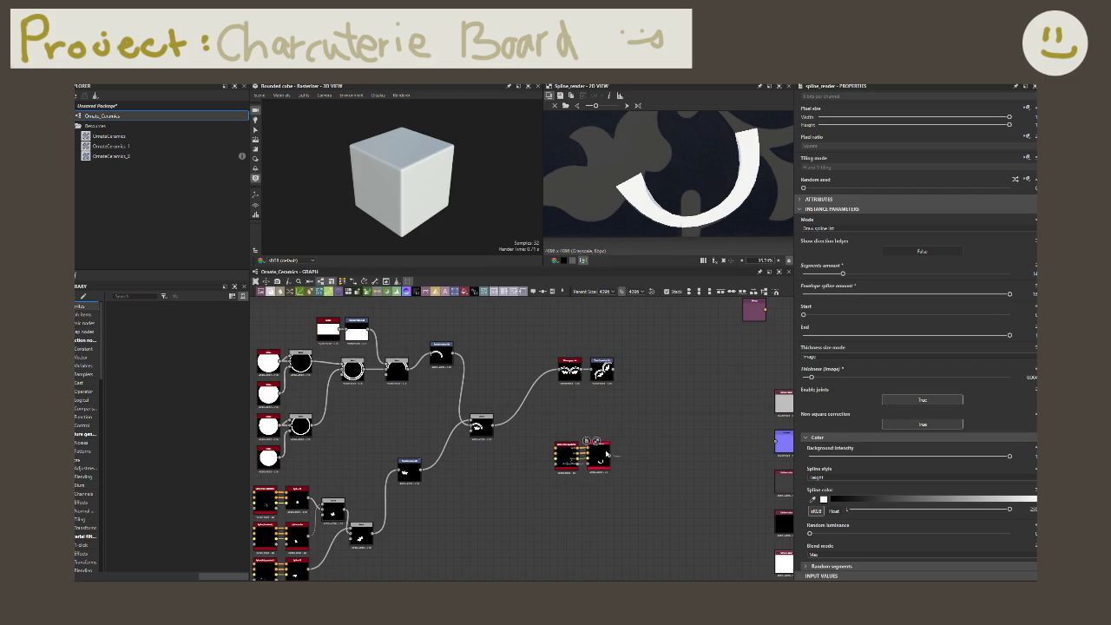
middle_drag(528, 493, 612, 431)
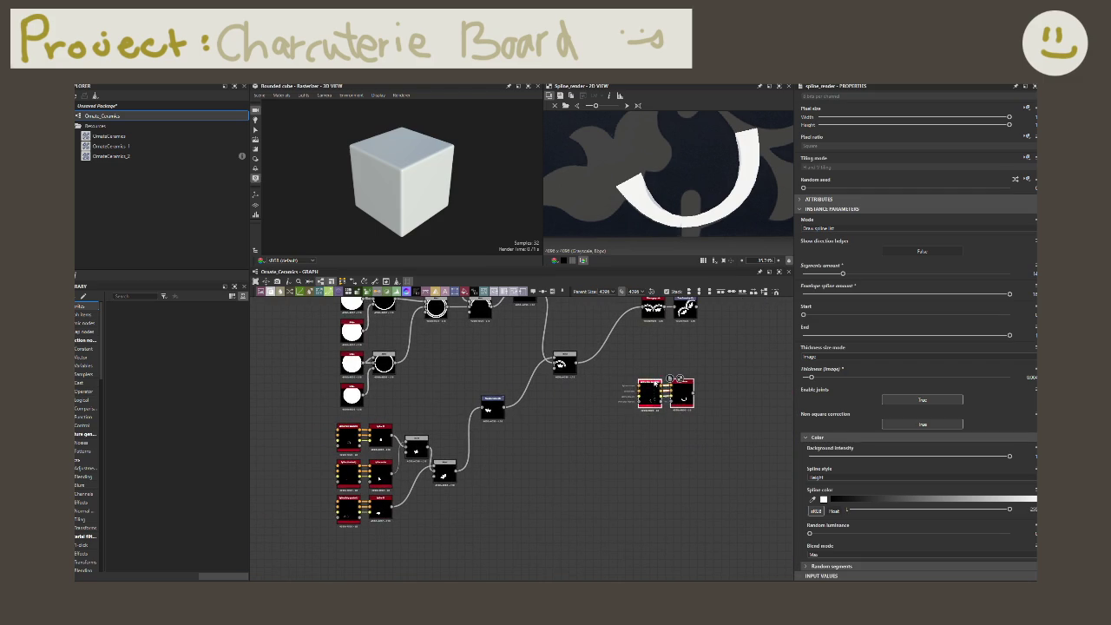
drag(653, 395, 352, 551)
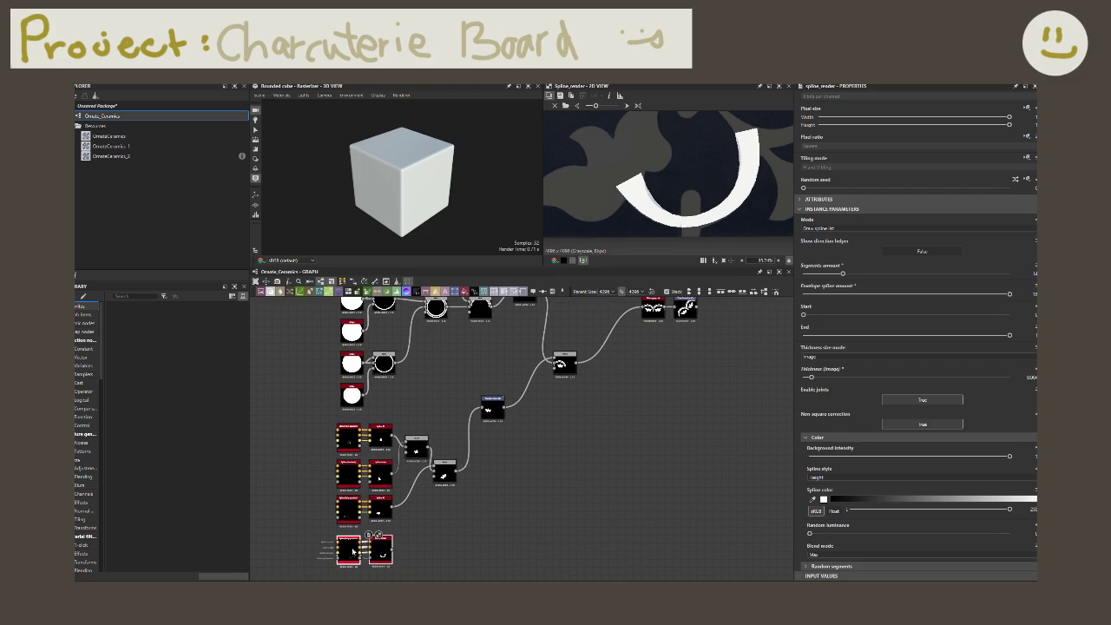
scroll(444, 522, up, 1)
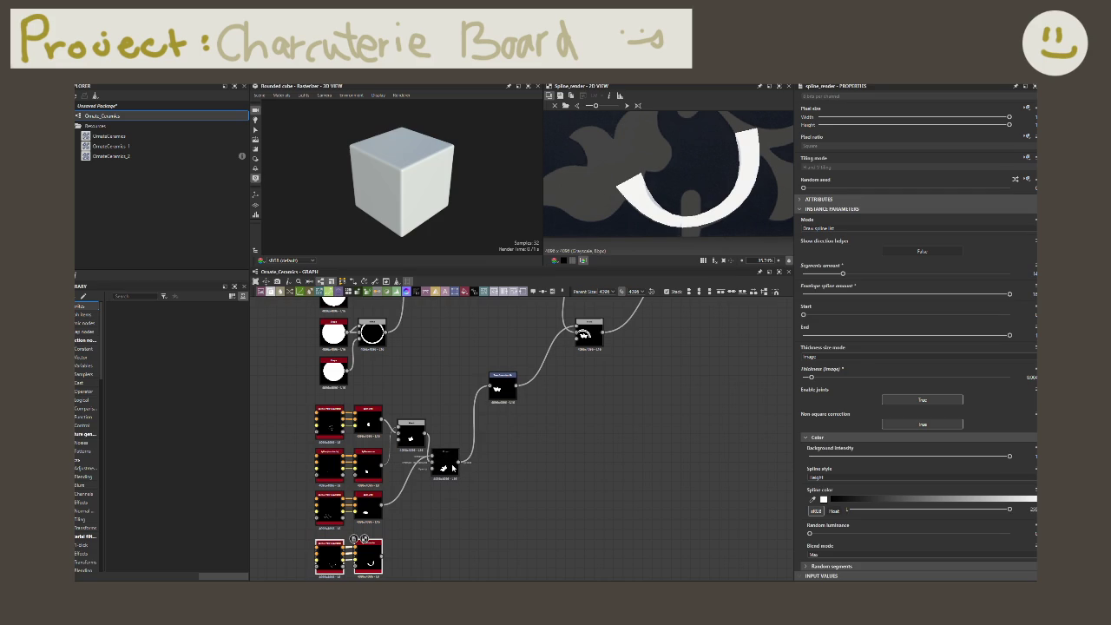
- Duplicate the Blend node, wire the new spline render into it, and connect its output onward
click(451, 469)
key(ctrl+d)
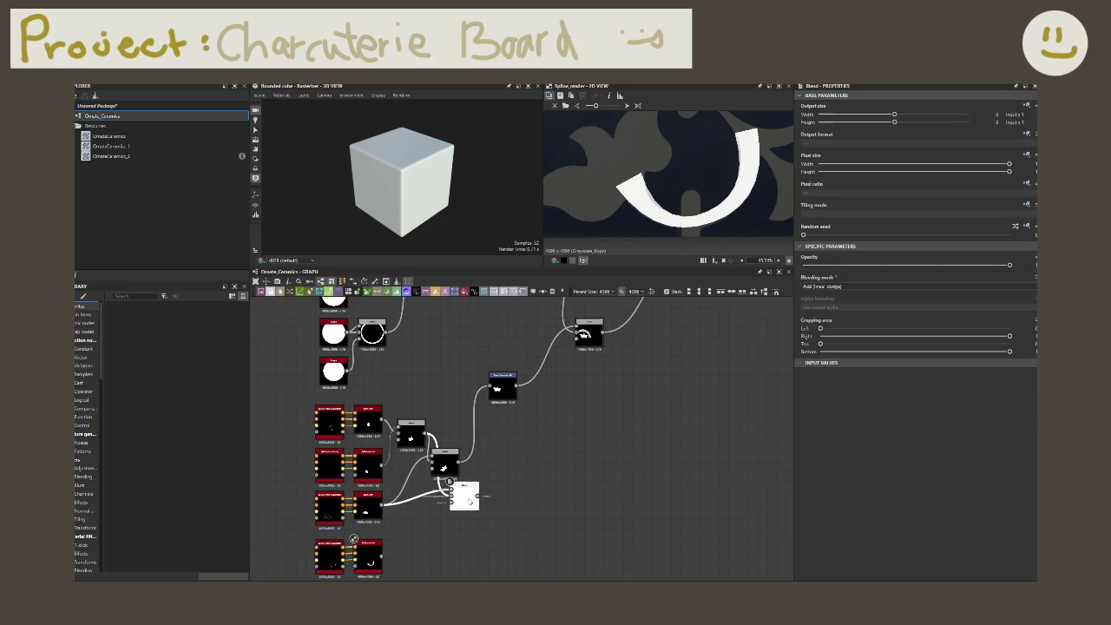
click(483, 496)
drag(382, 556, 471, 496)
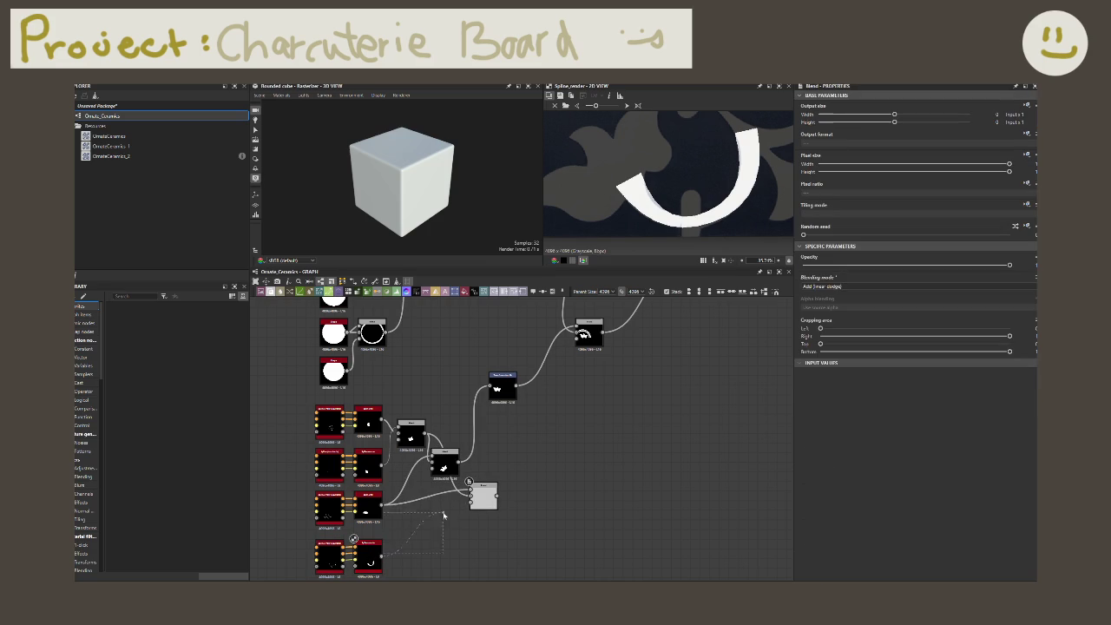
click(459, 459)
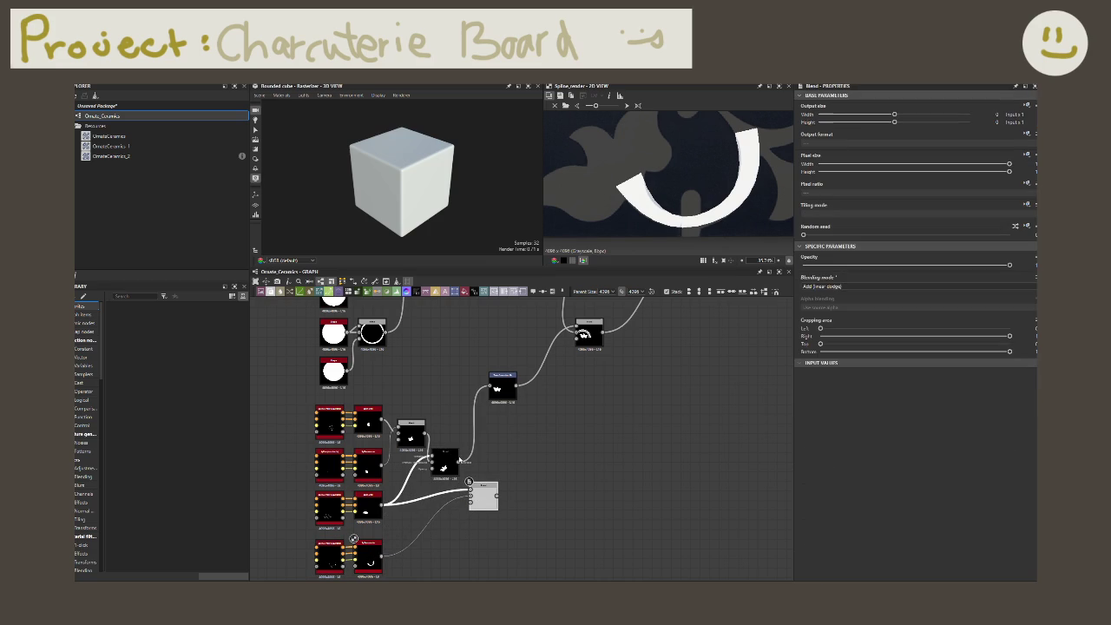
click(482, 492)
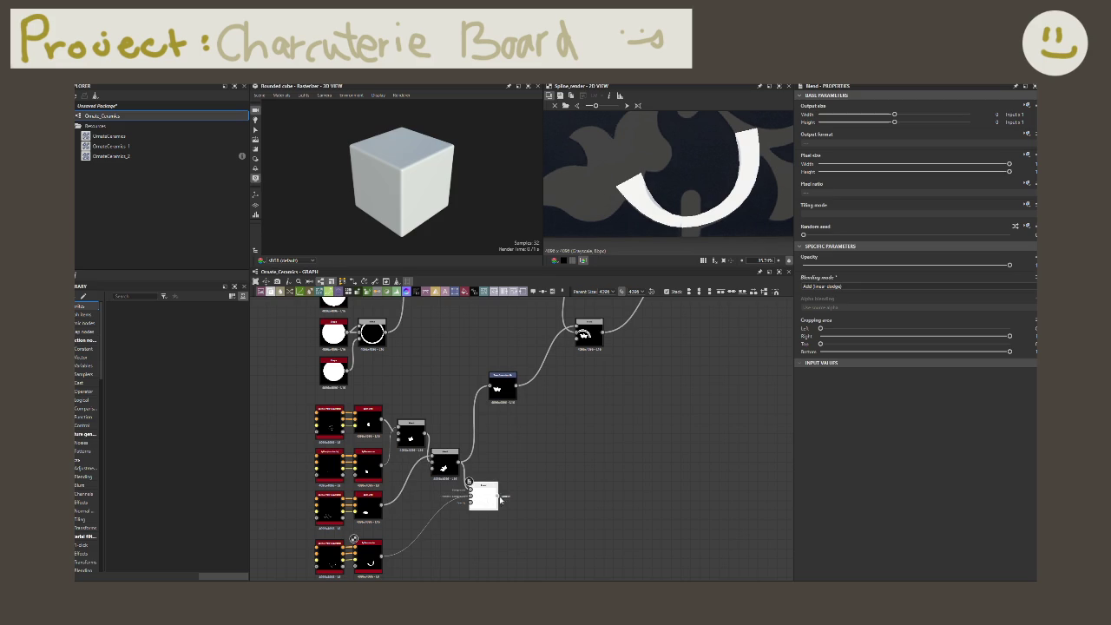
drag(500, 496, 489, 387)
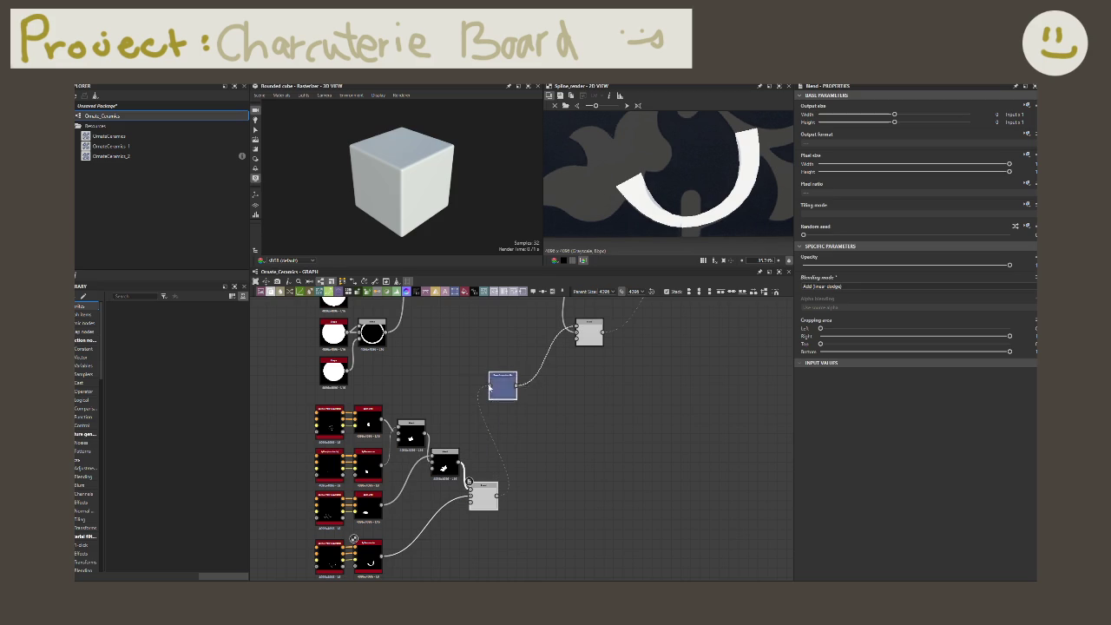
double_click(482, 496)
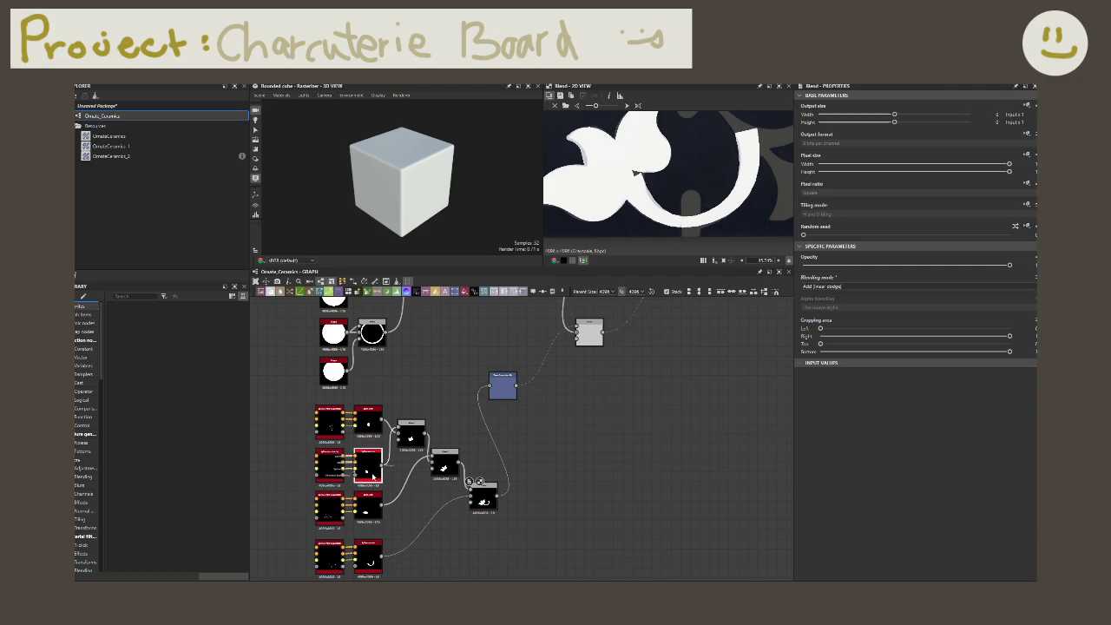
- Move the quadratic spline's control points to shape a petal, undoing one change
click(362, 467)
click(334, 473)
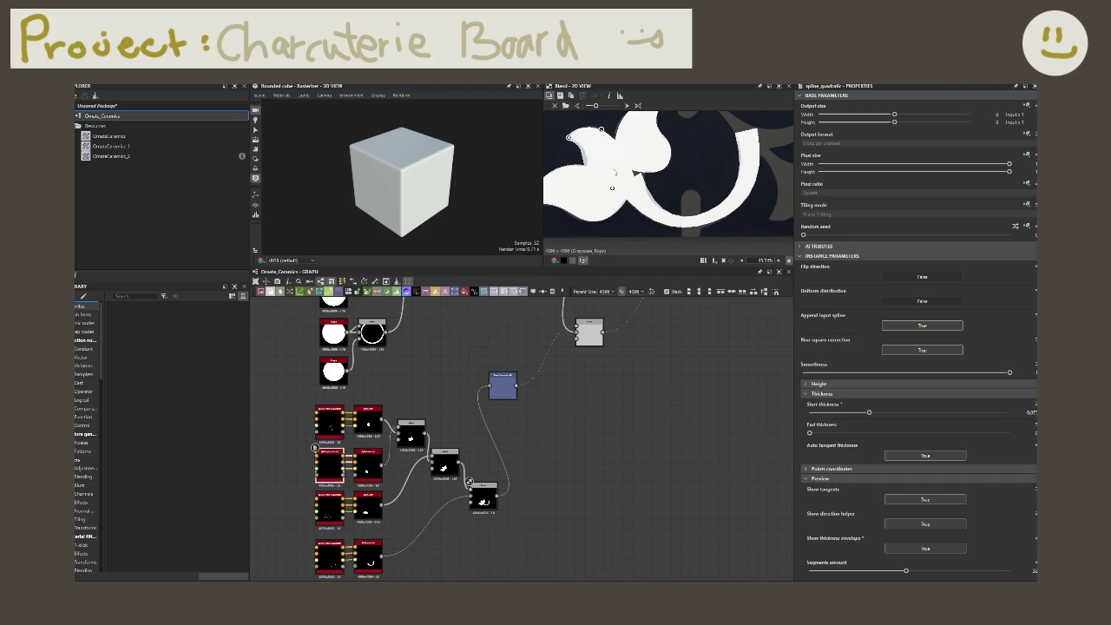
drag(611, 187, 623, 191)
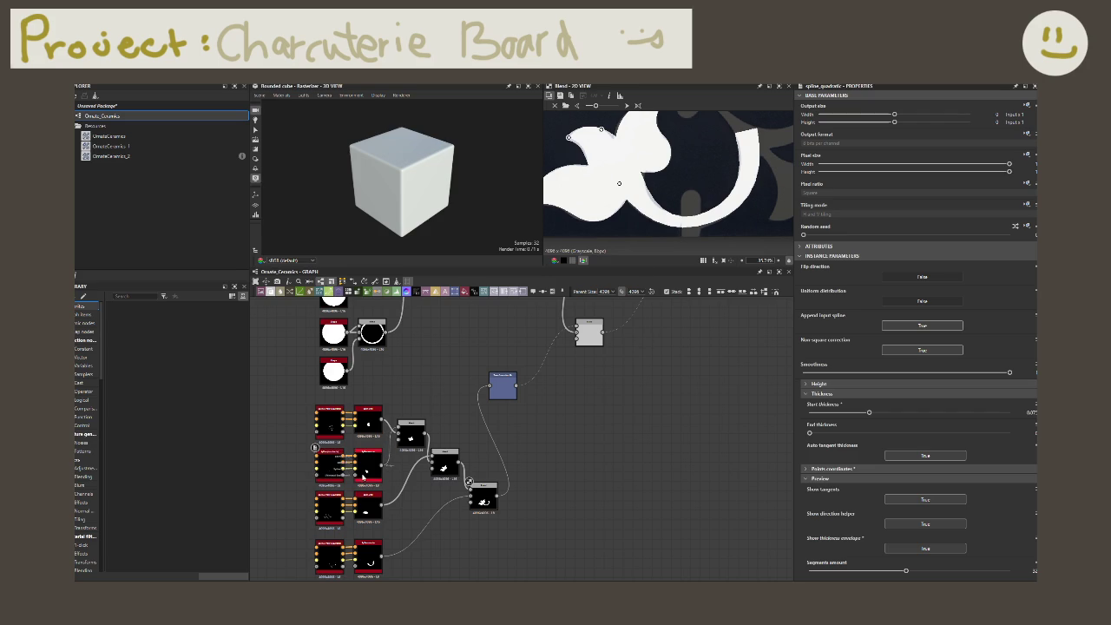
click(364, 477)
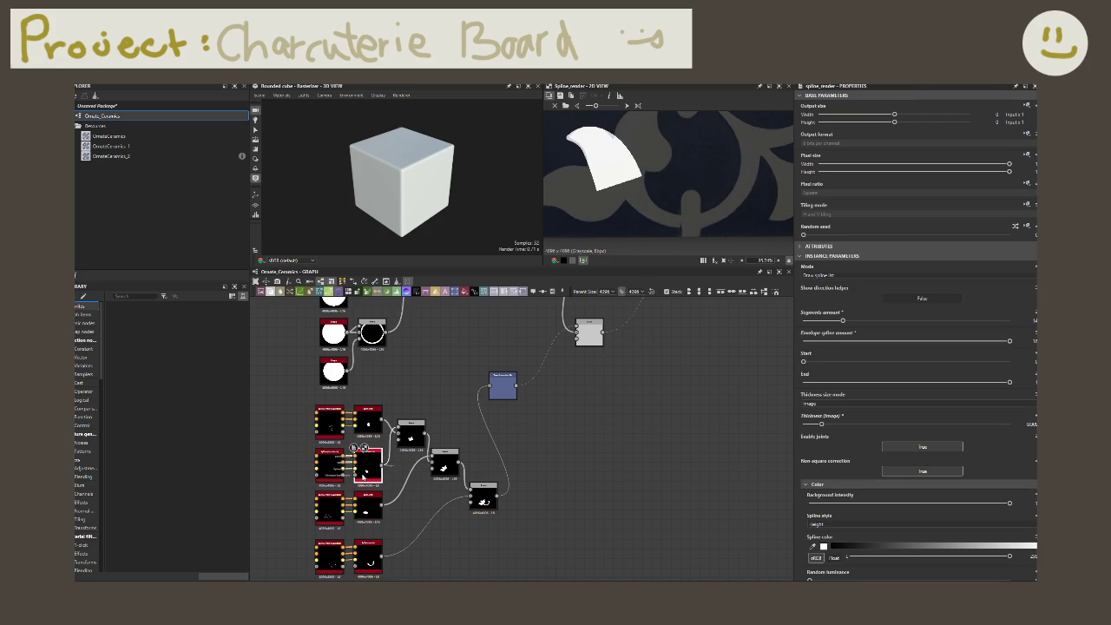
drag(377, 467, 465, 365)
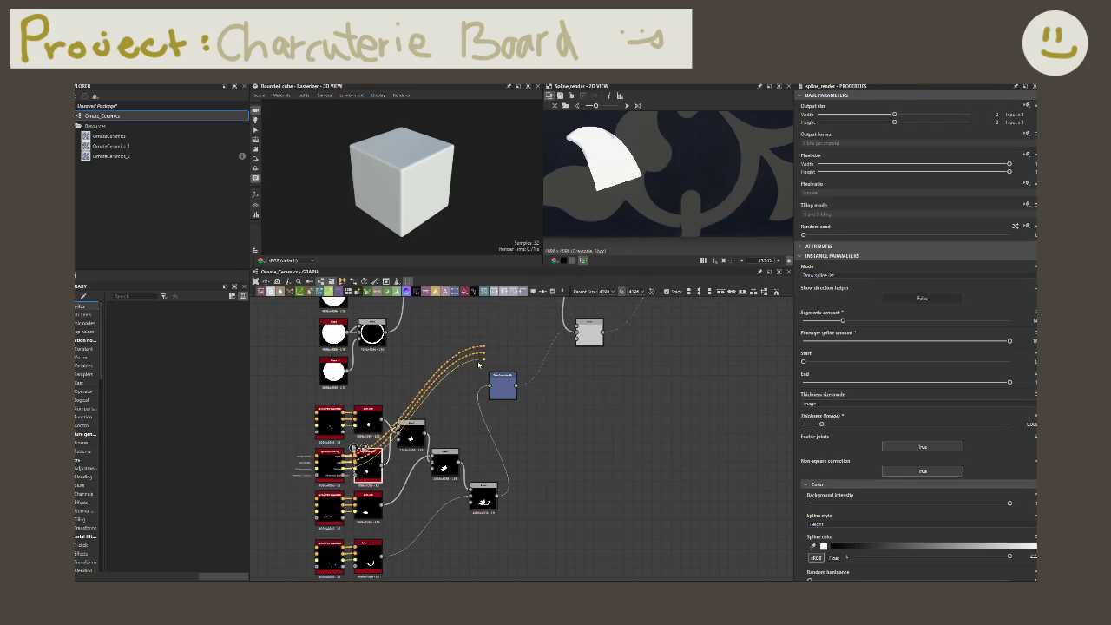
click(339, 466)
drag(618, 183, 623, 183)
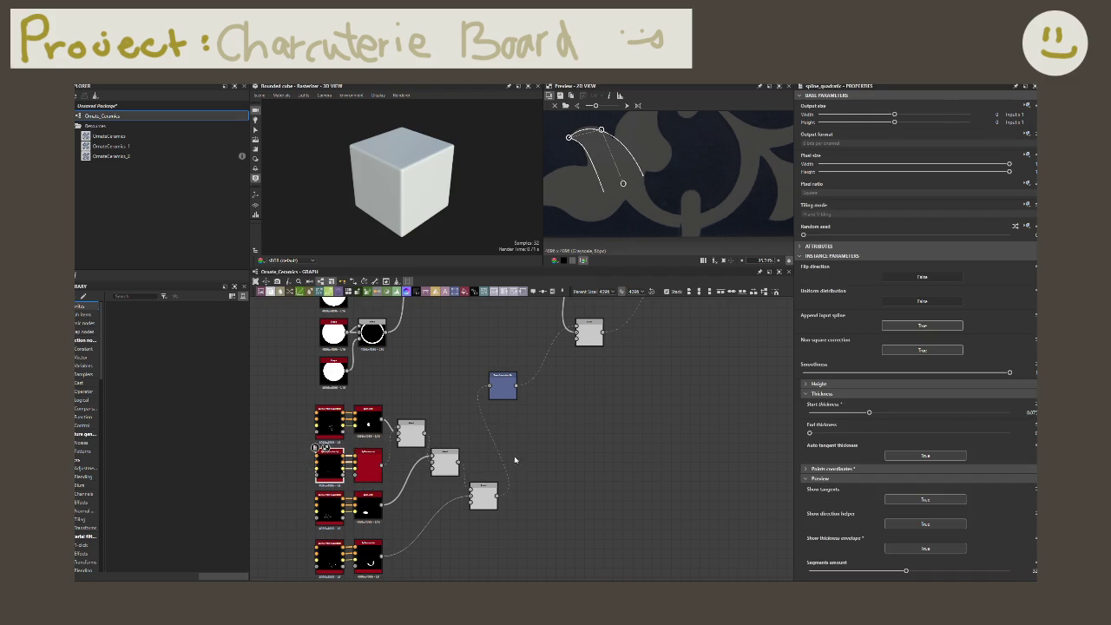
click(502, 385)
click(480, 495)
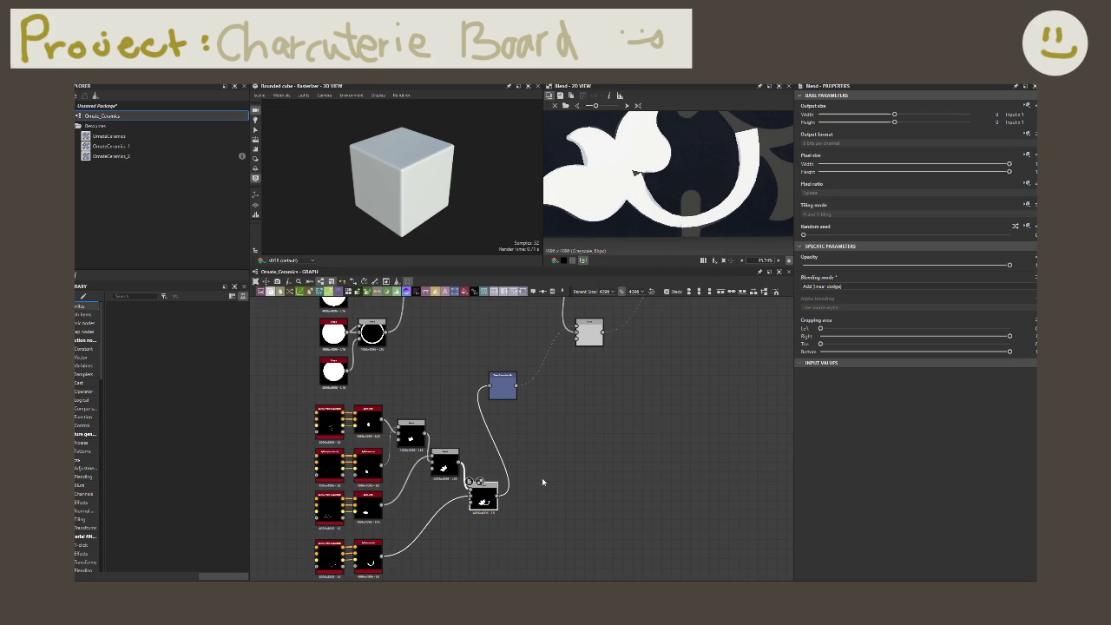
key(ctrl+z)
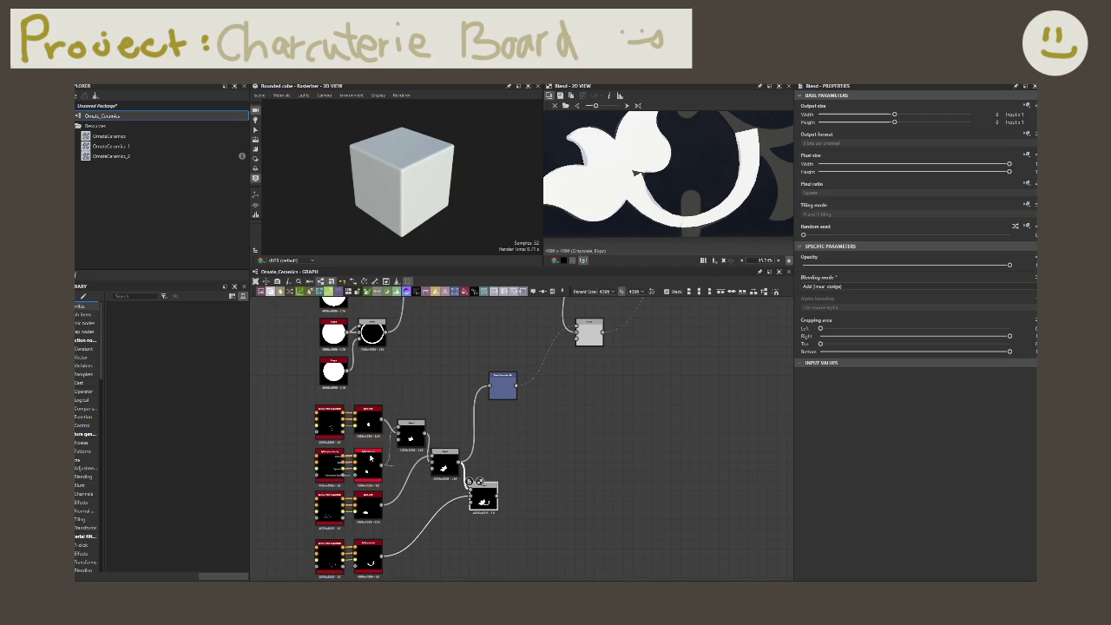
- Refine the petal's control points further and preview the blended ornaments
double_click(331, 458)
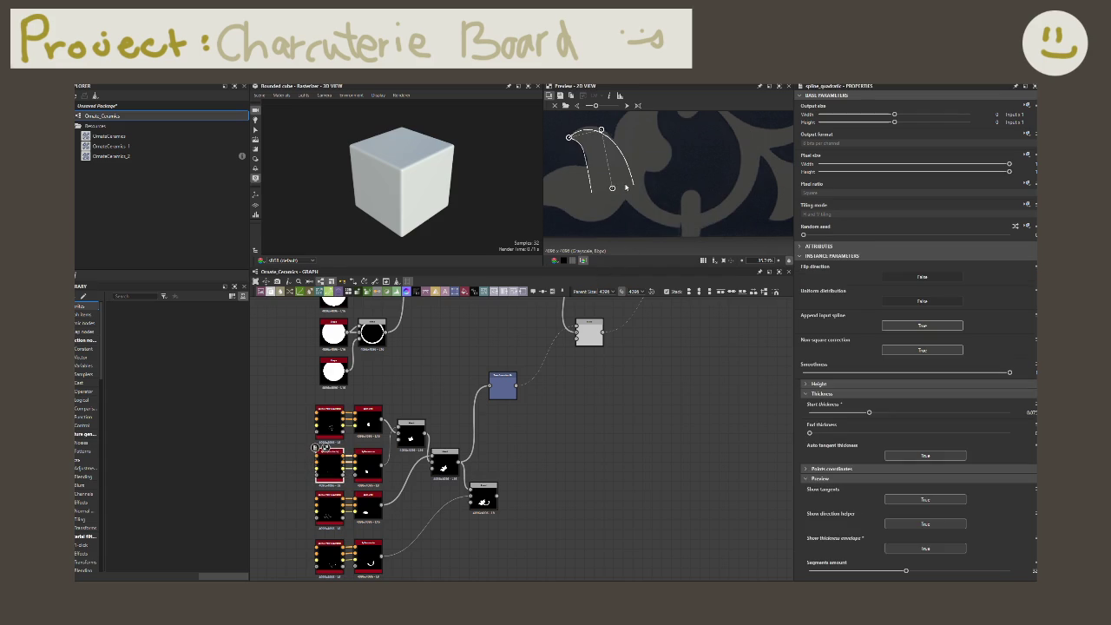
drag(618, 187, 624, 185)
key(Escape)
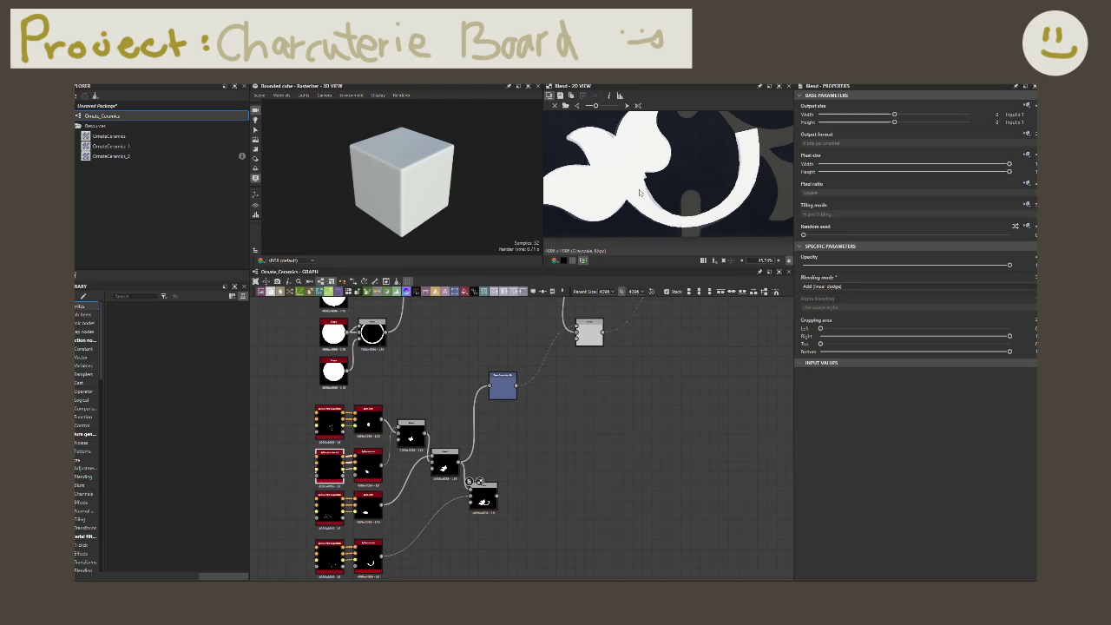
scroll(644, 179, down, 2)
scroll(639, 204, down, 2)
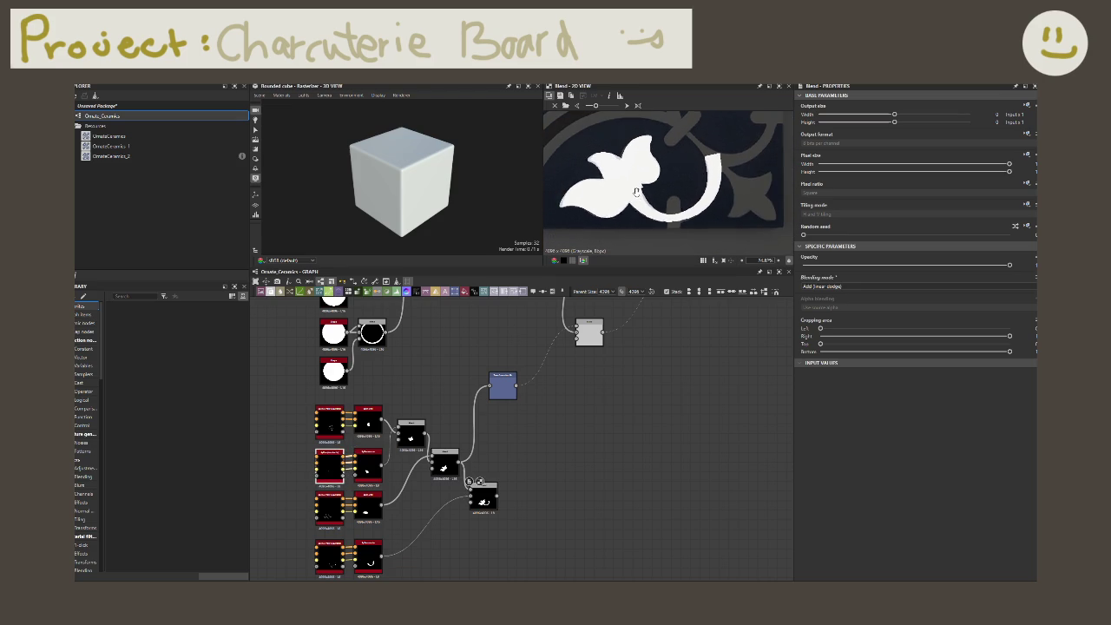
scroll(642, 198, up, 1)
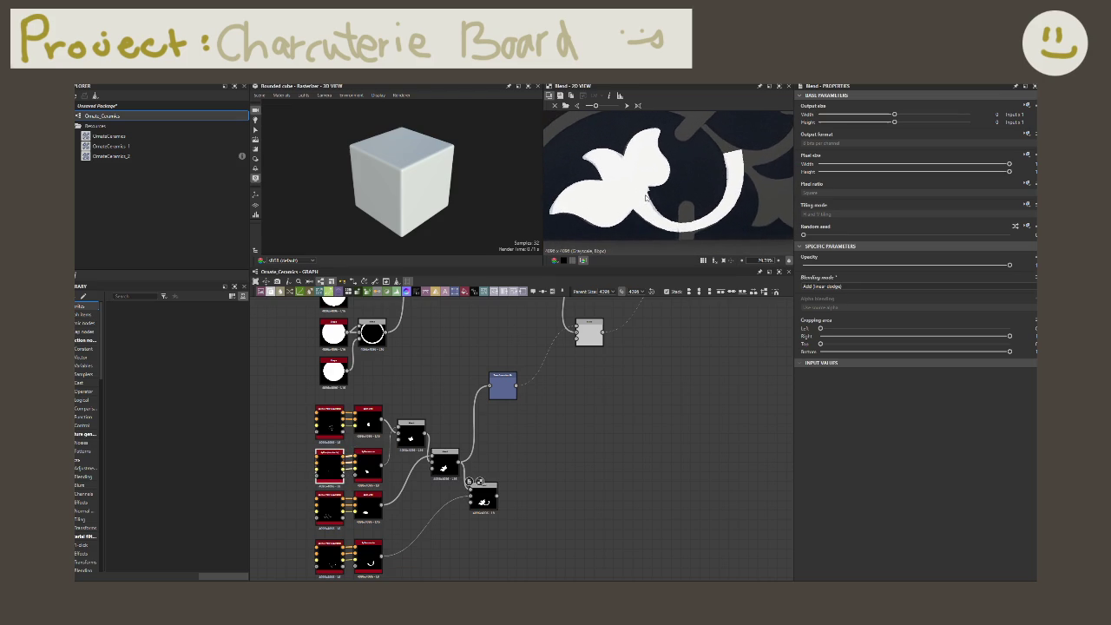
click(335, 471)
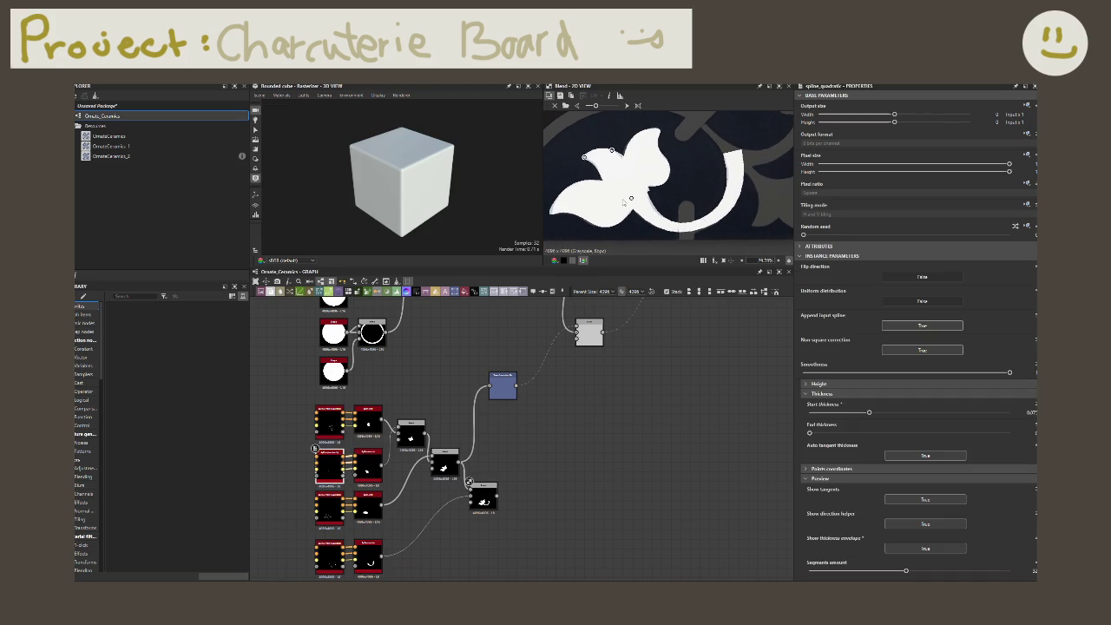
drag(631, 198, 631, 203)
mouse_move(562, 424)
middle_down()
mouse_move(526, 432)
mouse_move(502, 456)
middle_up()
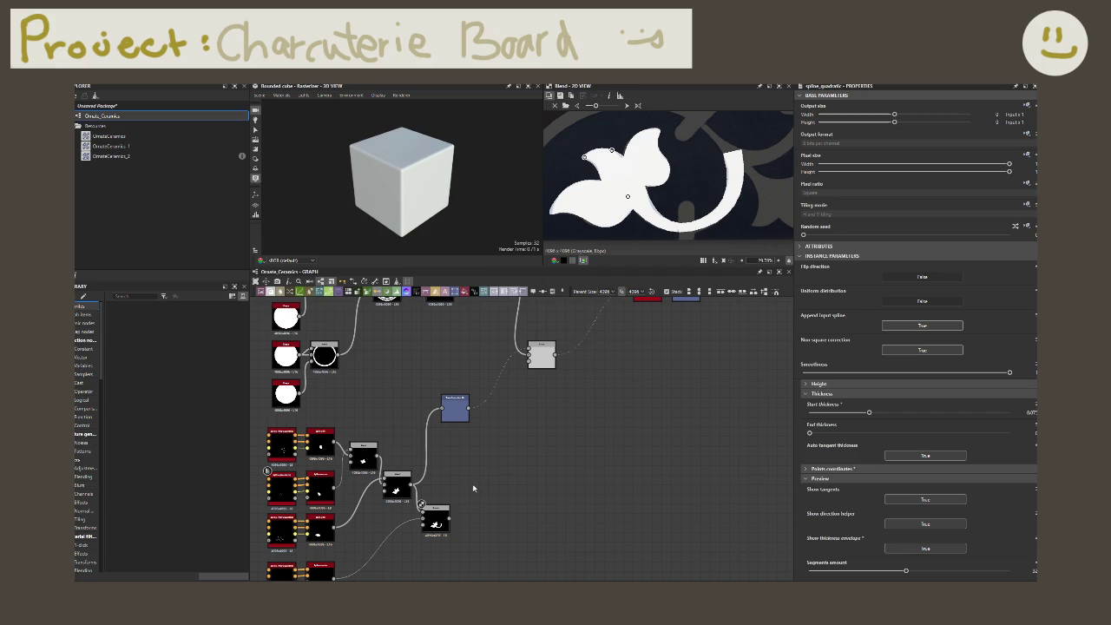
click(443, 519)
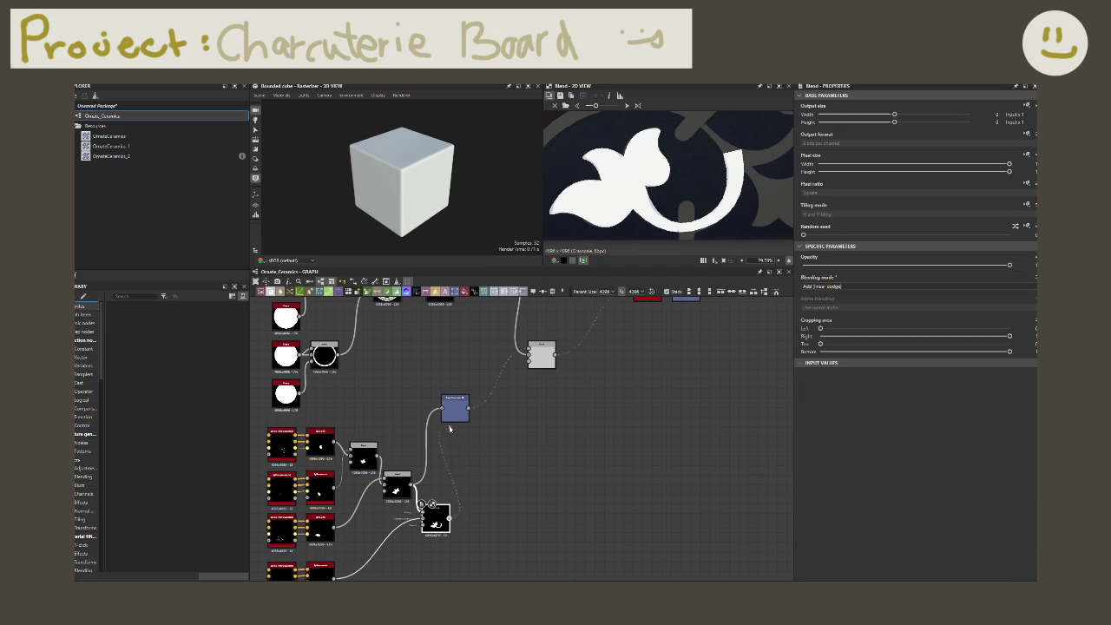
- Shift the Transformation 2D node right and preview its full mirrored tile output
click(455, 408)
drag(455, 408, 490, 409)
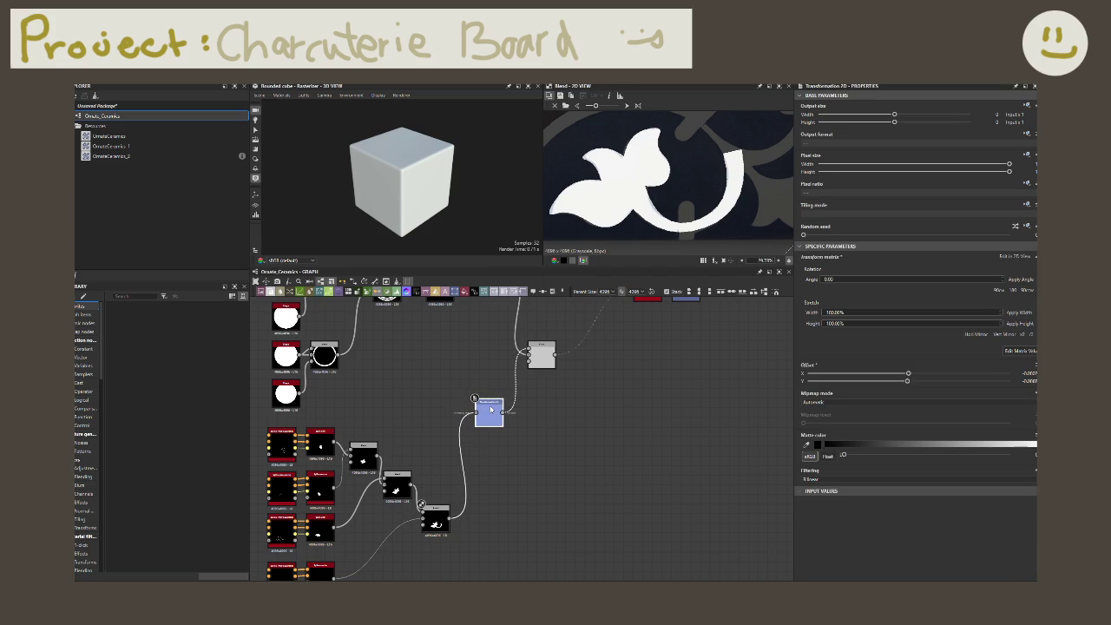
scroll(523, 477, down, 2)
scroll(528, 471, down, 2)
scroll(538, 463, down, 2)
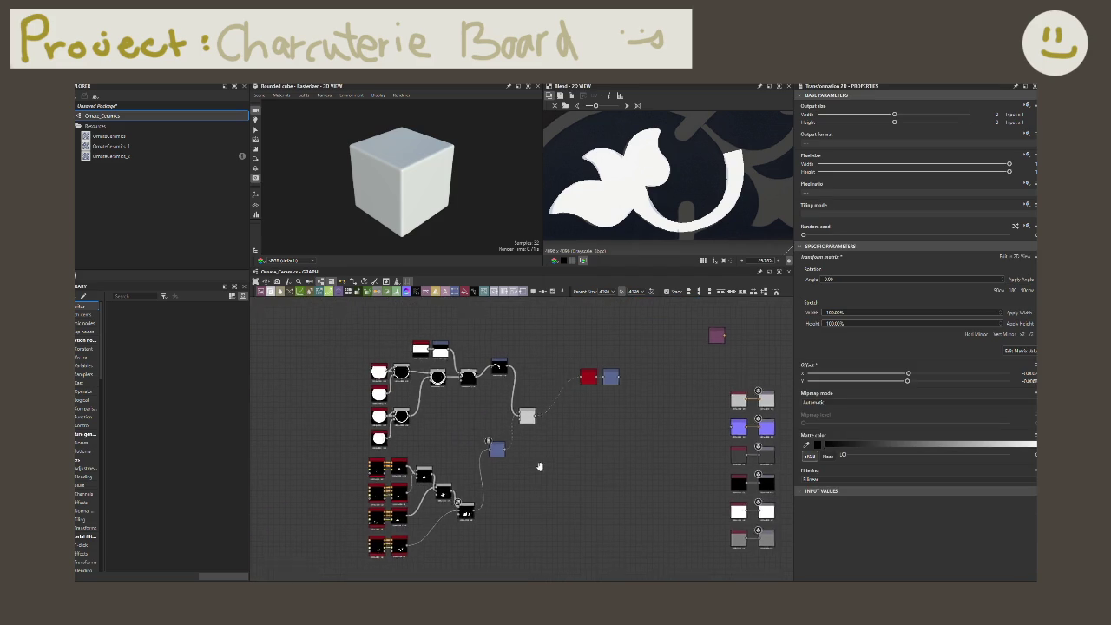
scroll(559, 457, down, 1)
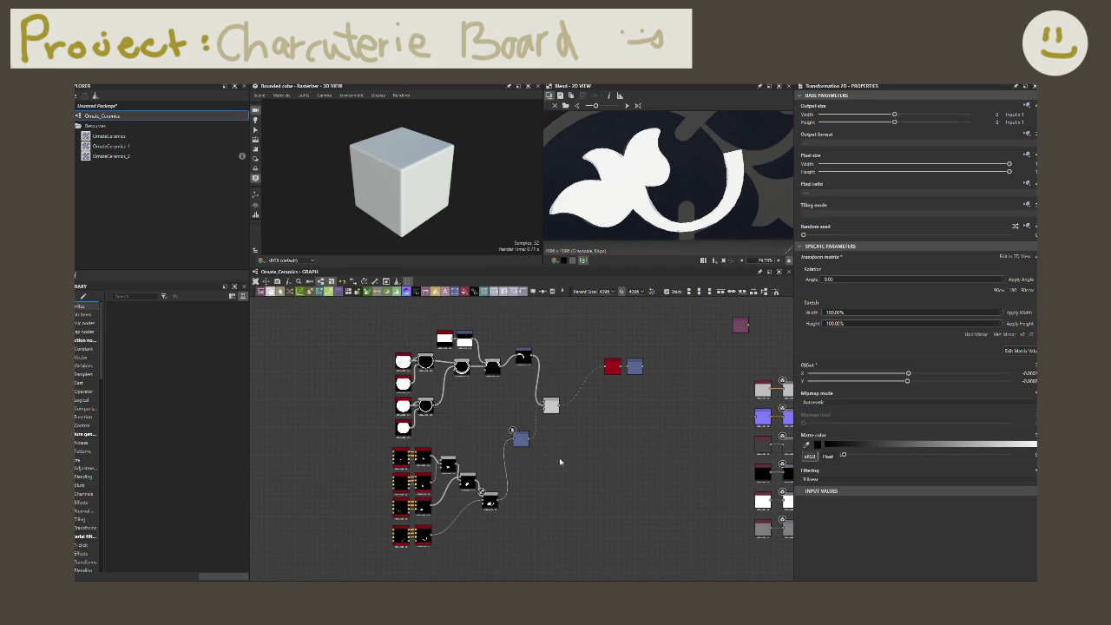
double_click(634, 368)
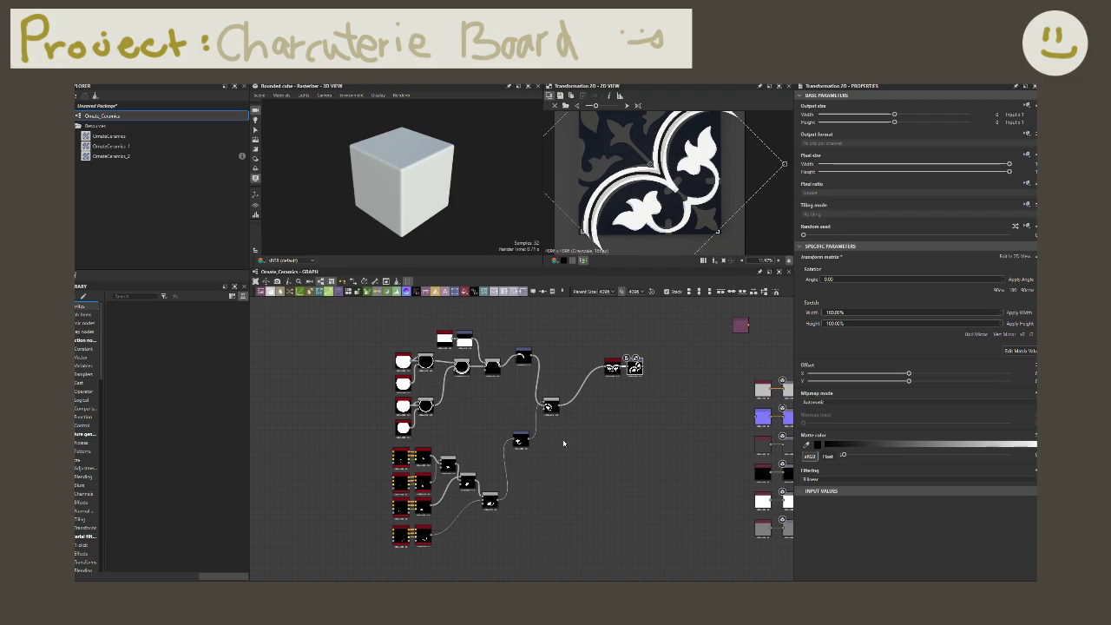
- Raise and bend the Poly Quadratic spline's points so the white band curves around the petal
click(401, 529)
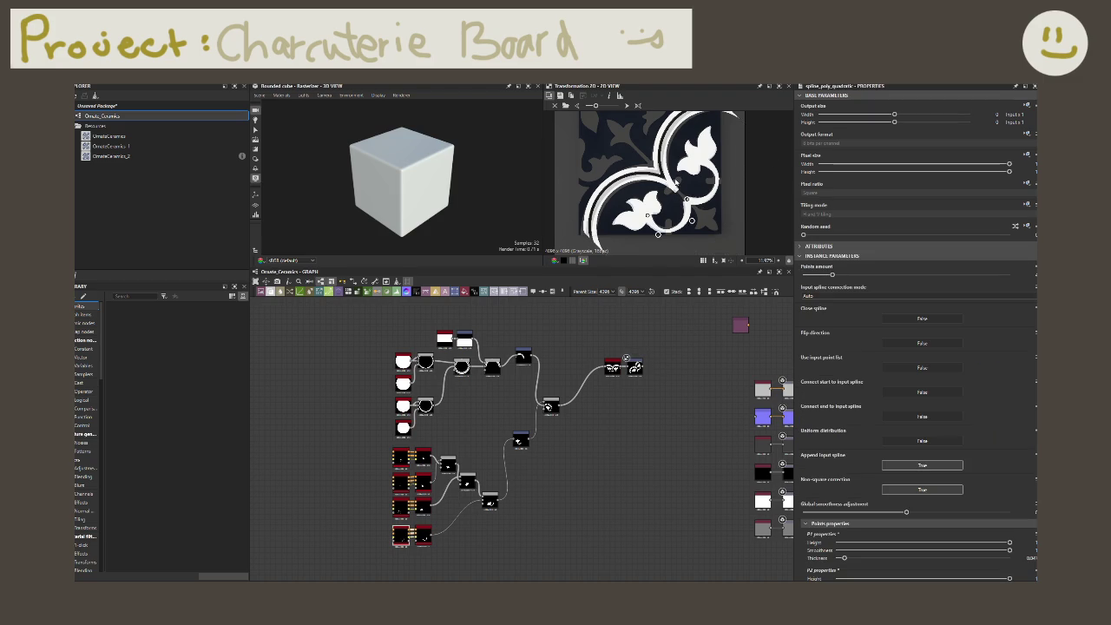
scroll(676, 183, up, 3)
scroll(689, 184, up, 2)
scroll(702, 185, up, 1)
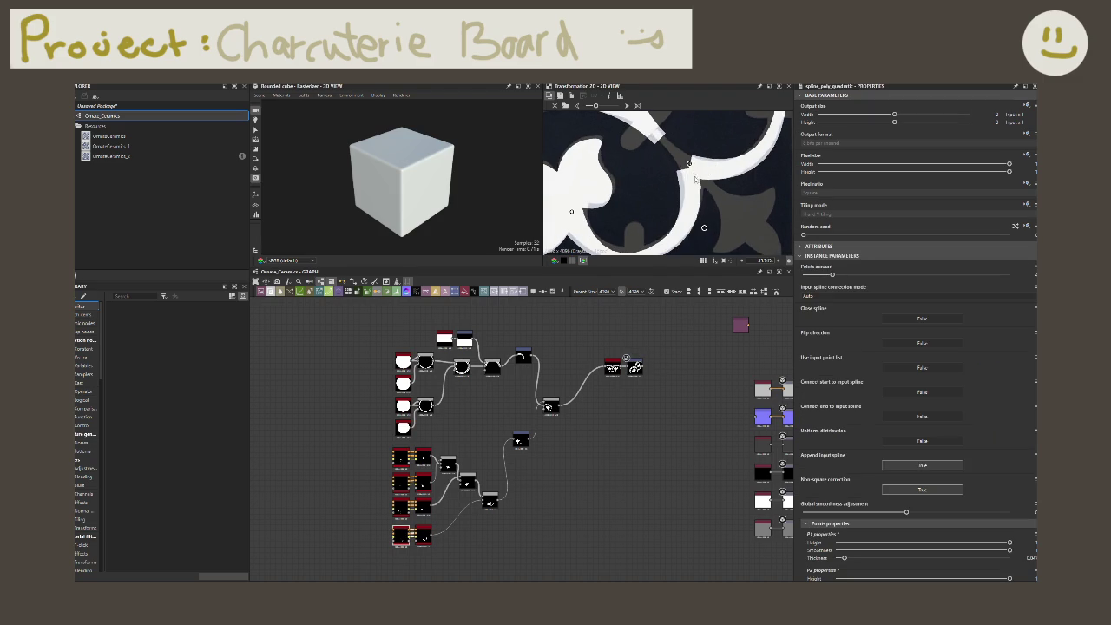
mouse_move(689, 164)
mouse_down()
mouse_move(664, 127)
mouse_move(670, 144)
mouse_up()
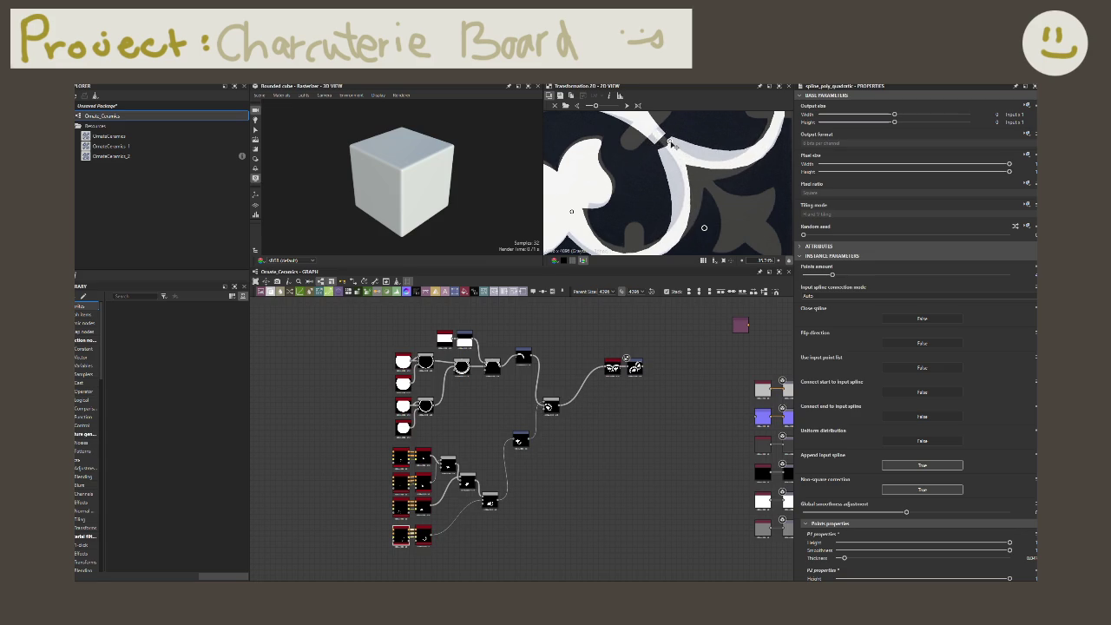
drag(671, 143, 670, 136)
drag(558, 406, 605, 366)
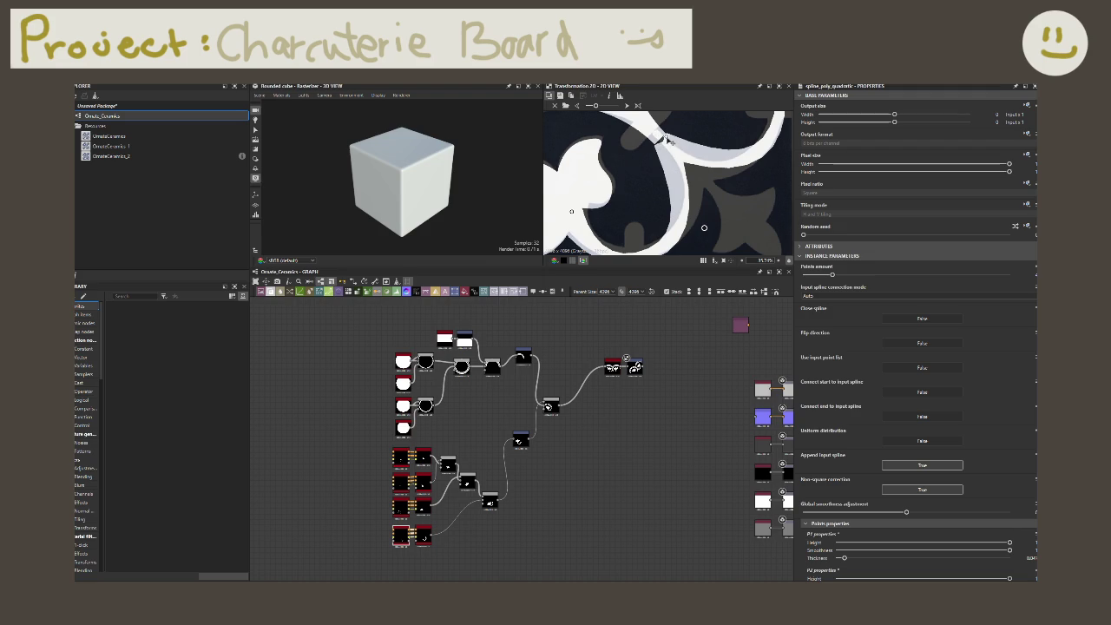
drag(663, 137, 664, 136)
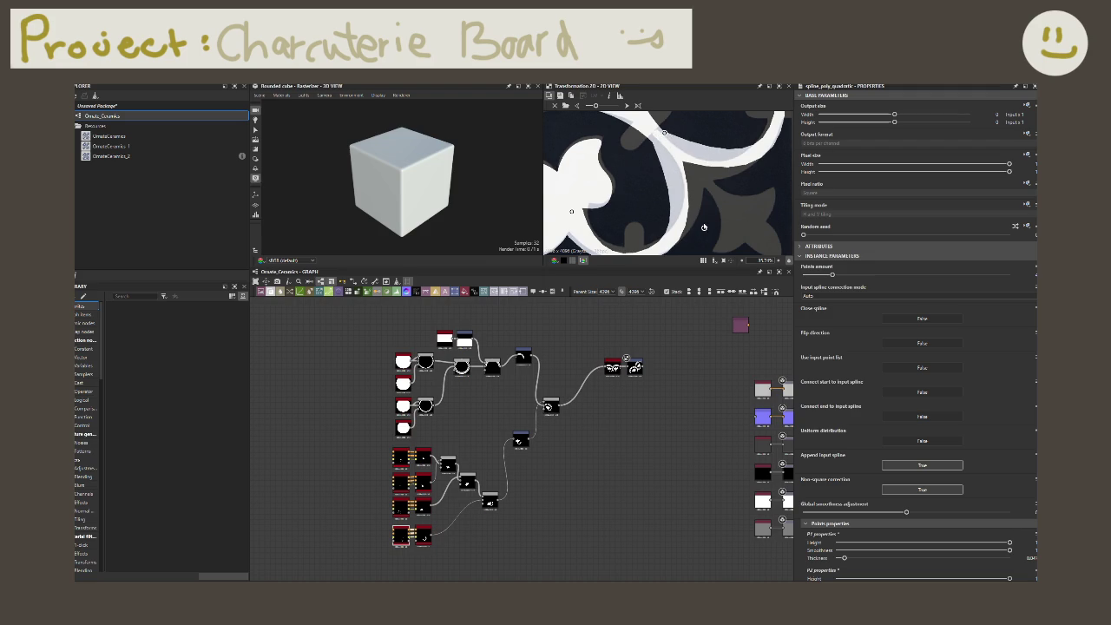
drag(704, 228, 734, 195)
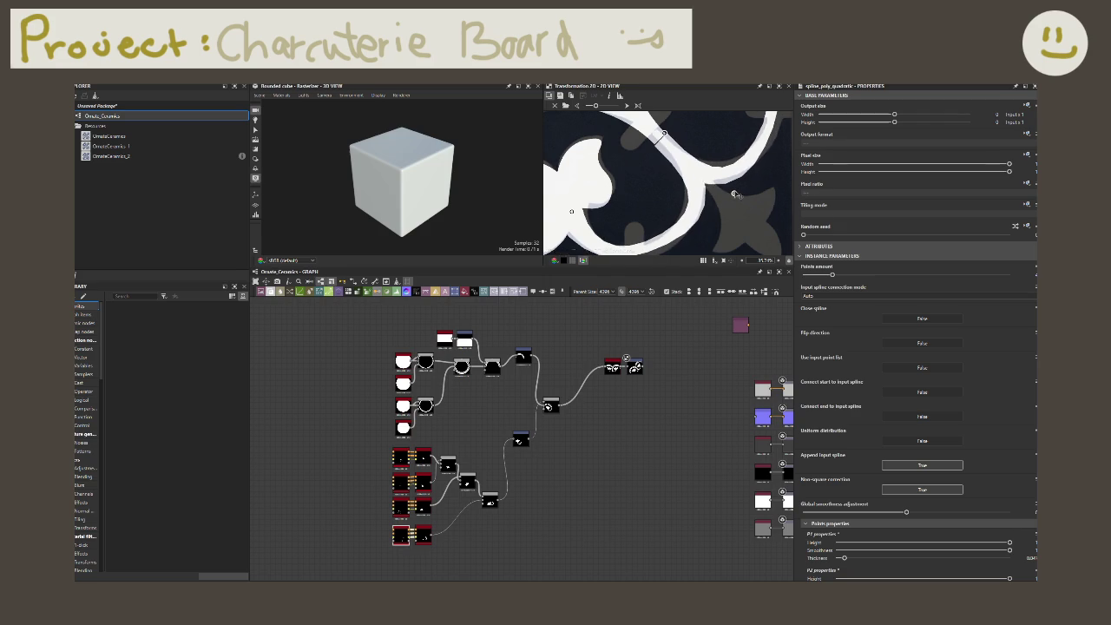
key(ctrl+z)
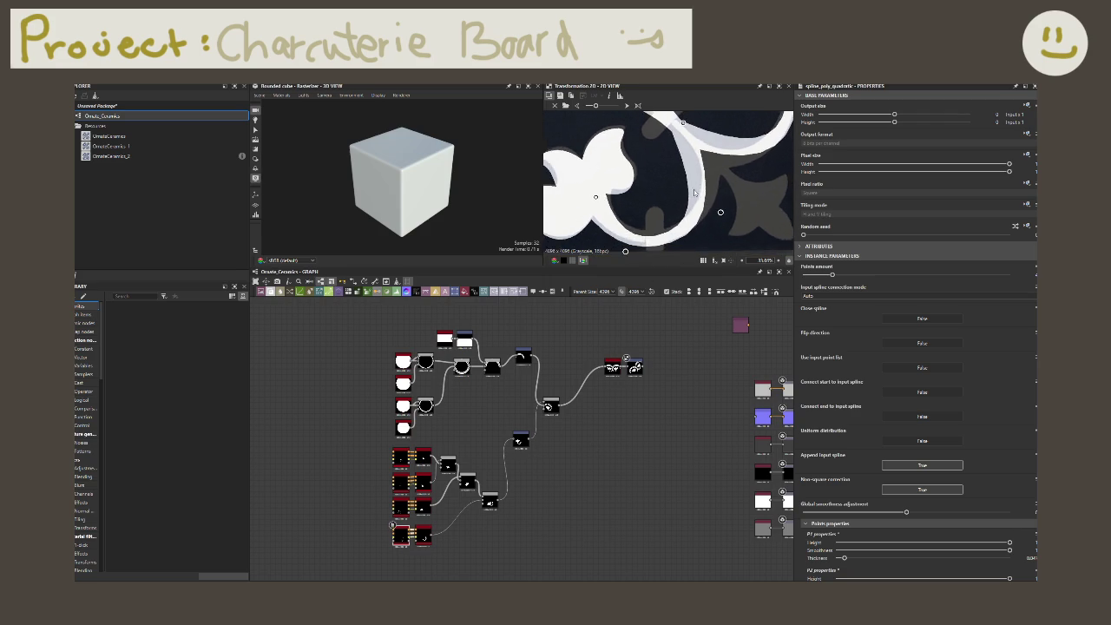
scroll(694, 193, down, 1)
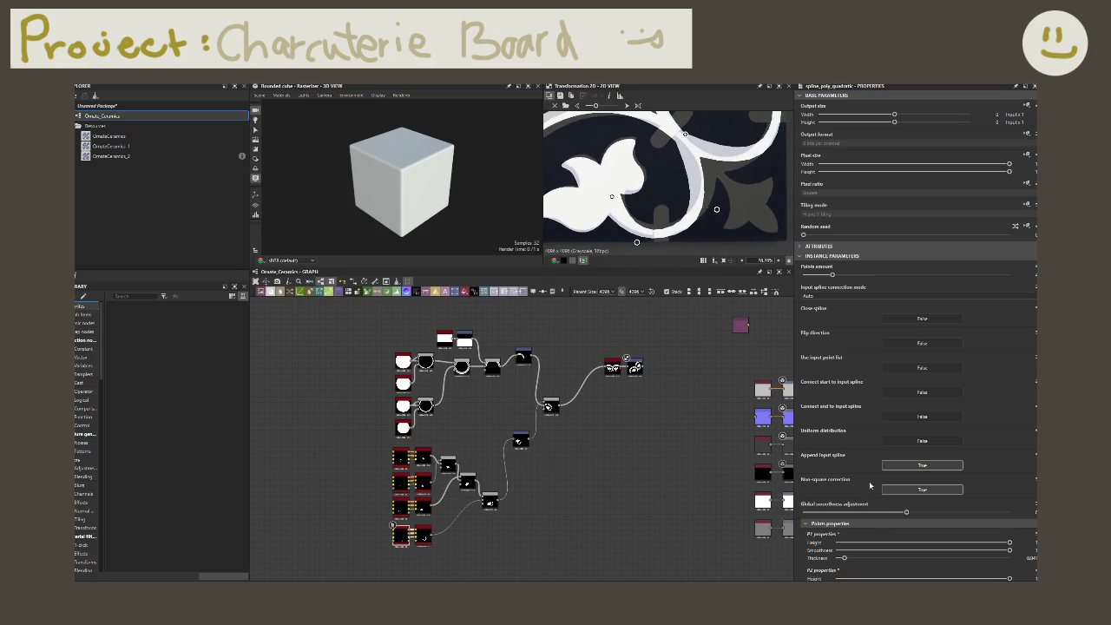
scroll(864, 531, down, 2)
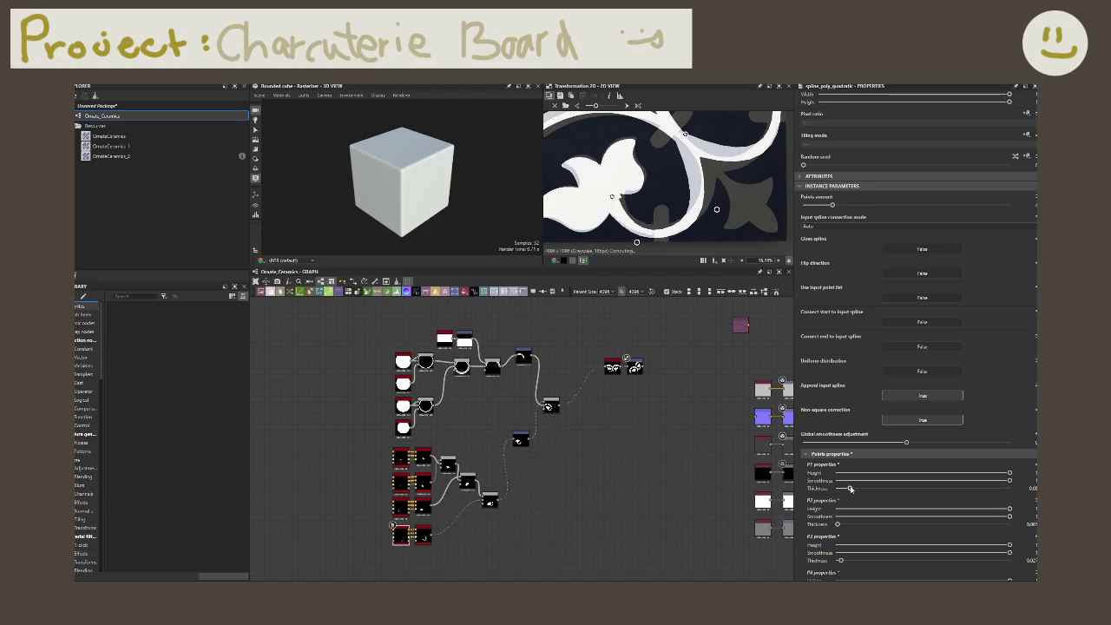
- Give P1 and P2 different thickness values so the white band tapers
drag(842, 489, 846, 490)
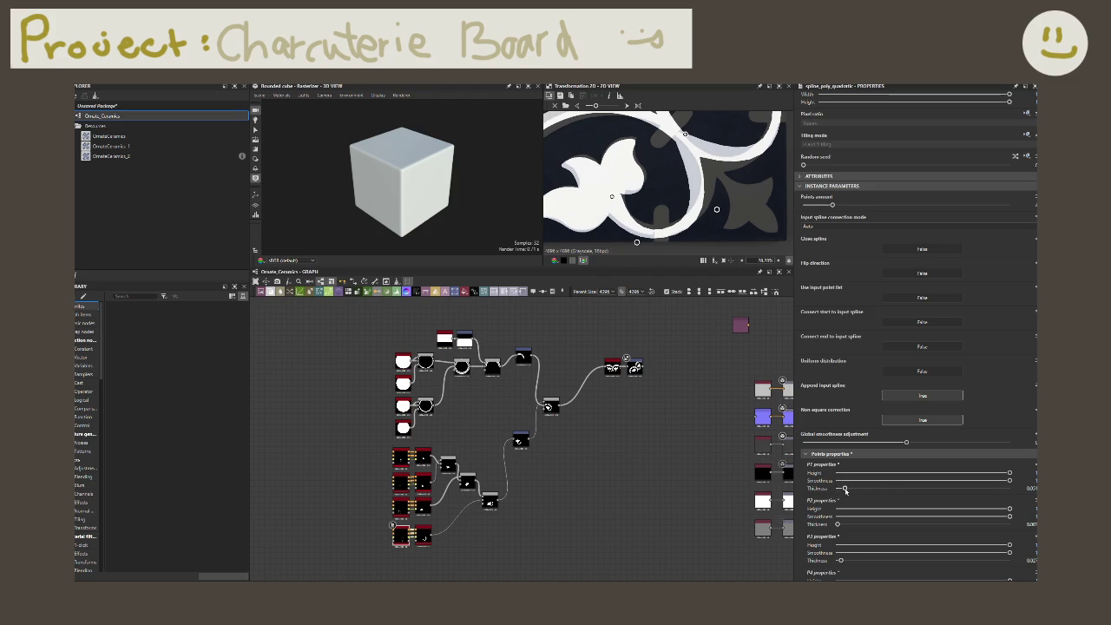
drag(838, 525, 839, 524)
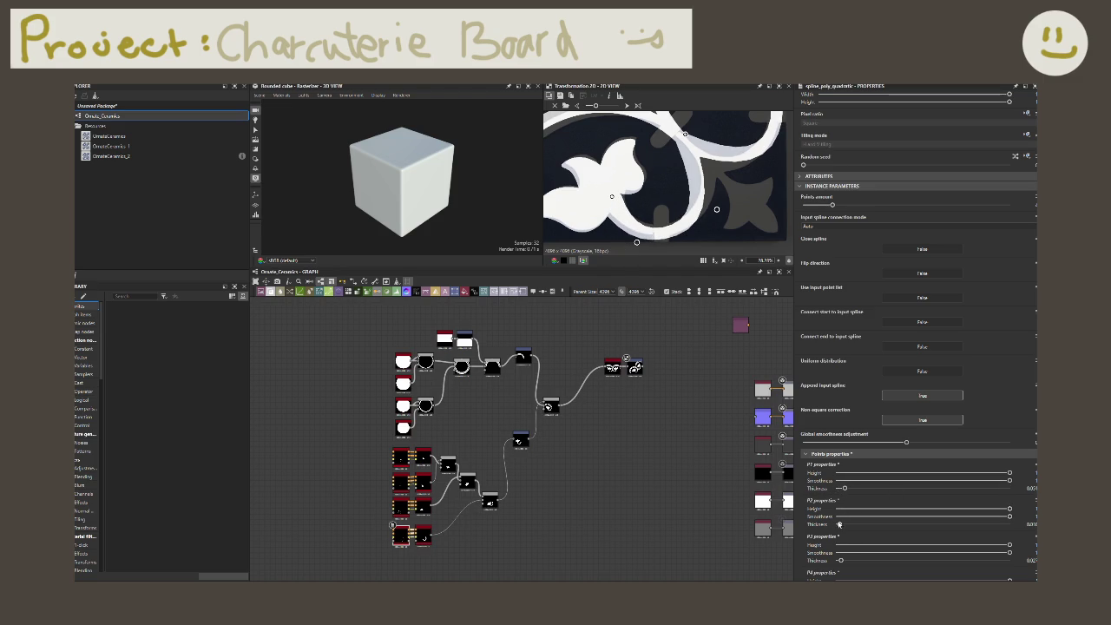
middle_drag(657, 166, 656, 158)
drag(635, 233, 646, 228)
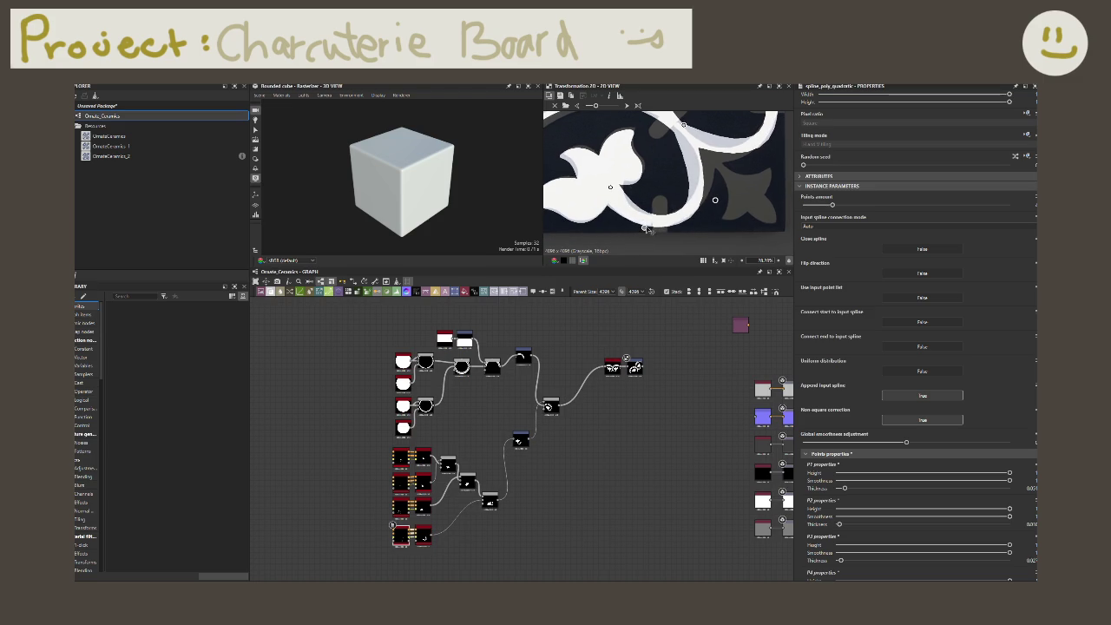
drag(847, 488, 841, 488)
drag(841, 488, 847, 489)
- Move the band's spline points to refine its tapered sweep around the petal
drag(611, 186, 616, 189)
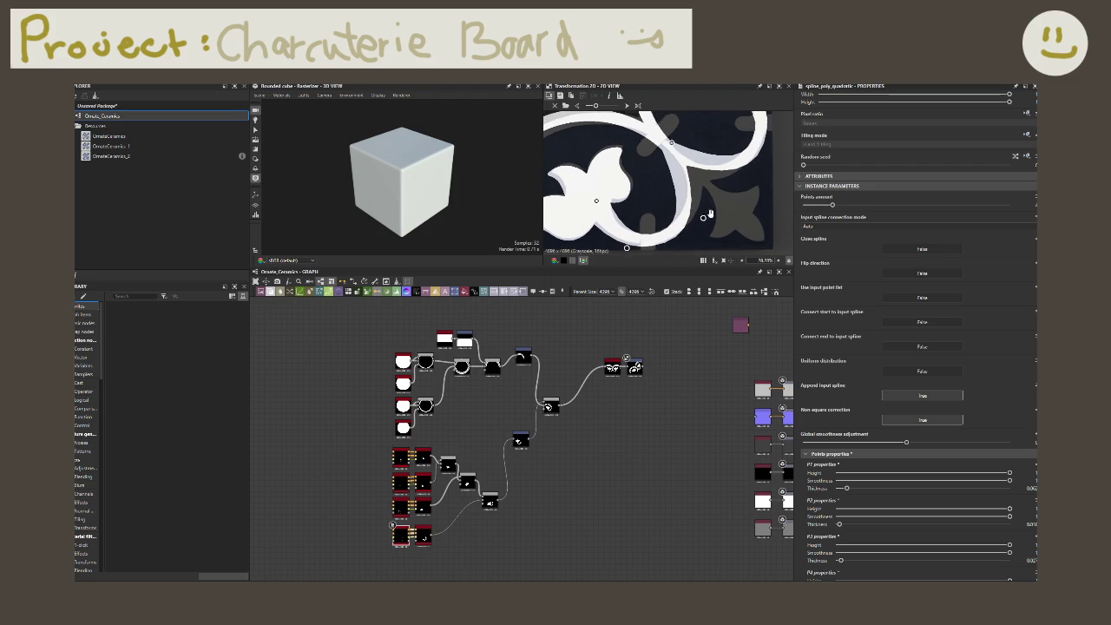
mouse_move(703, 218)
mouse_down()
mouse_move(729, 197)
mouse_move(717, 199)
mouse_up()
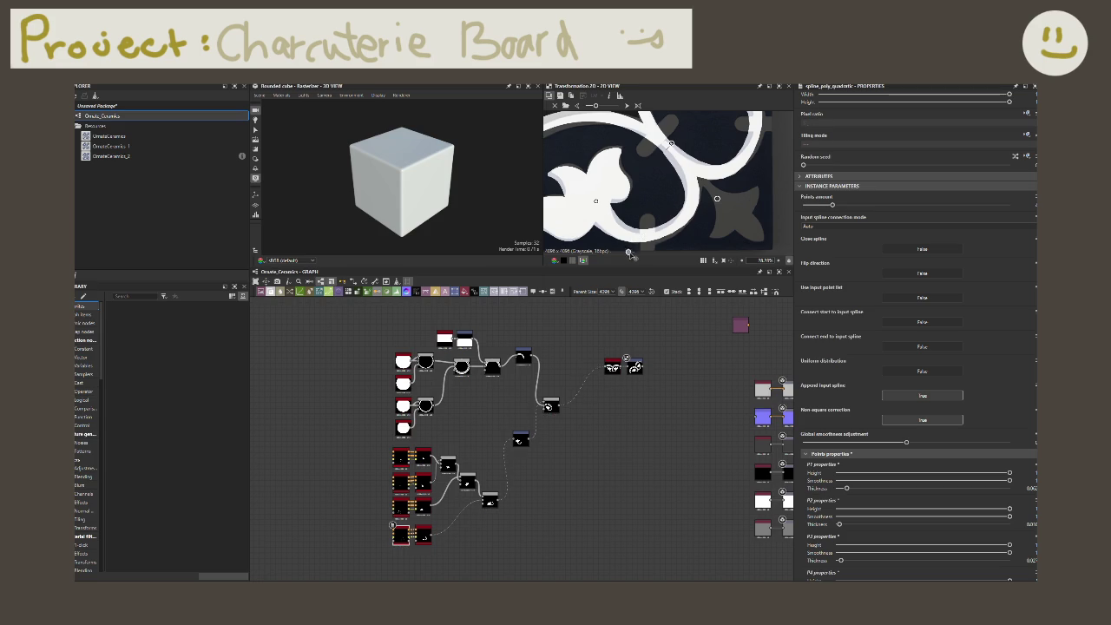
drag(626, 249, 633, 253)
scroll(695, 162, up, 1)
scroll(677, 169, up, 1)
scroll(660, 177, up, 1)
drag(659, 177, 657, 176)
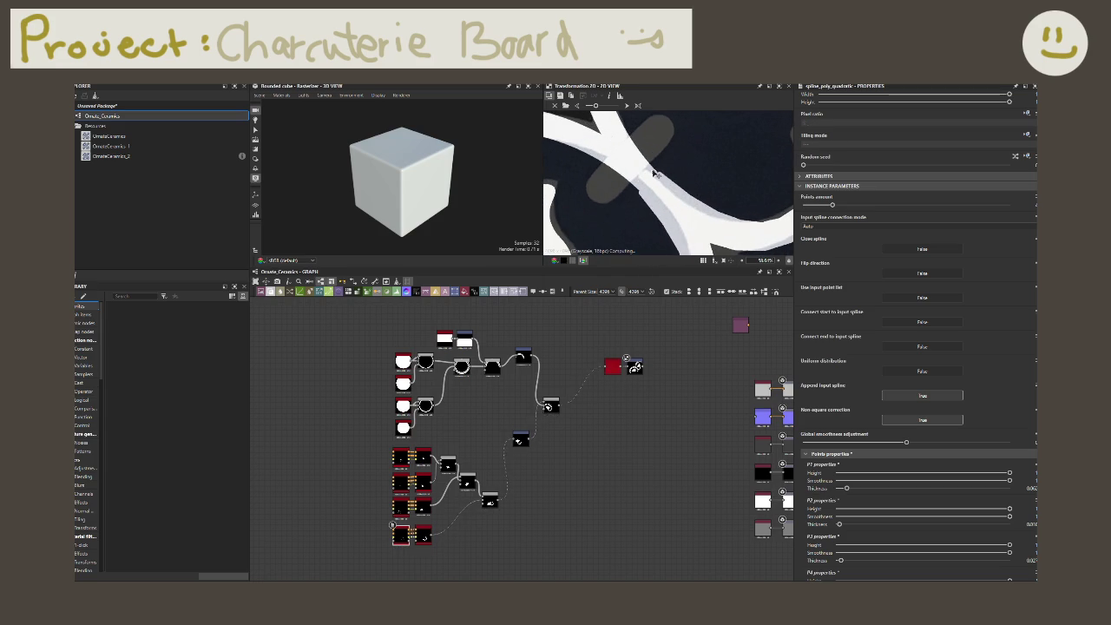
drag(657, 176, 659, 174)
scroll(693, 172, down, 1)
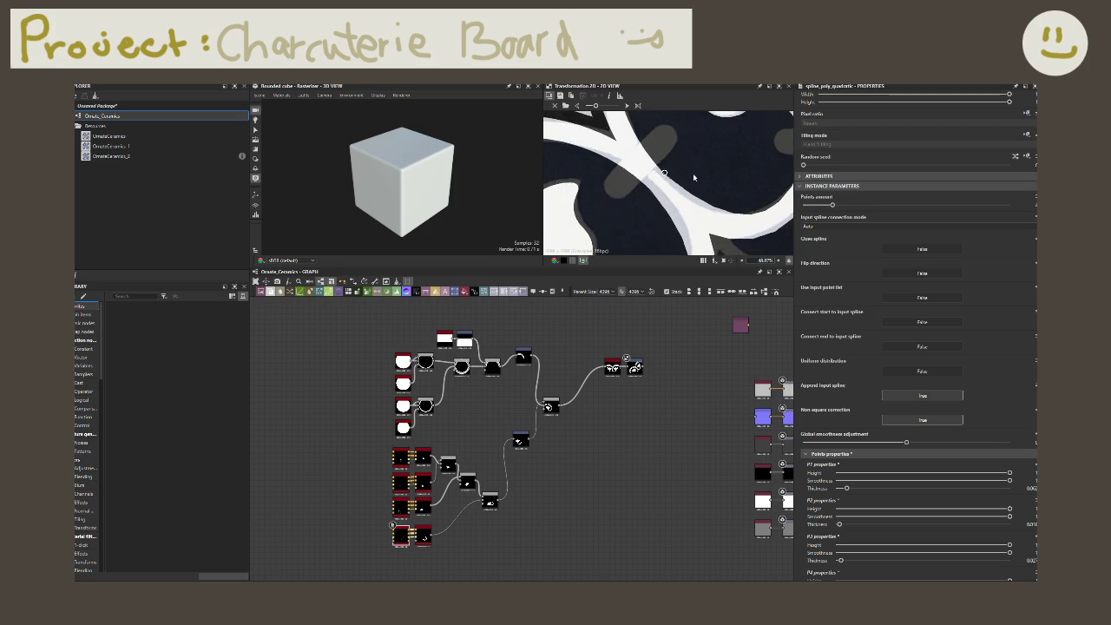
scroll(692, 173, down, 1)
scroll(703, 175, down, 1)
scroll(708, 176, down, 1)
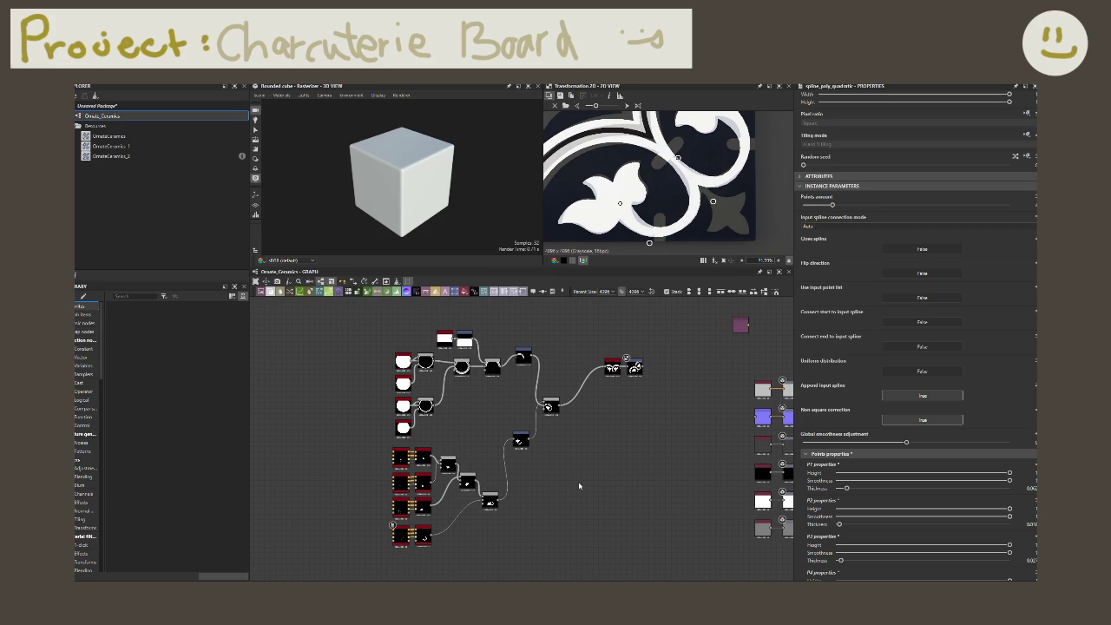
key(space)
- Search 'spline quadra' and insert a Spline (Quadratic) node into the Ornate_Ceramics graph
text(spline q)
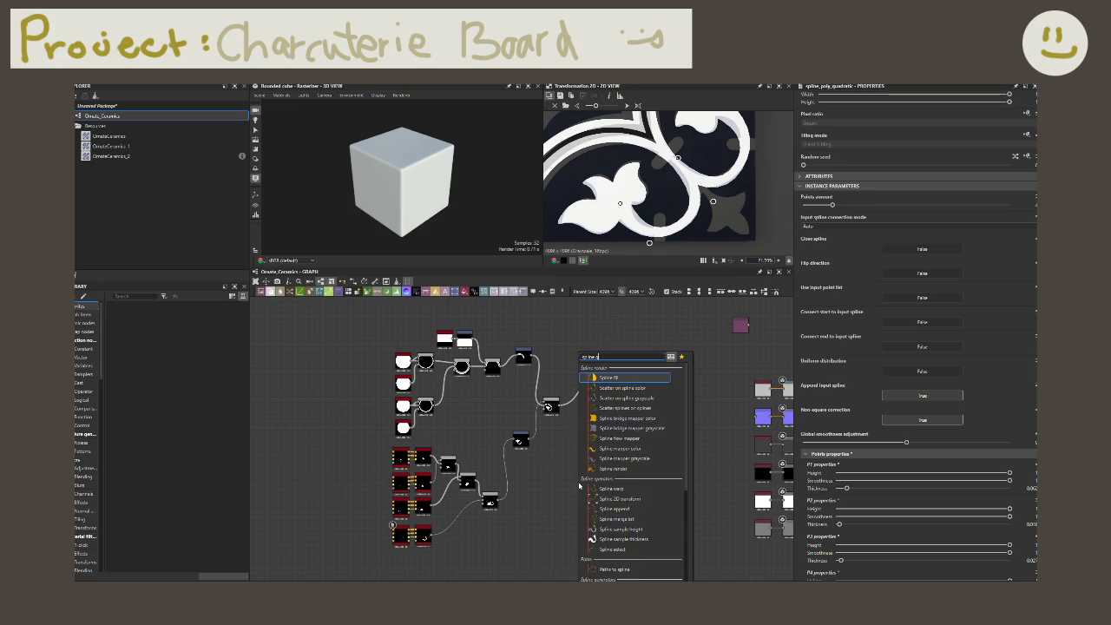
text(uadra)
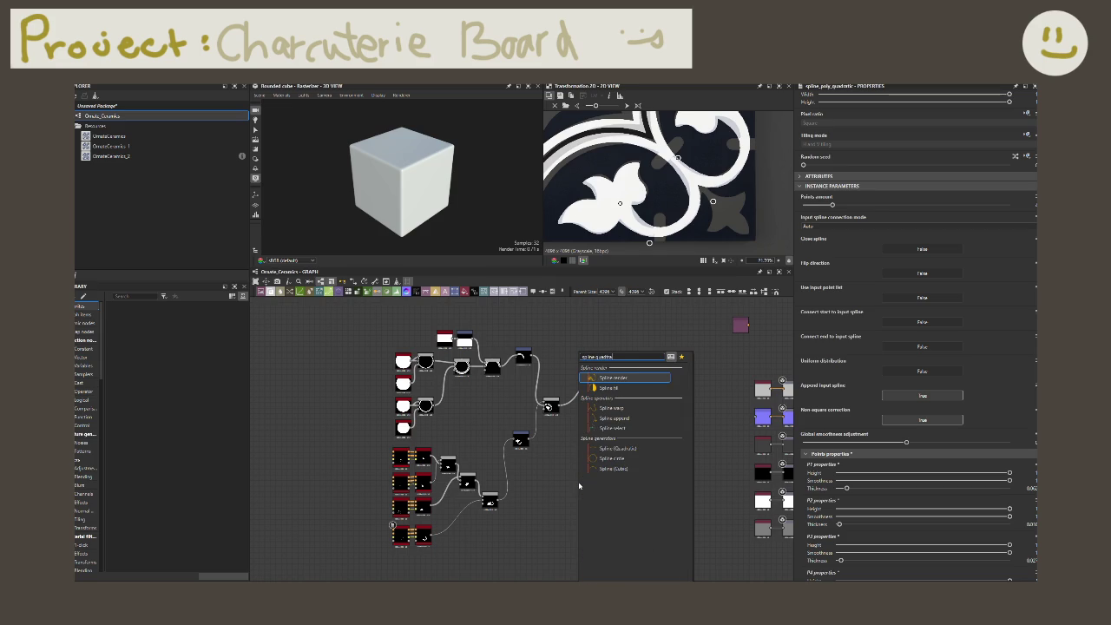
key(Down)
key(Down)
key(Down)
key(Down)
key(Down)
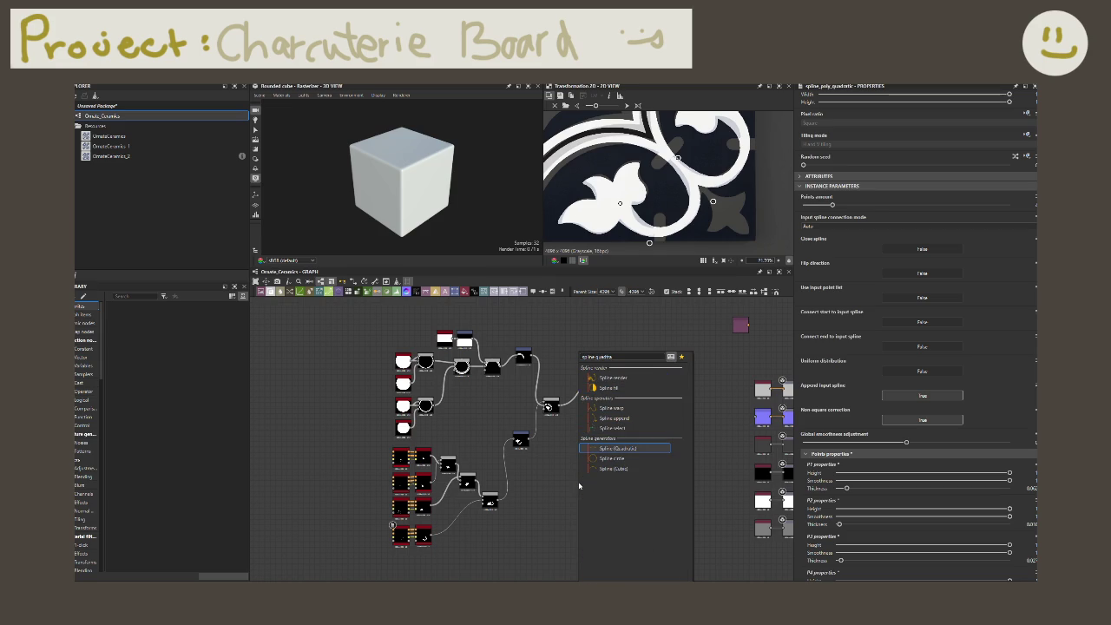
key(Return)
key(ctrl+v)
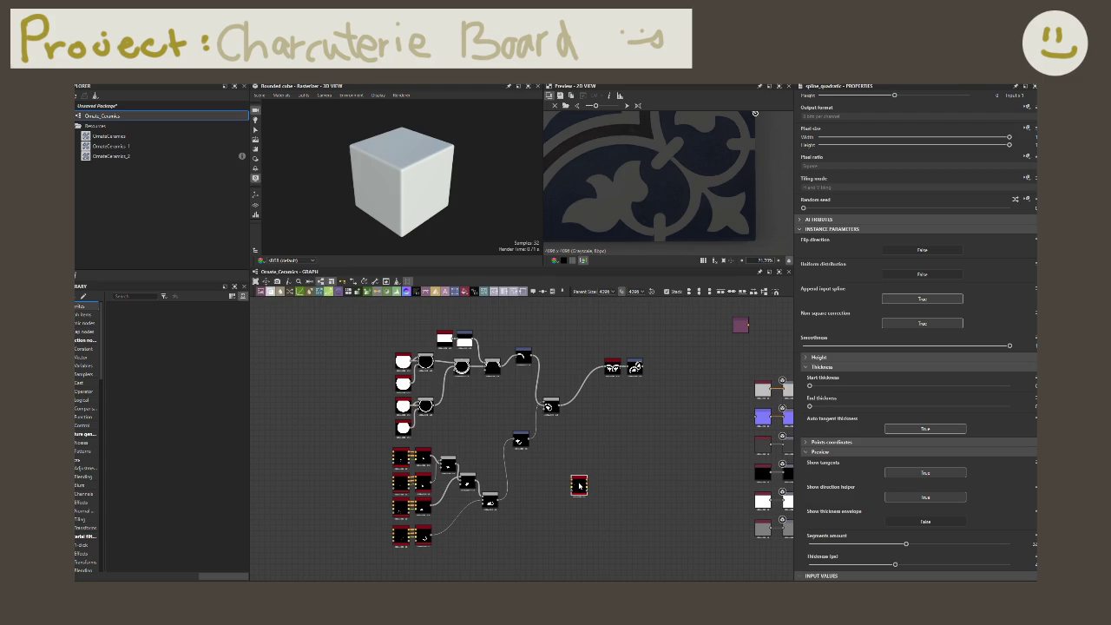
- Move the new Spline (Quadratic) node below the column of spline nodes
mouse_move(579, 485)
middle_drag(613, 431, 625, 402)
scroll(625, 402, up, 3)
middle_drag(590, 456, 687, 409)
scroll(686, 409, down, 2)
middle_drag(642, 487, 685, 458)
drag(704, 401, 460, 518)
scroll(468, 512, up, 1)
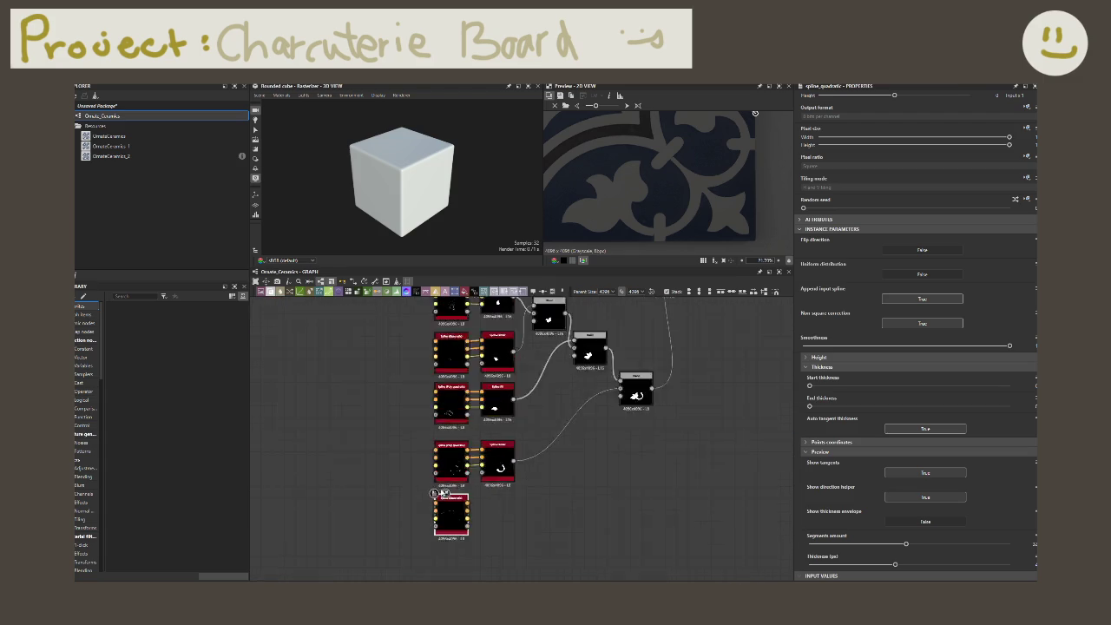
scroll(469, 512, up, 2)
drag(531, 470, 530, 451)
click(529, 523)
middle_drag(490, 530, 459, 519)
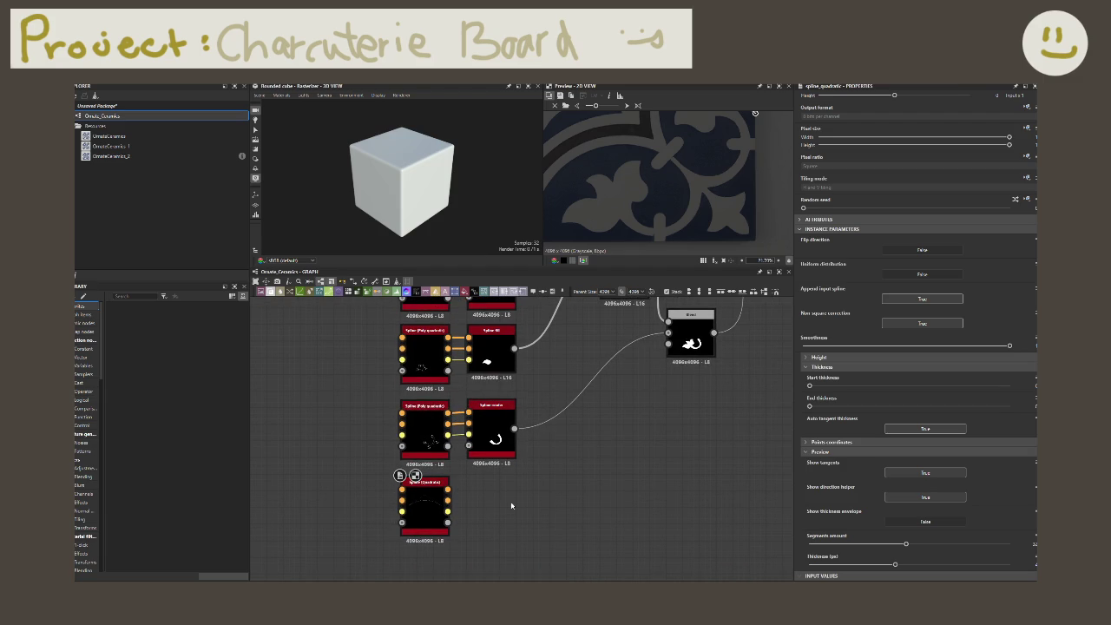
- Drag the quadratic spline's points and tangent in the 2D view beside the grey petal edge
double_click(415, 518)
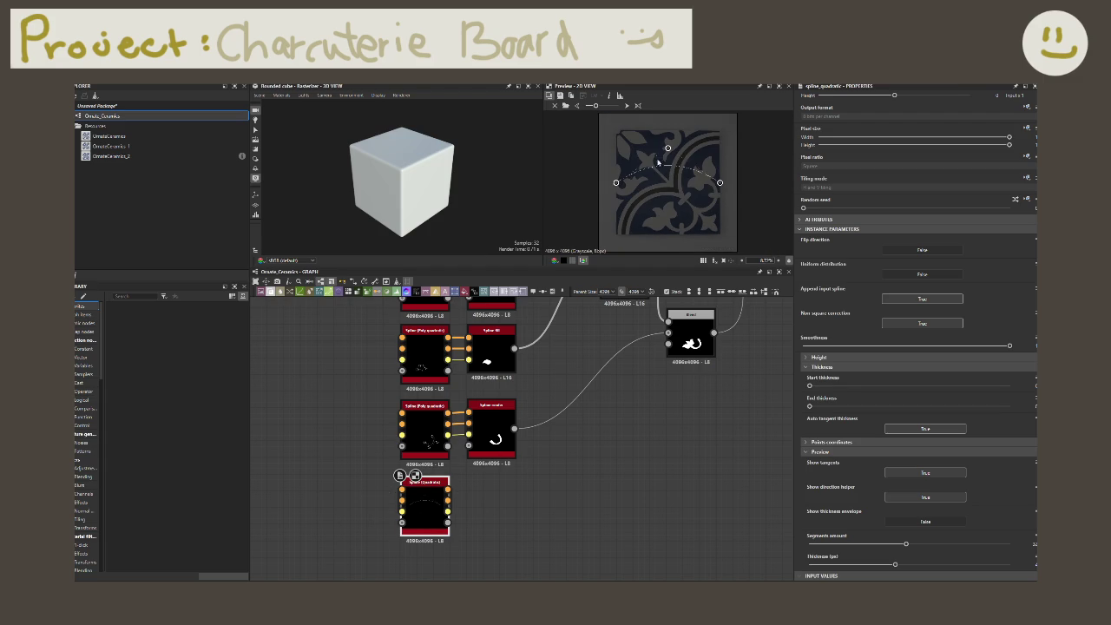
drag(615, 182, 707, 237)
drag(665, 148, 700, 213)
drag(719, 184, 703, 210)
scroll(703, 211, up, 4)
scroll(720, 204, up, 3)
scroll(674, 141, up, 2)
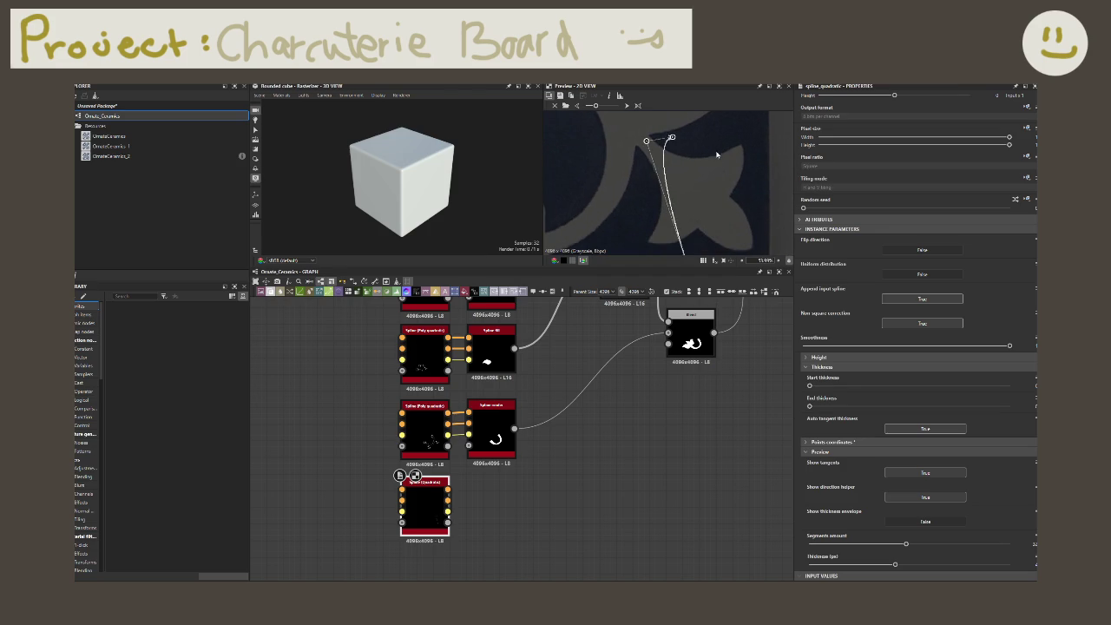
drag(673, 139, 659, 147)
scroll(608, 416, down, 2)
scroll(624, 429, down, 2)
scroll(677, 391, down, 2)
click(736, 309)
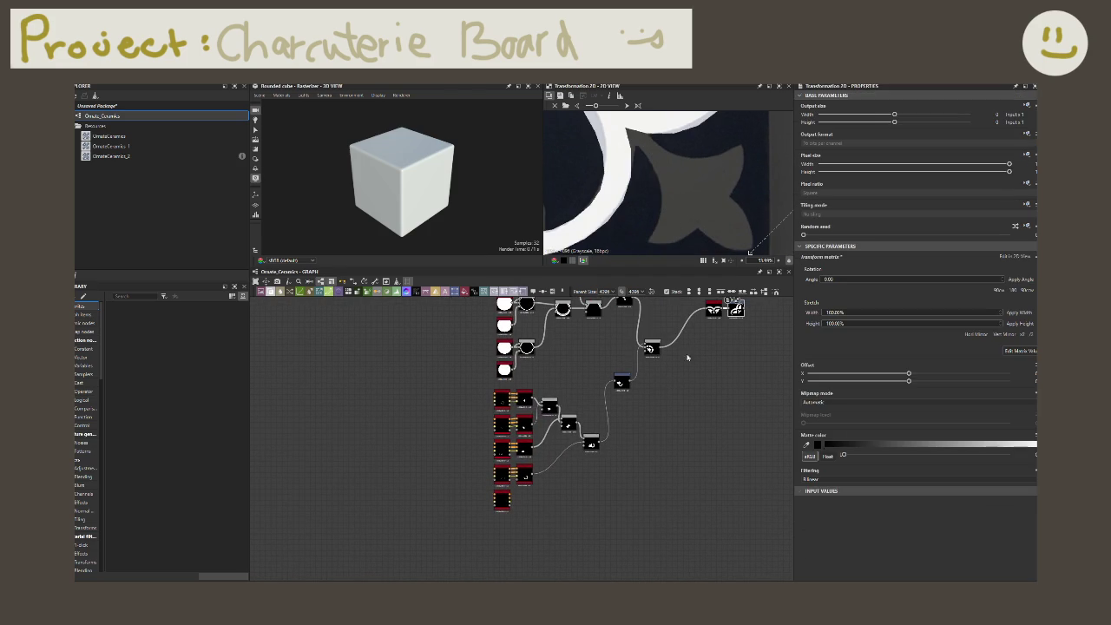
click(501, 499)
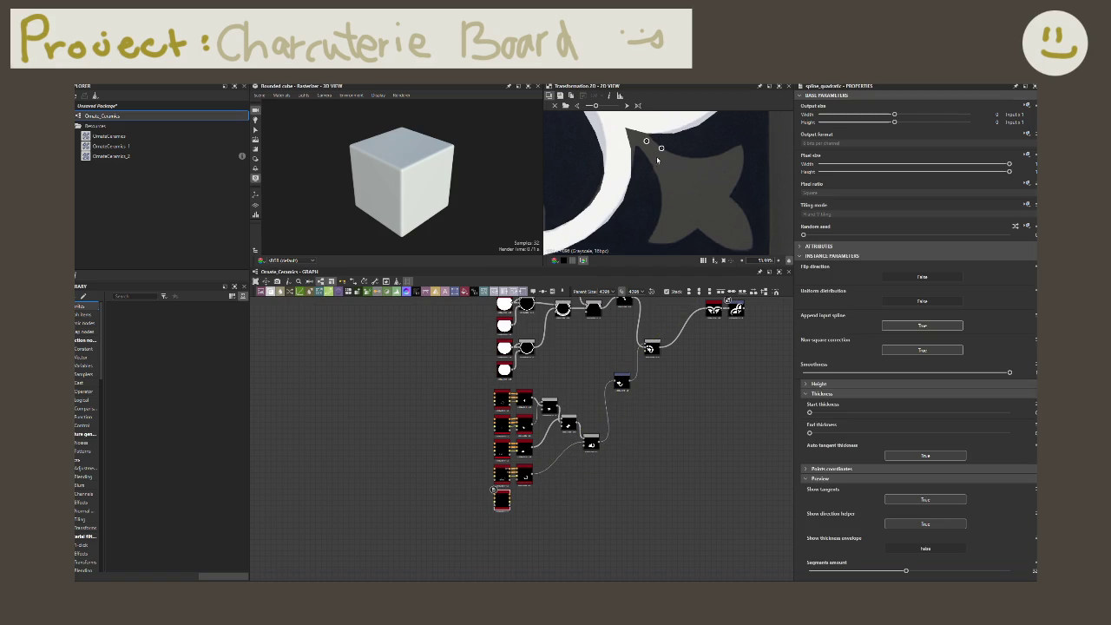
- Reshape the quadratic spline's end, bend and tangent points into an upward sweeping arc
drag(646, 141, 624, 127)
double_click(501, 496)
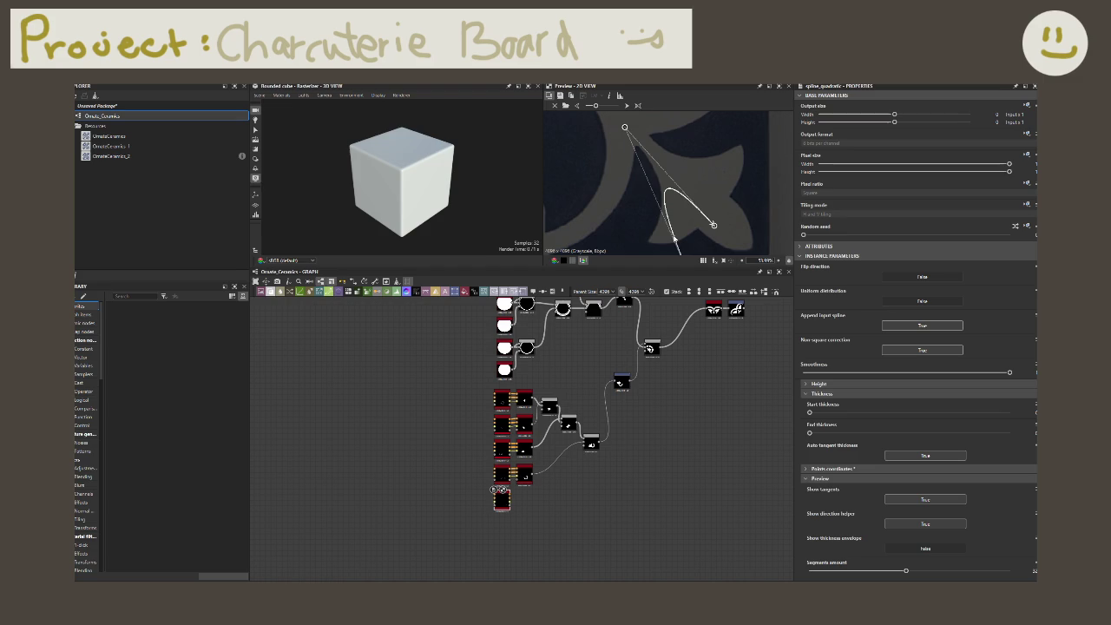
scroll(710, 217, down, 2)
drag(706, 206, 638, 130)
middle_drag(662, 155, 664, 141)
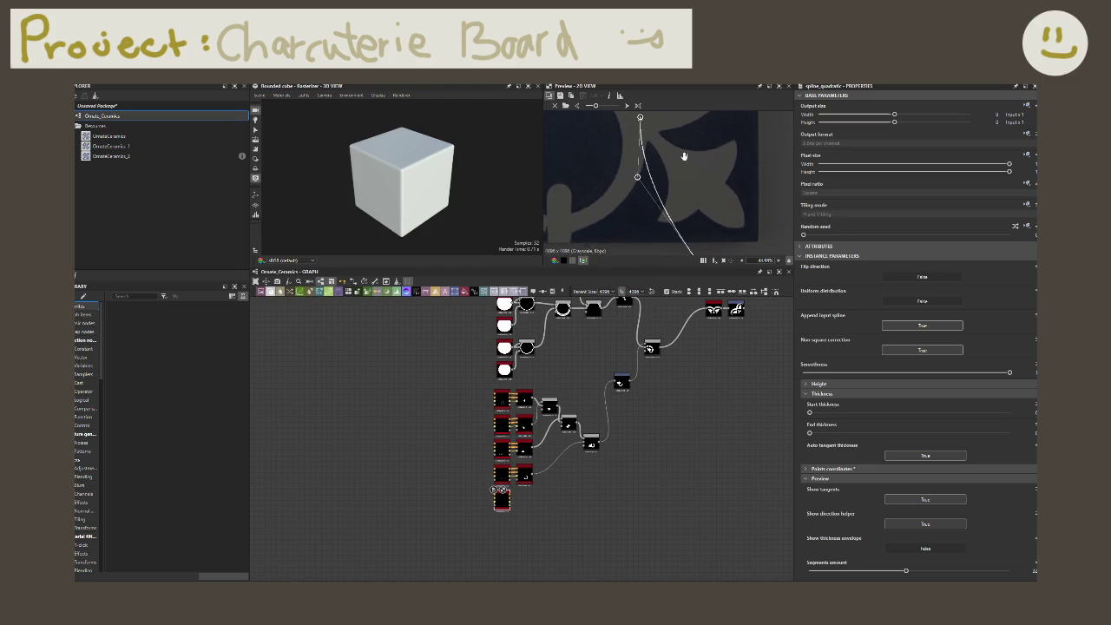
scroll(691, 171, down, 2)
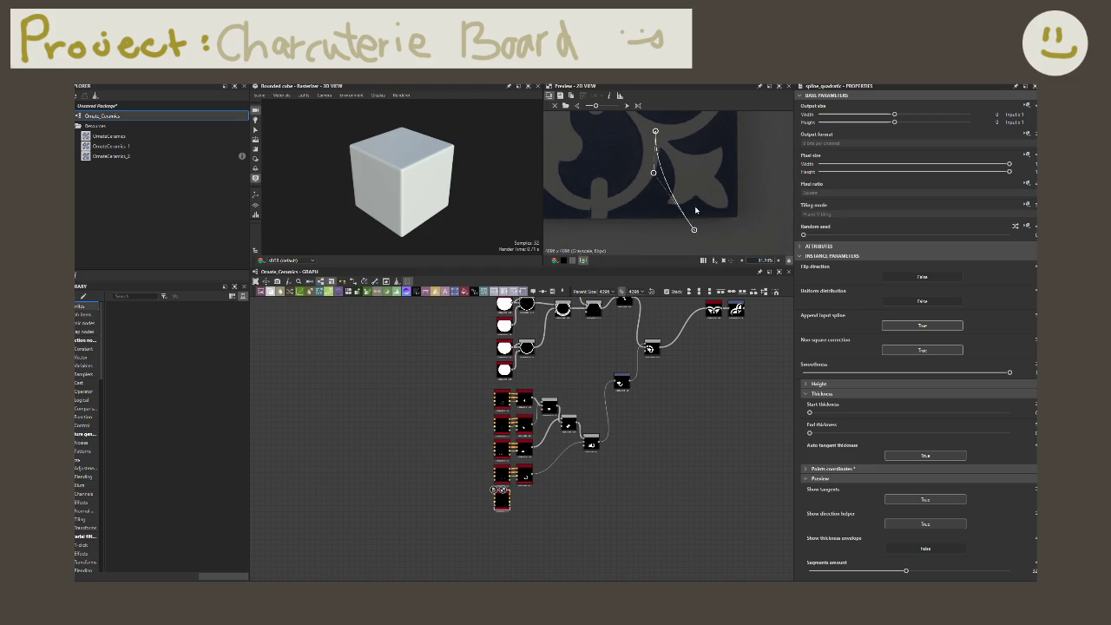
mouse_move(694, 227)
mouse_down()
mouse_move(666, 135)
mouse_move(667, 203)
mouse_up()
scroll(667, 203, up, 3)
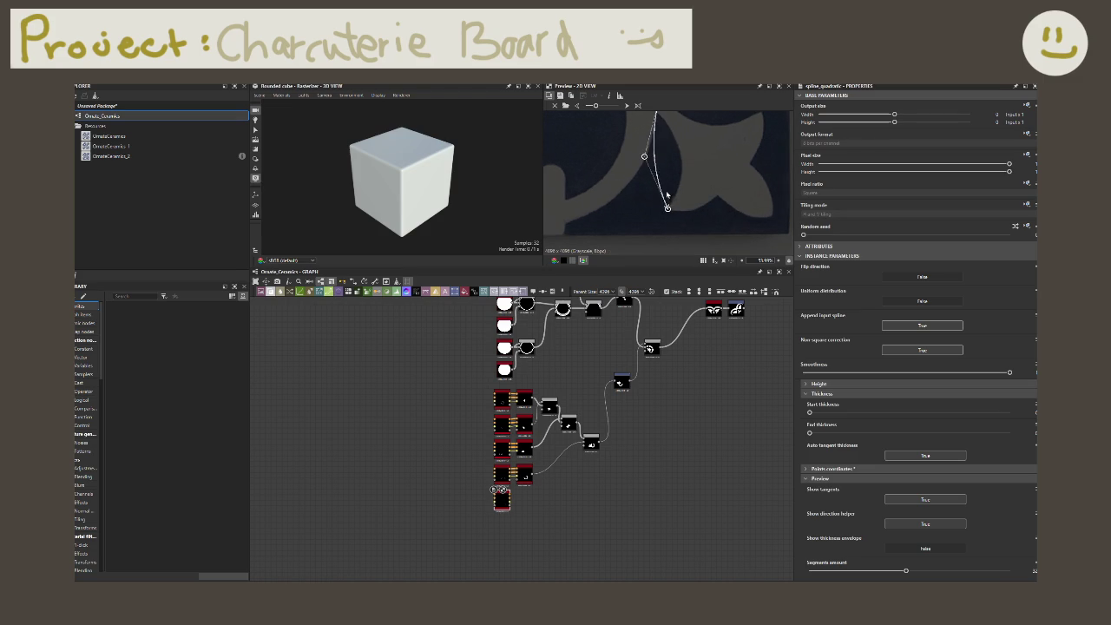
drag(644, 156, 717, 177)
middle_drag(716, 177, 708, 232)
mouse_move(649, 152)
mouse_down()
mouse_move(654, 167)
mouse_move(640, 137)
mouse_up()
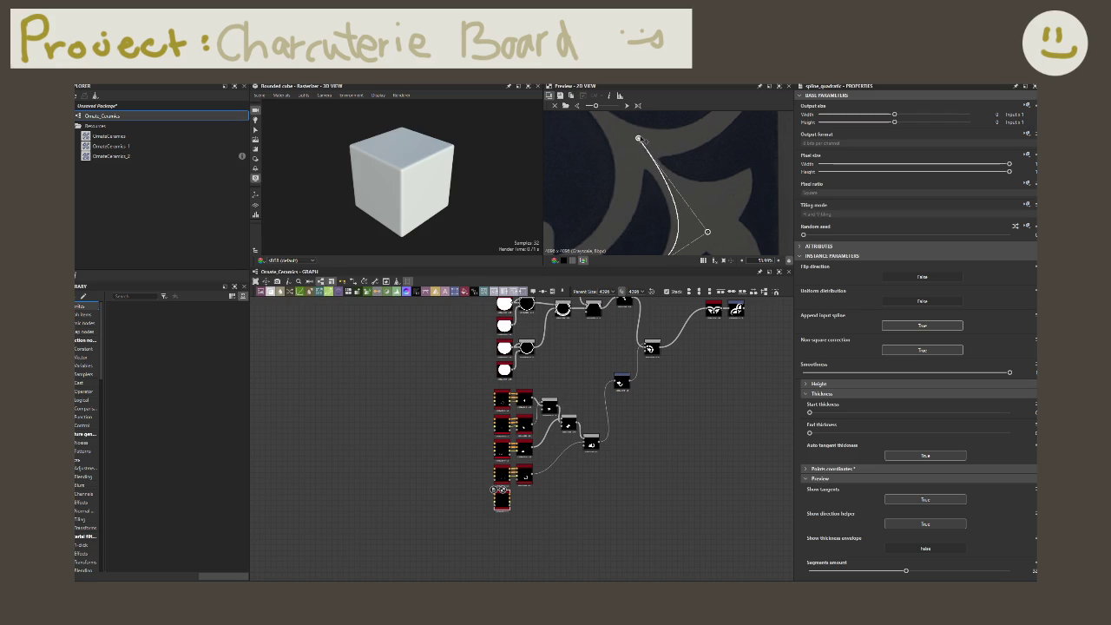
drag(658, 243, 658, 239)
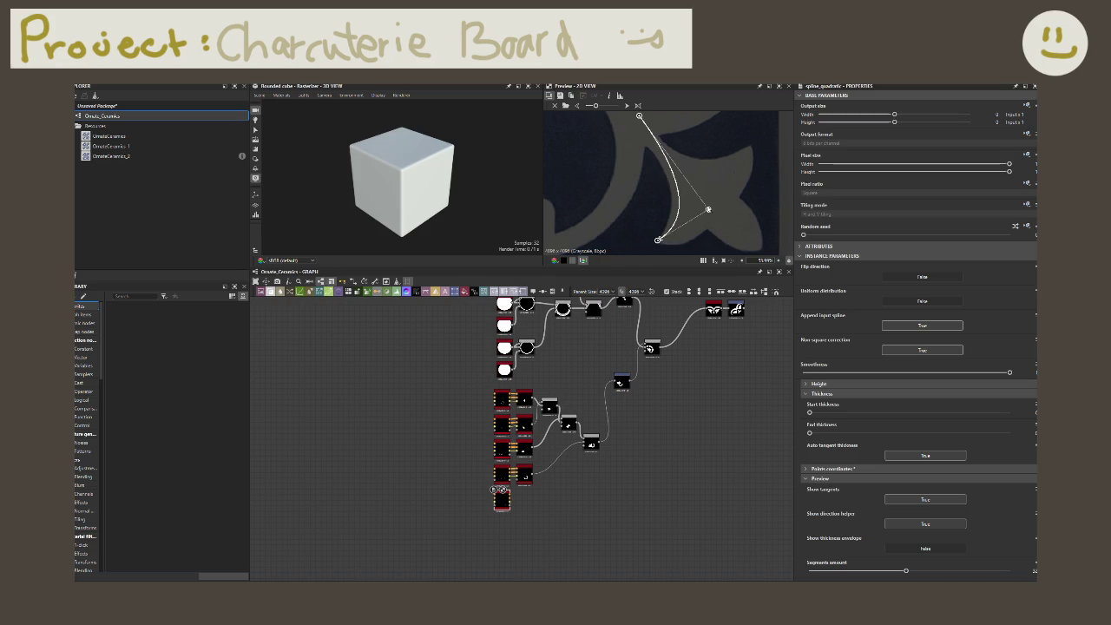
drag(708, 209, 739, 223)
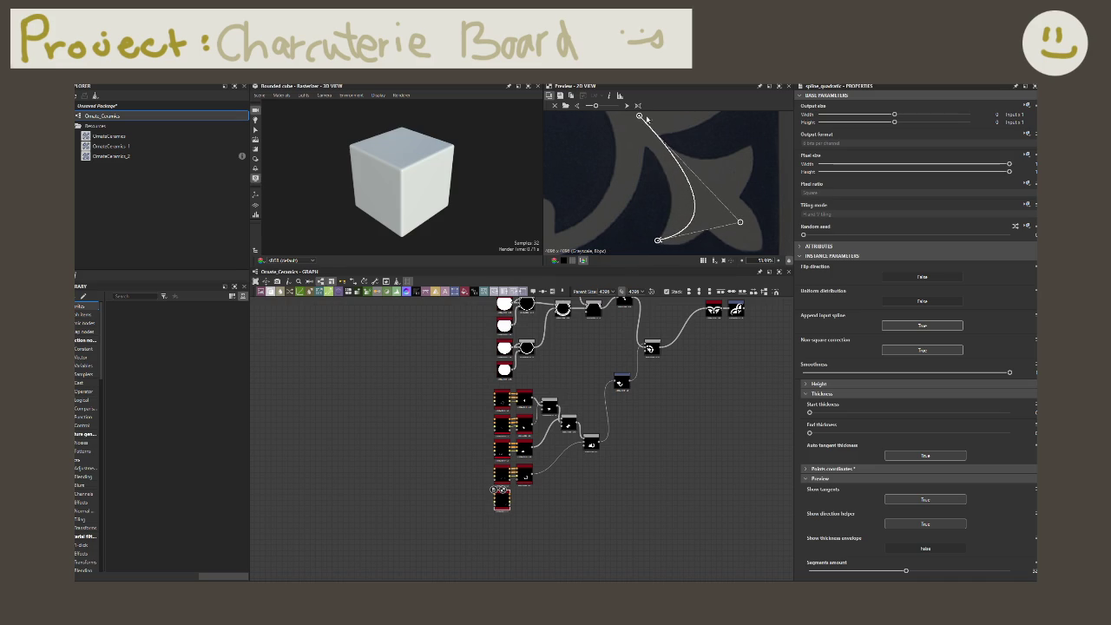
drag(639, 115, 639, 122)
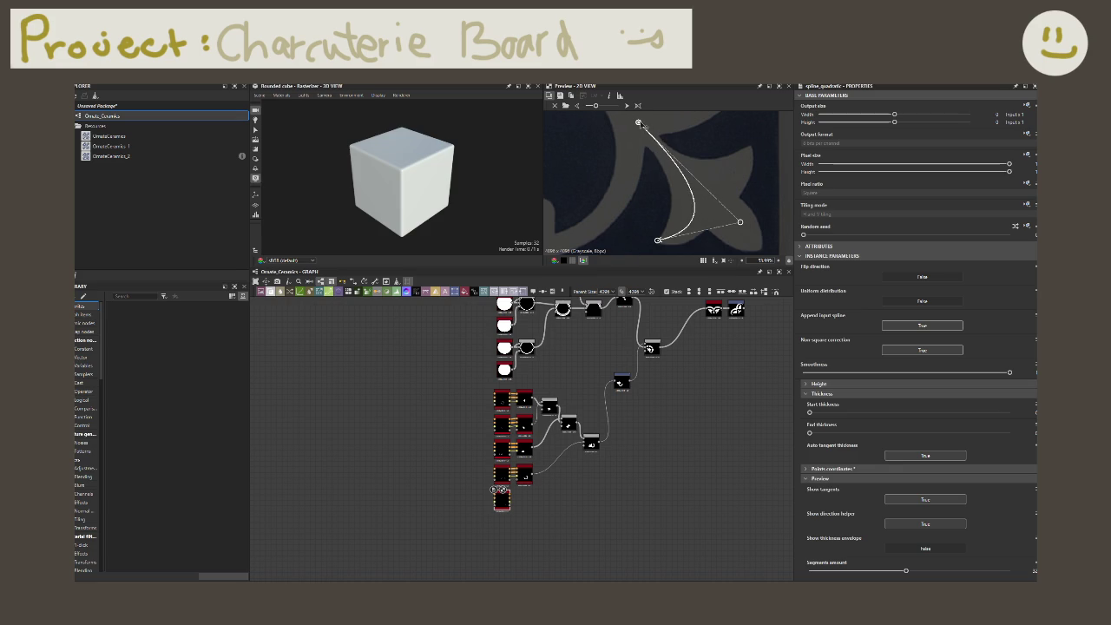
- Enable Show thickness envelope with a wide Start thickness and End thickness kept at 0
drag(808, 411, 752, 424)
drag(808, 433, 737, 422)
click(925, 548)
drag(809, 411, 827, 414)
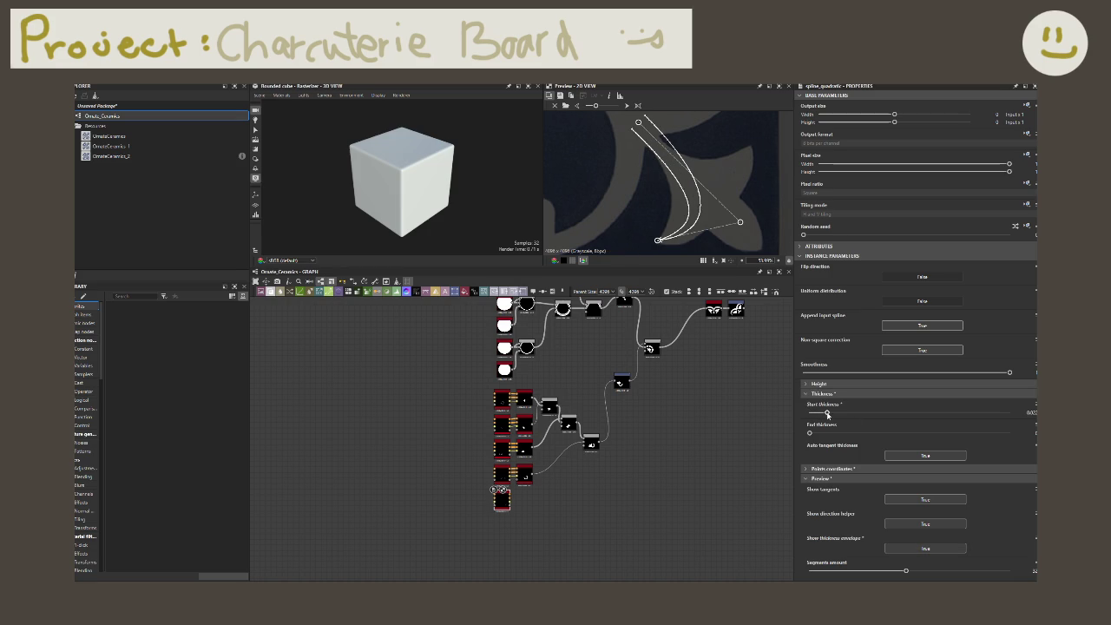
drag(815, 436, 750, 432)
drag(829, 413, 870, 419)
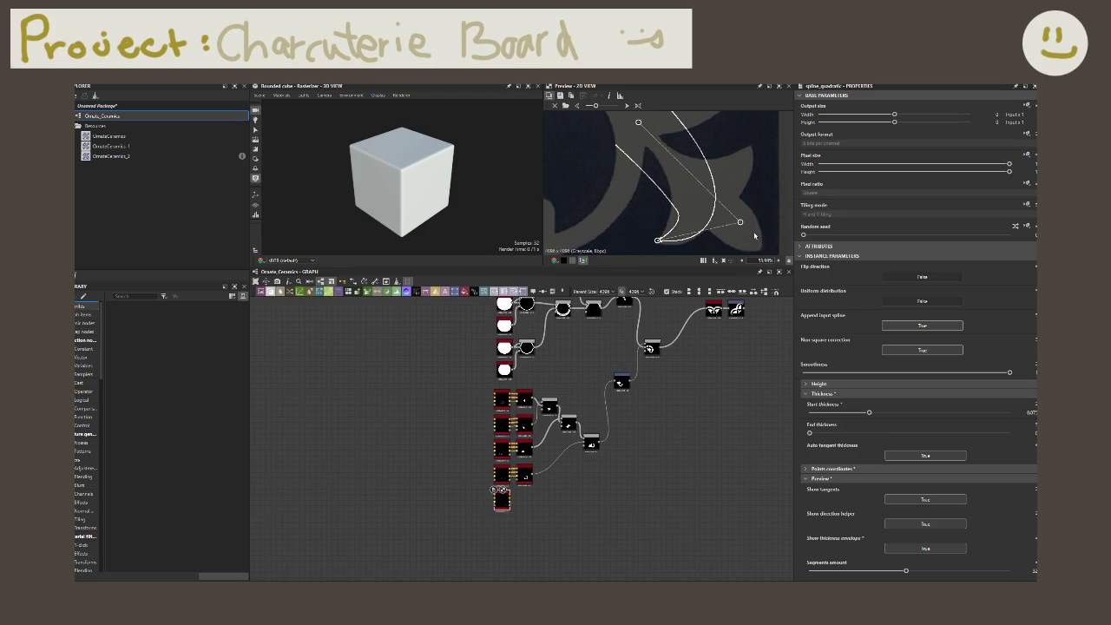
- Refine the spline's top, bend and bottom points so the arc follows the petal edge
drag(644, 127, 645, 118)
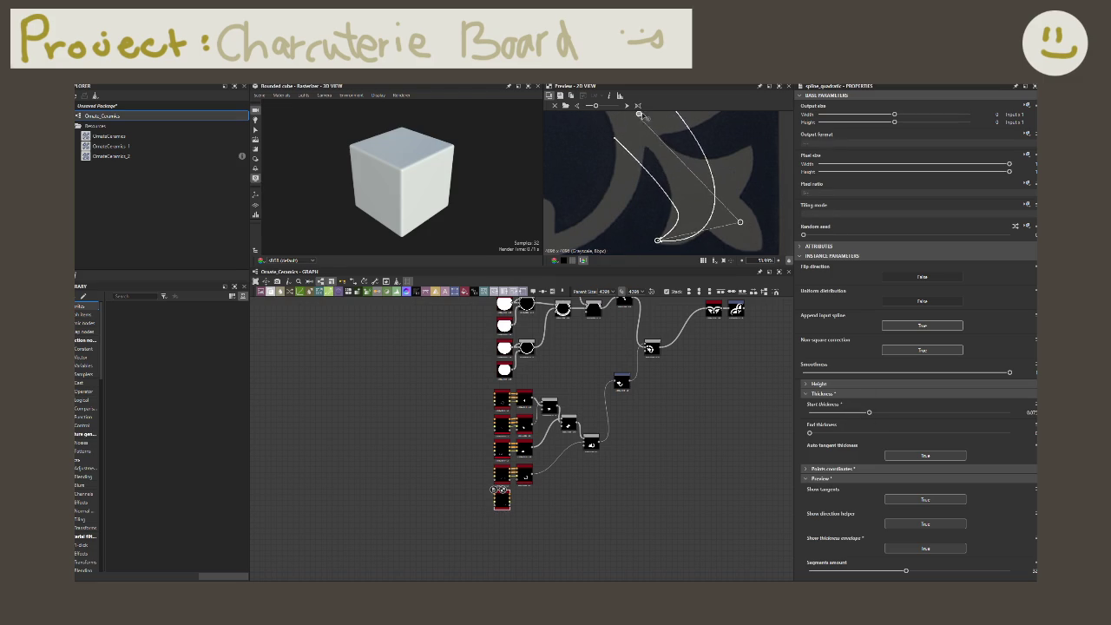
drag(740, 222, 732, 165)
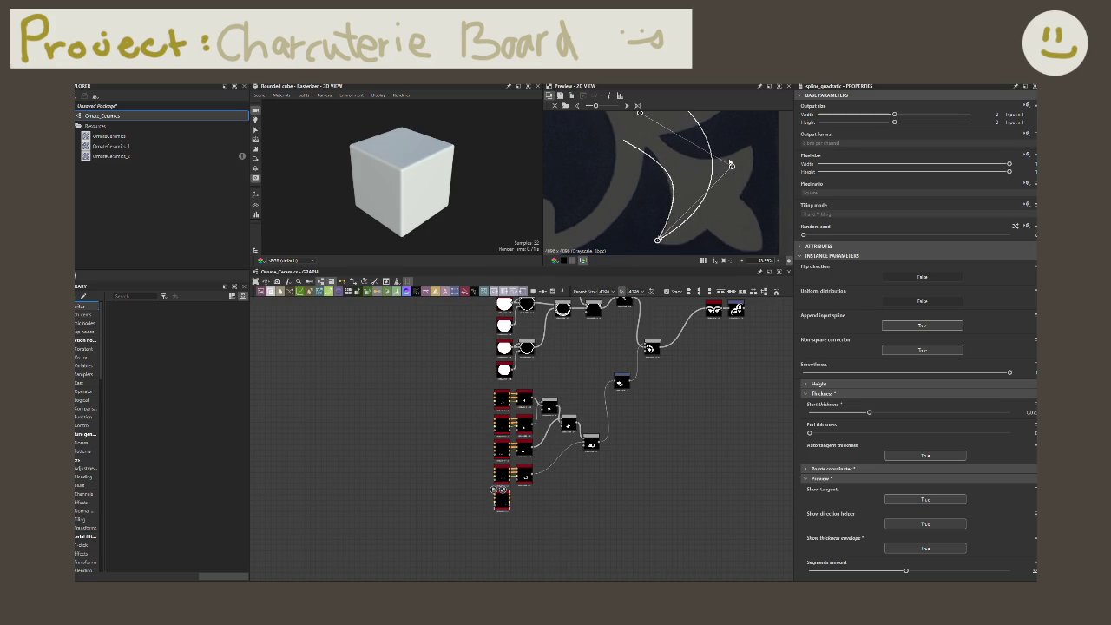
middle_drag(731, 166, 756, 221)
drag(663, 169, 663, 150)
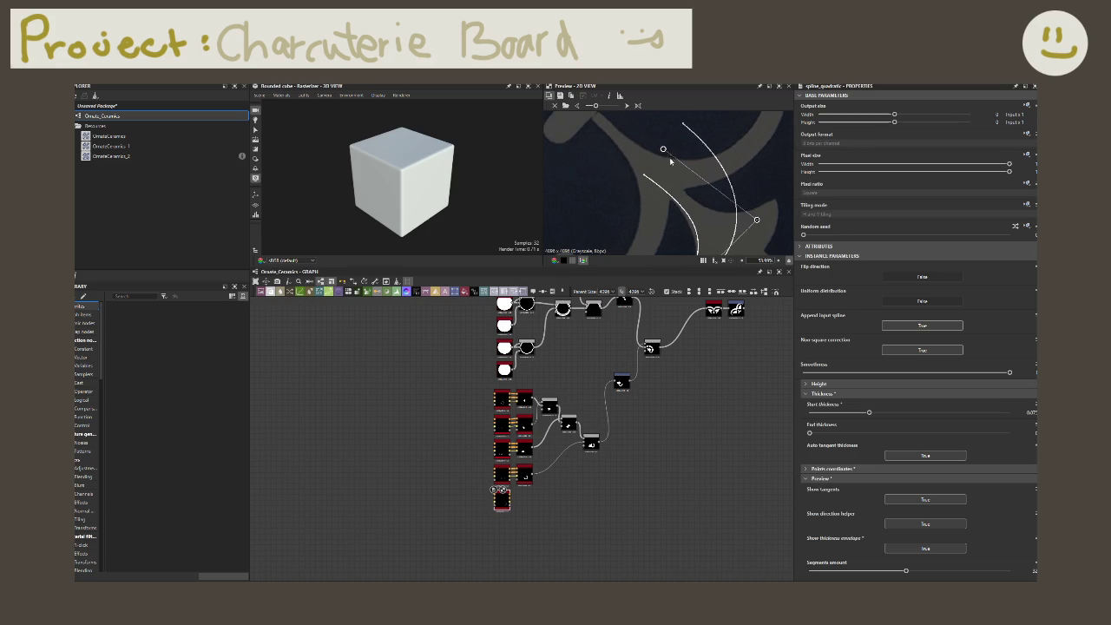
middle_drag(738, 250, 730, 202)
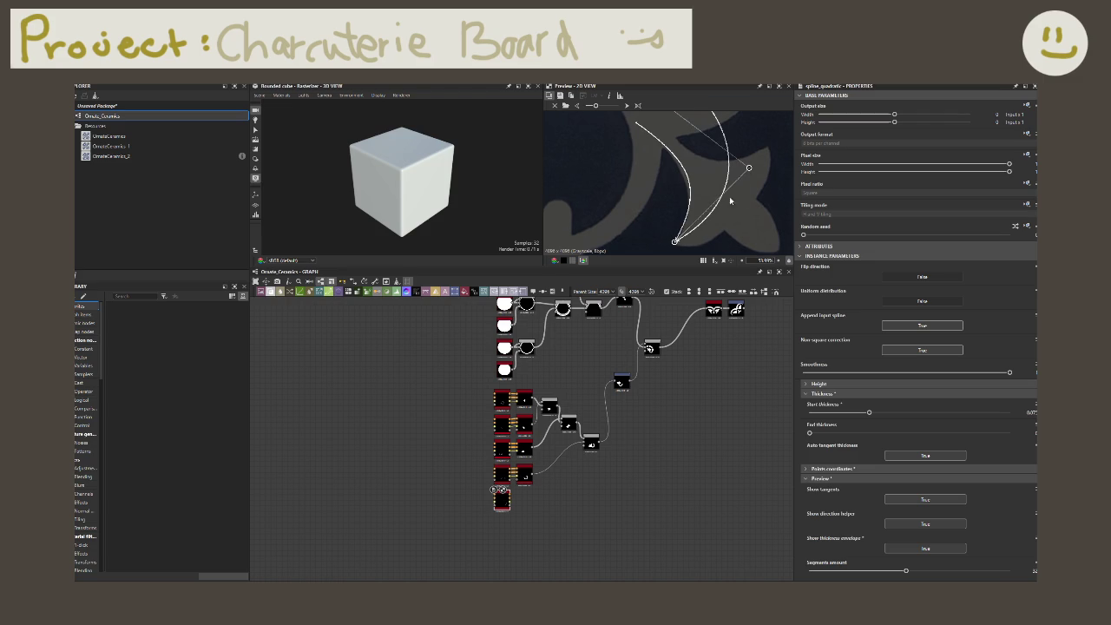
drag(748, 168, 751, 229)
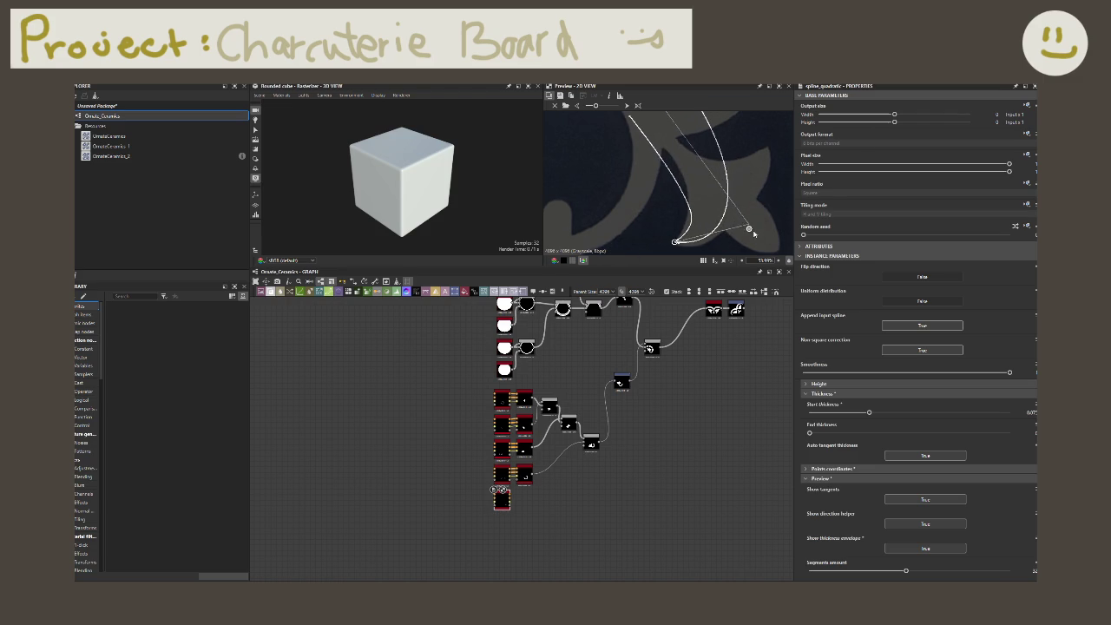
middle_drag(667, 113, 669, 140)
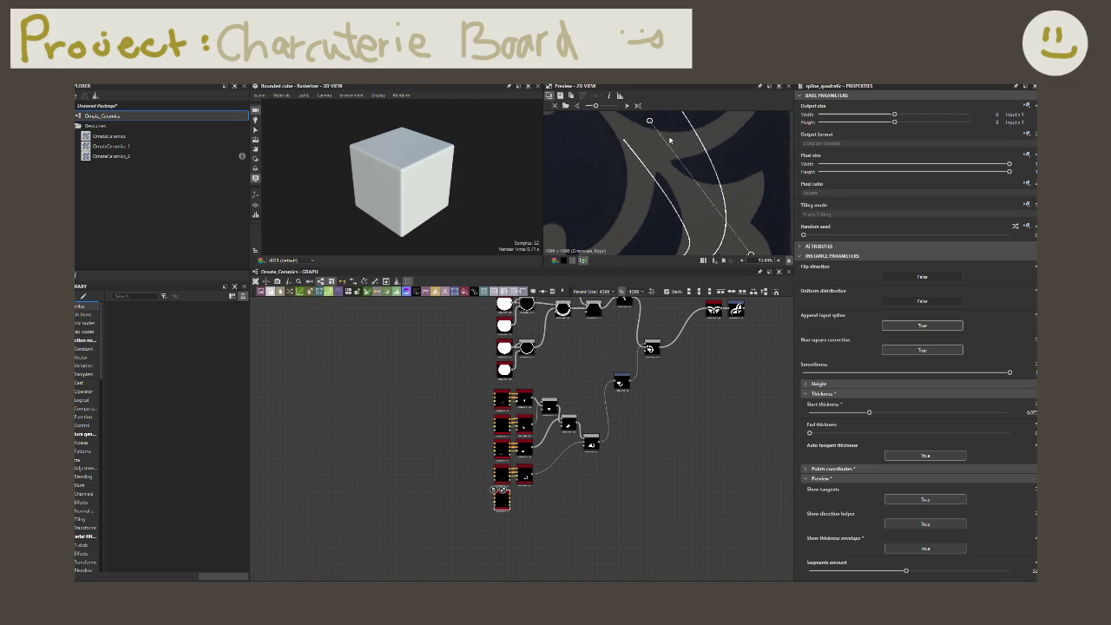
mouse_move(649, 120)
mouse_down()
mouse_move(683, 116)
mouse_move(664, 85)
mouse_move(664, 122)
mouse_up()
middle_drag(695, 199, 692, 184)
drag(751, 241, 744, 206)
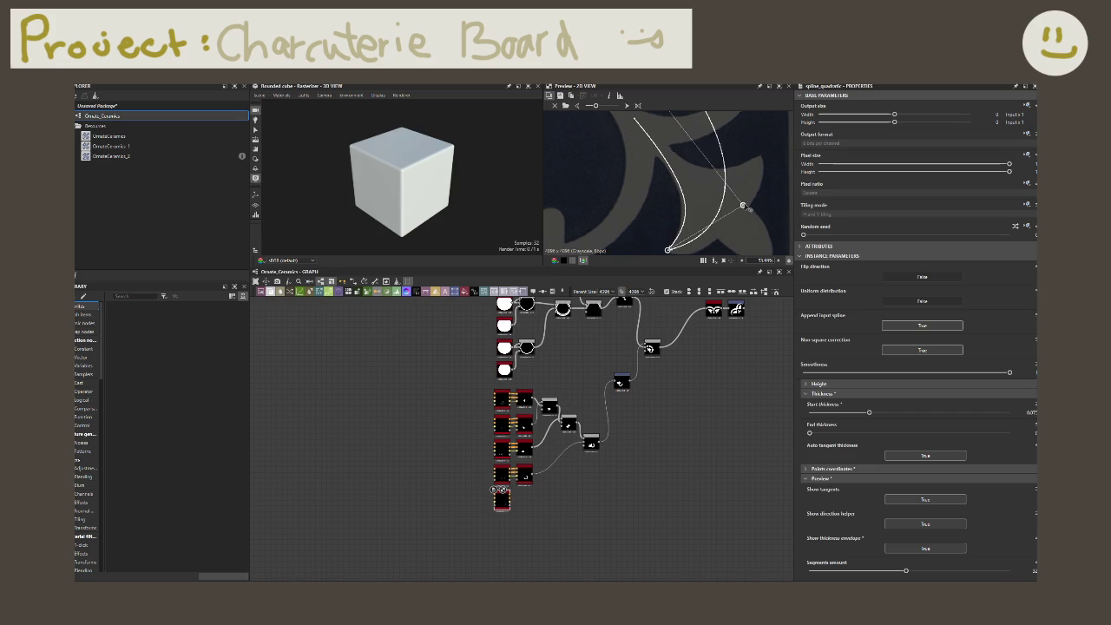
scroll(745, 208, down, 1)
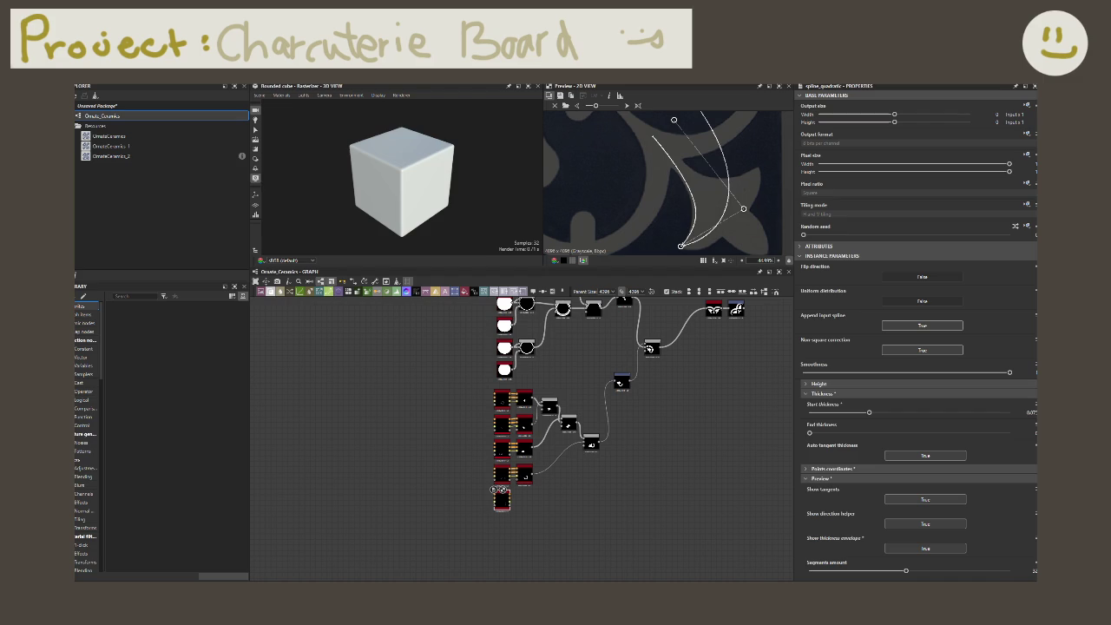
scroll(595, 491, up, 2)
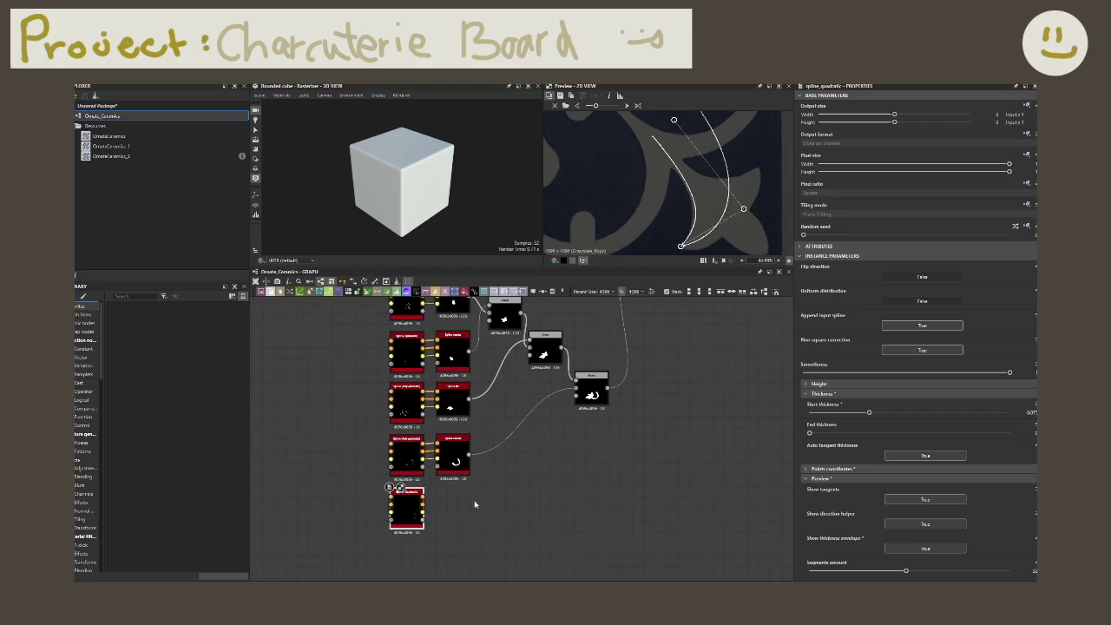
- Cancel the accidental connection and dismiss the node search menu without adding anything
drag(423, 497, 444, 499)
key(Escape)
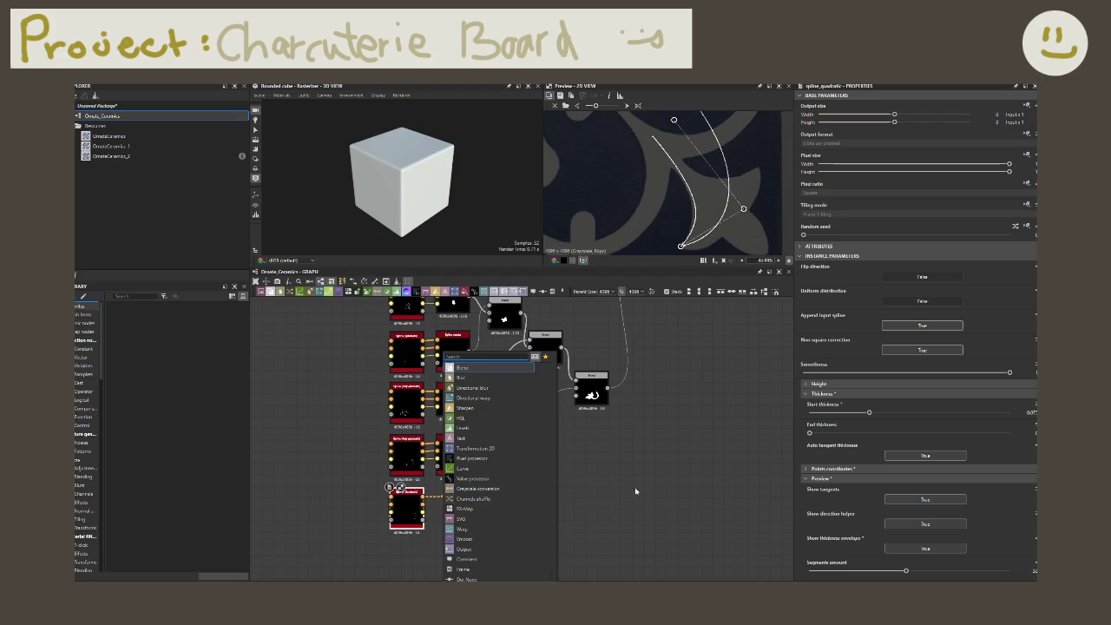
click(598, 486)
scroll(525, 482, up, 3)
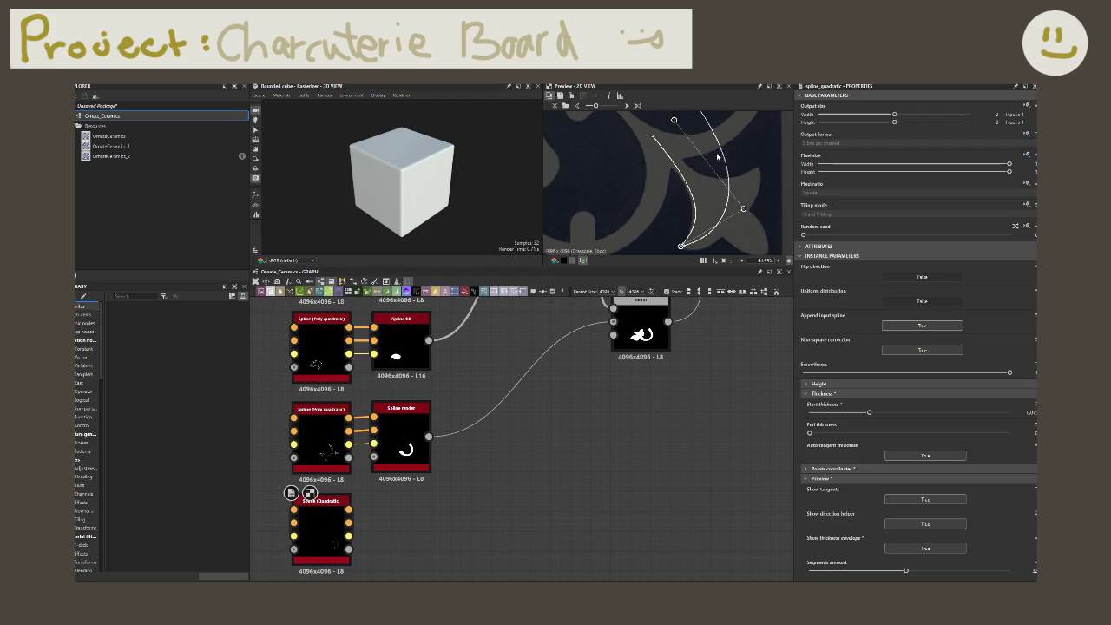
- Pull the spline's top and bend points inward and reset Start thickness to a slight value
mouse_move(673, 120)
mouse_down()
mouse_move(685, 158)
mouse_move(673, 160)
mouse_up()
drag(743, 208, 717, 202)
drag(869, 413, 808, 412)
drag(716, 201, 741, 206)
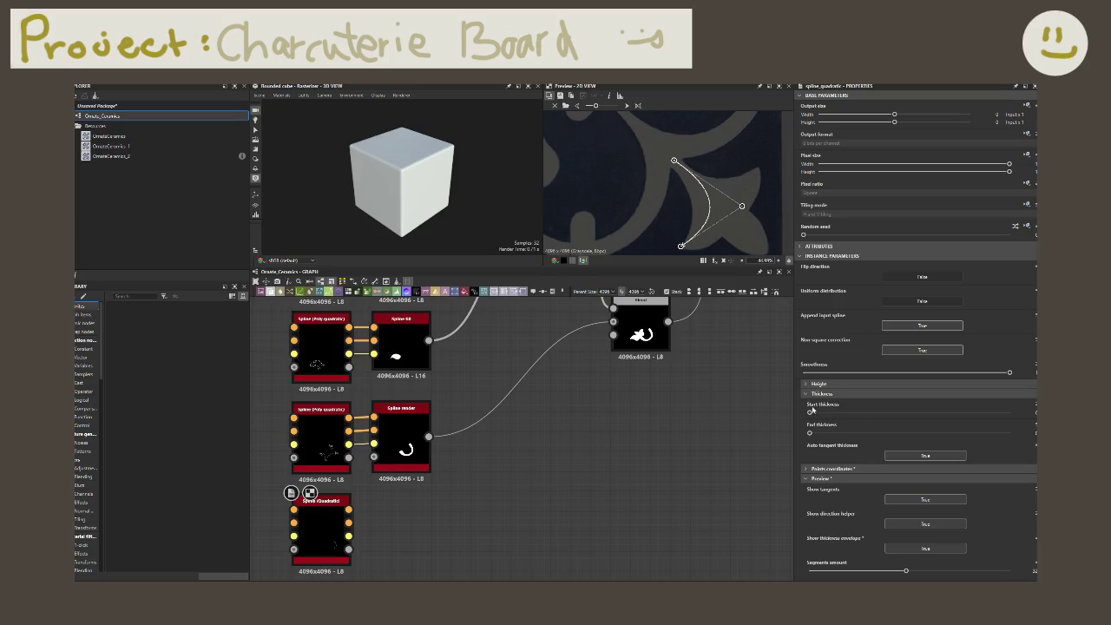
drag(810, 414, 827, 413)
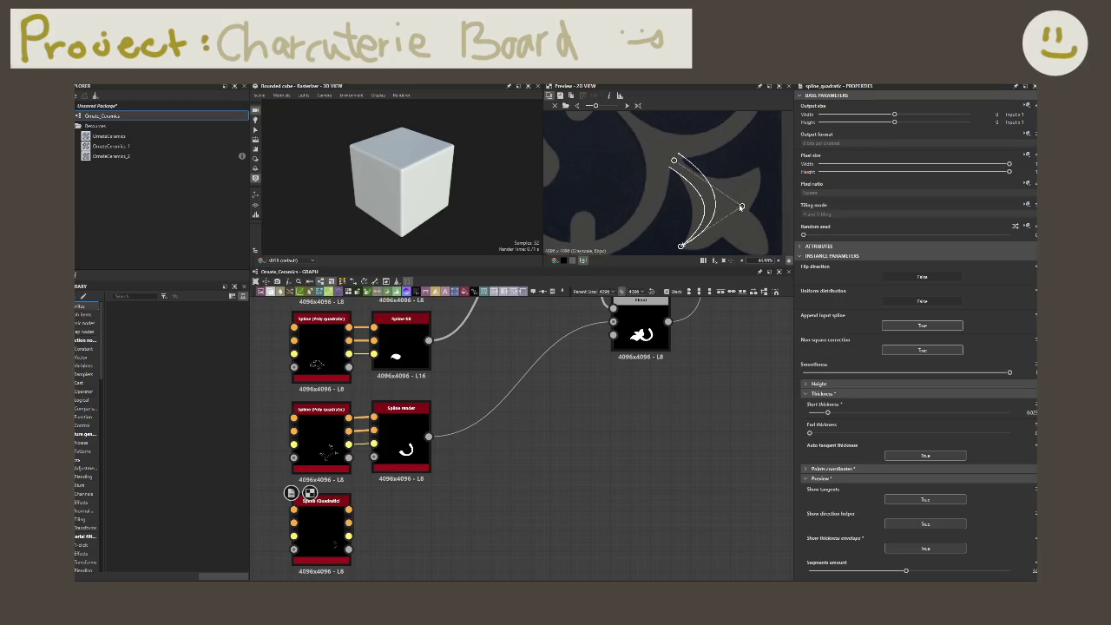
drag(741, 206, 720, 210)
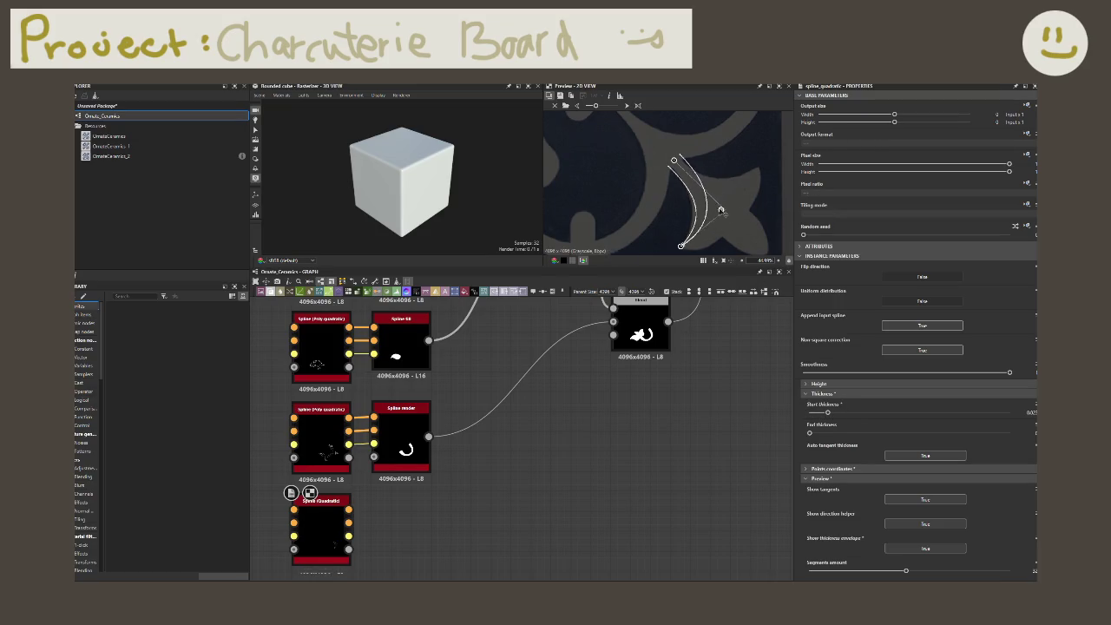
- Thicken the spline's start and fine-tune the top and bend points into a tight crescent
drag(826, 413, 846, 412)
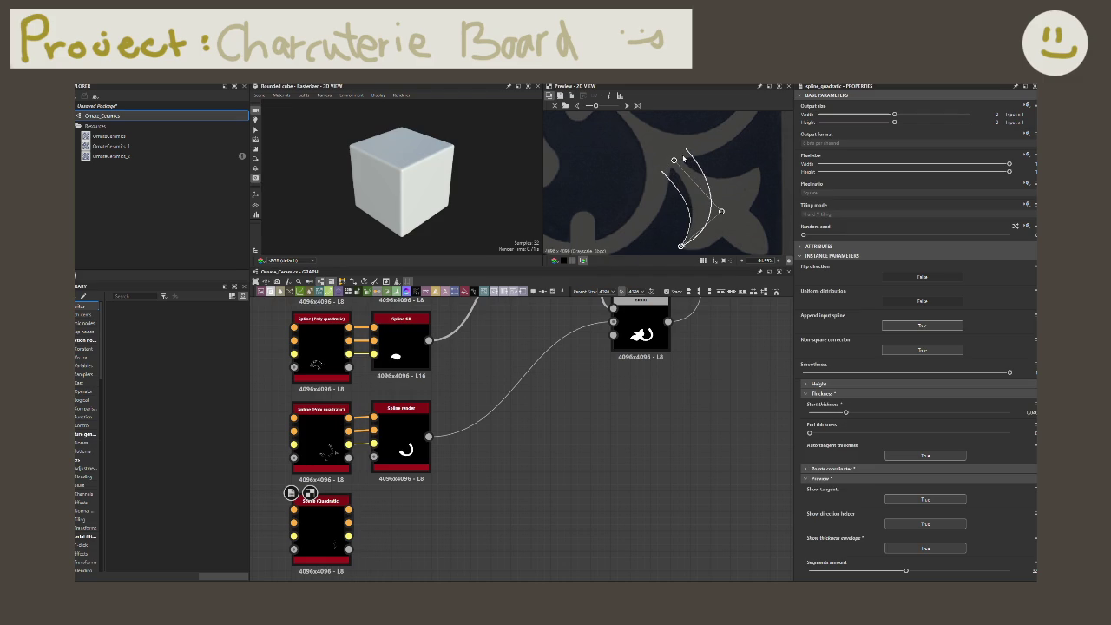
drag(674, 159, 685, 157)
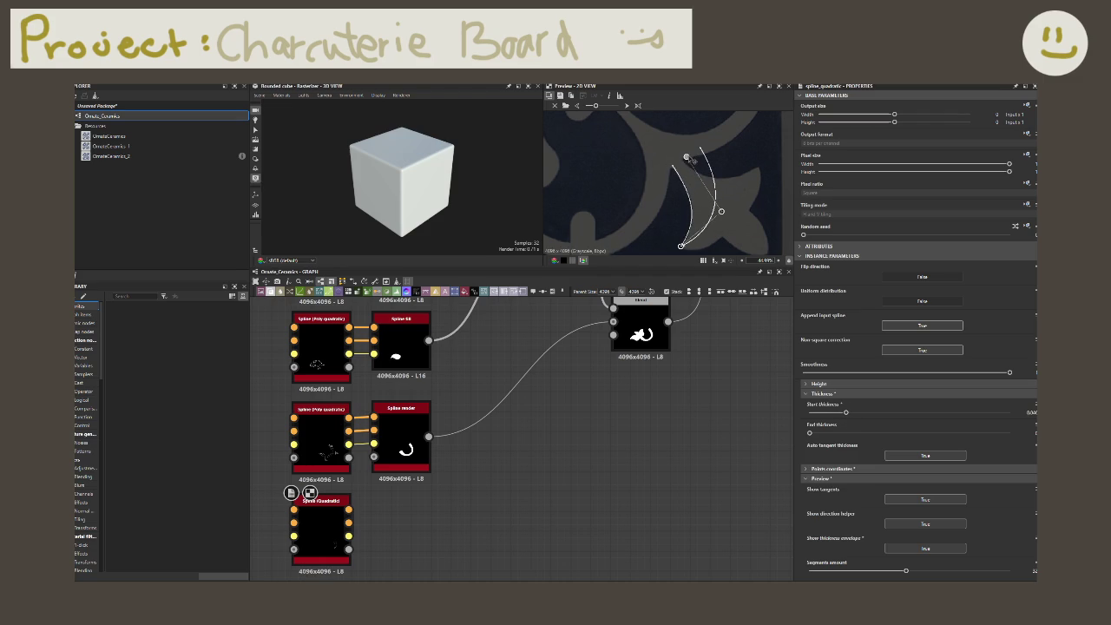
drag(846, 413, 869, 413)
drag(686, 157, 705, 171)
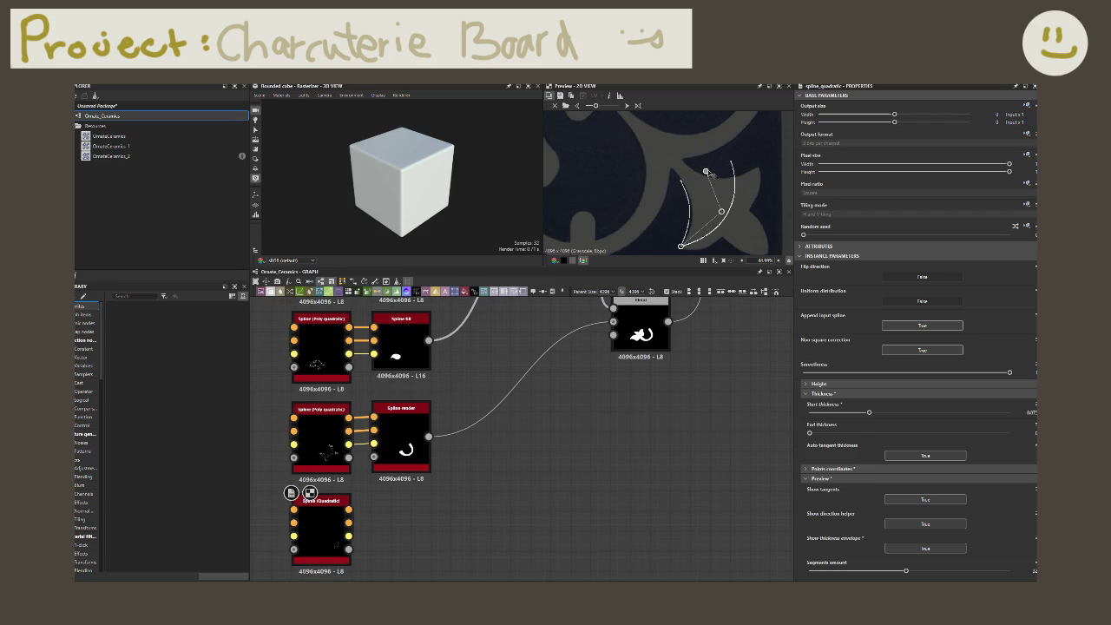
drag(721, 211, 731, 213)
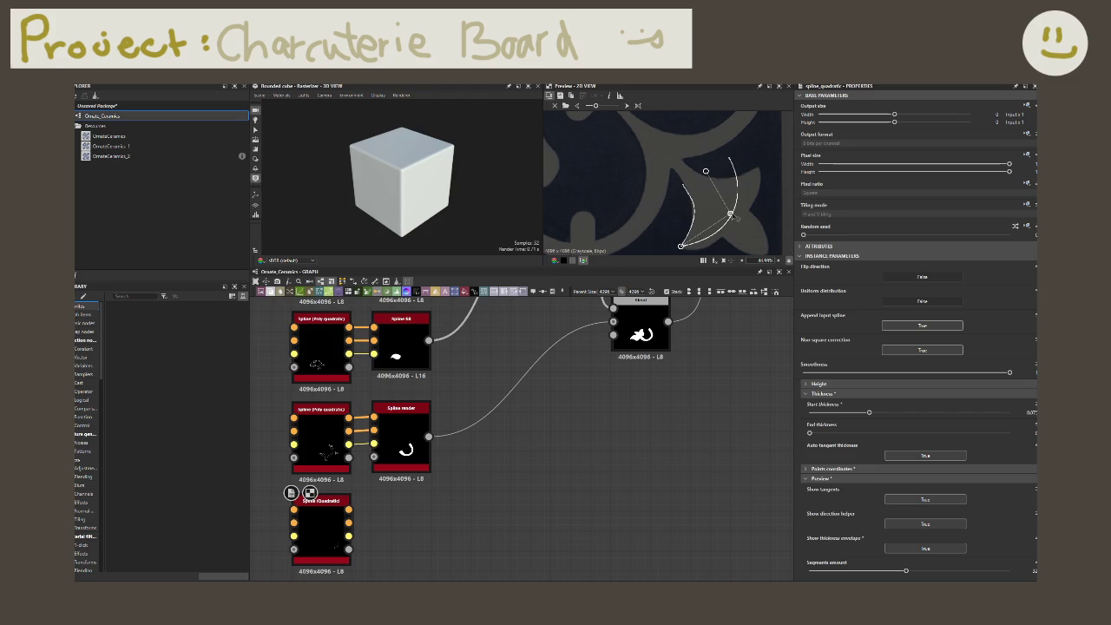
drag(706, 171, 708, 170)
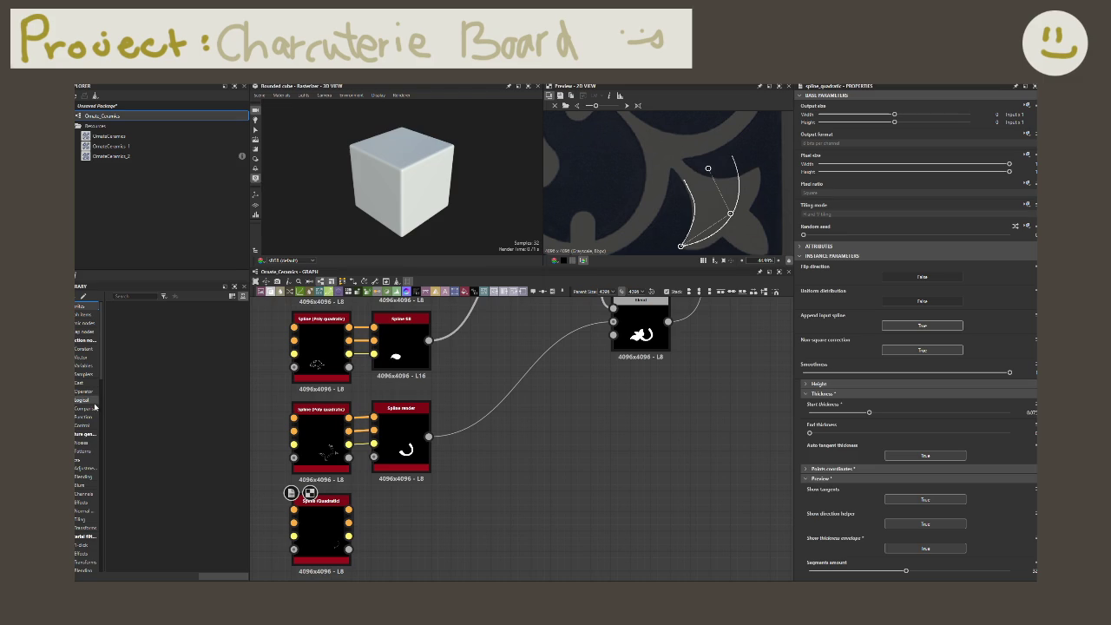
drag(348, 509, 391, 511)
click(384, 493)
click(413, 450)
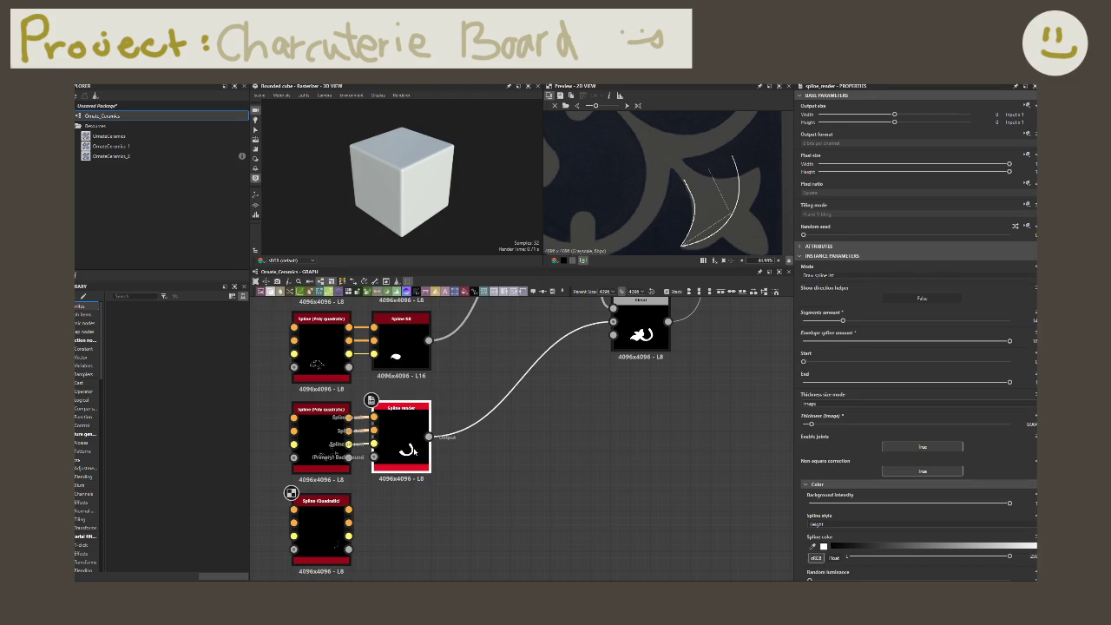
- Duplicate the Spline render node, feed the quadratic spline into it, and thicken the rendered petal
key(ctrl+d)
drag(414, 450, 392, 541)
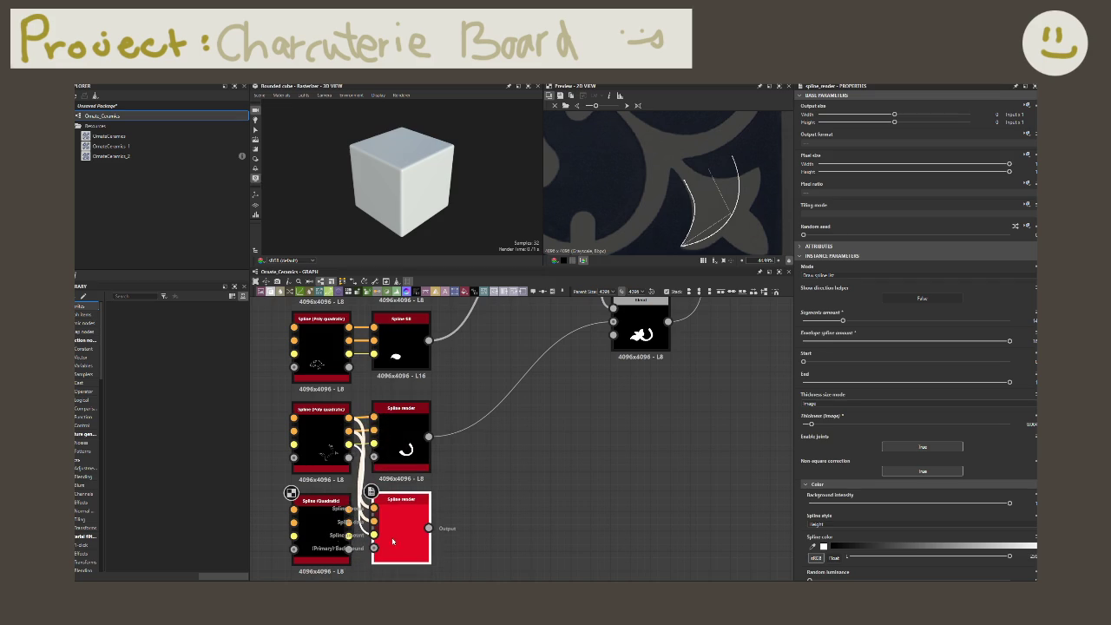
click(493, 455)
double_click(397, 517)
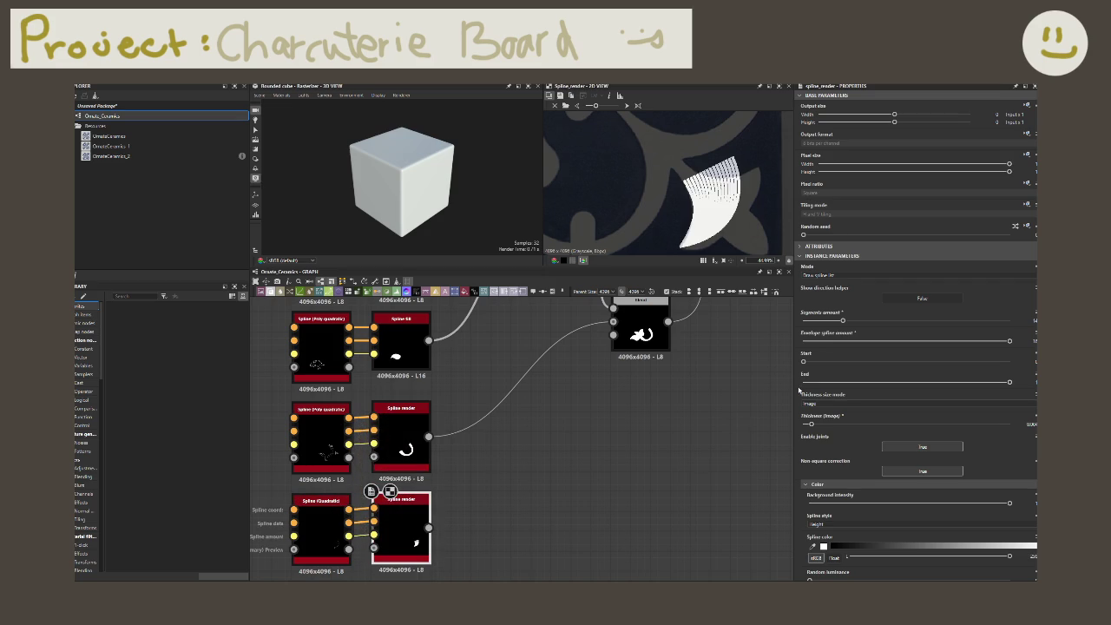
drag(815, 423, 815, 425)
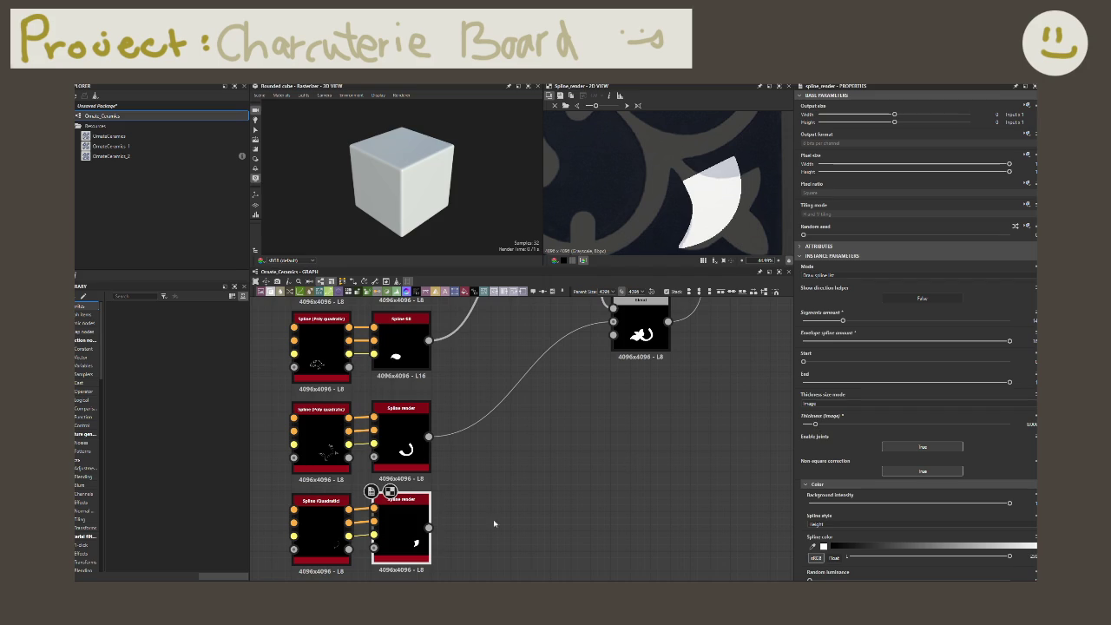
scroll(511, 495, down, 3)
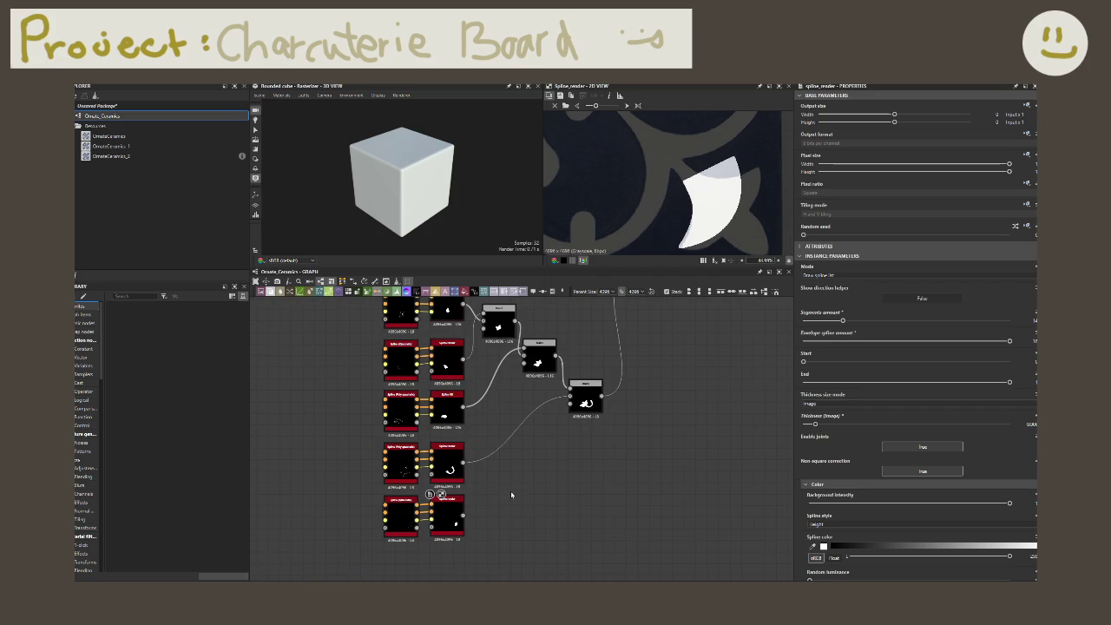
- Add a new Blend node fed by the previous Blend and the bottom spline ornament
drag(462, 461, 533, 495)
text(blend)
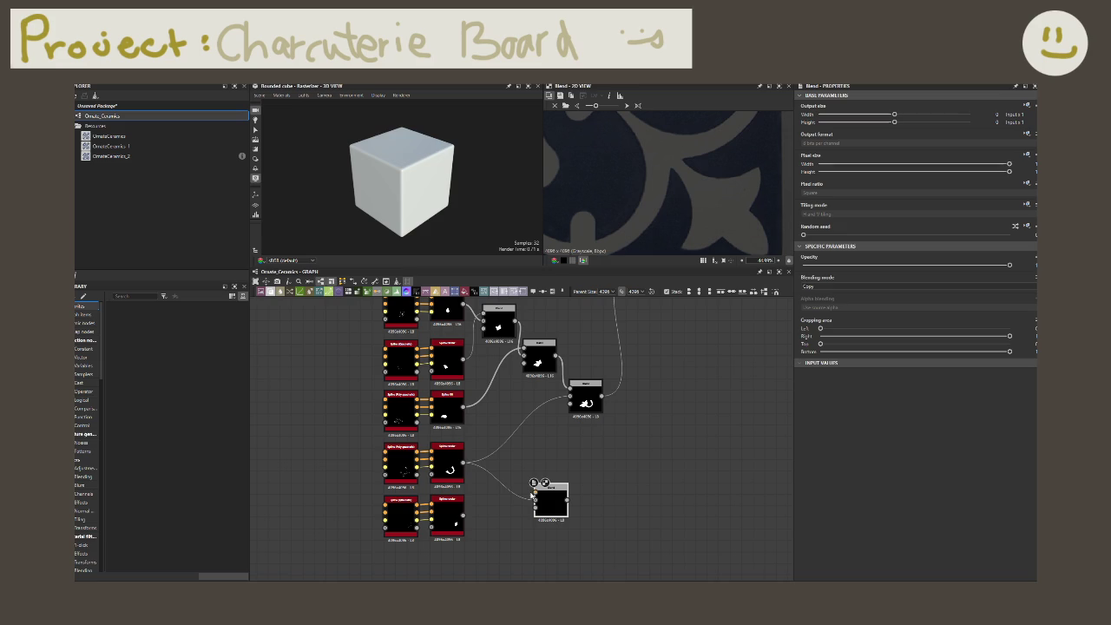
middle_drag(619, 442, 591, 448)
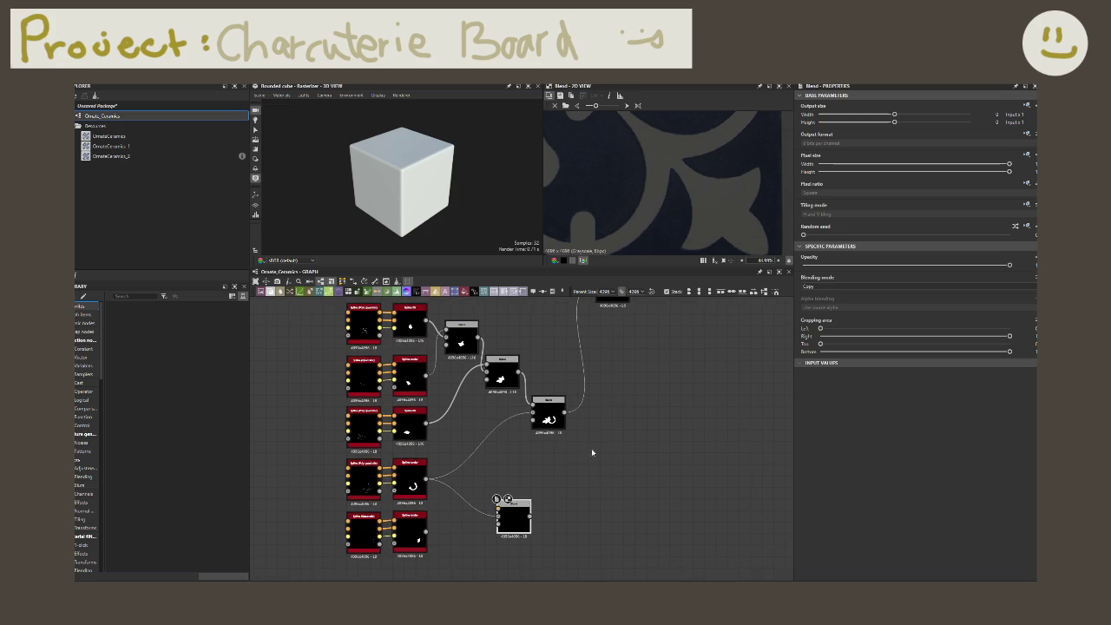
key(space)
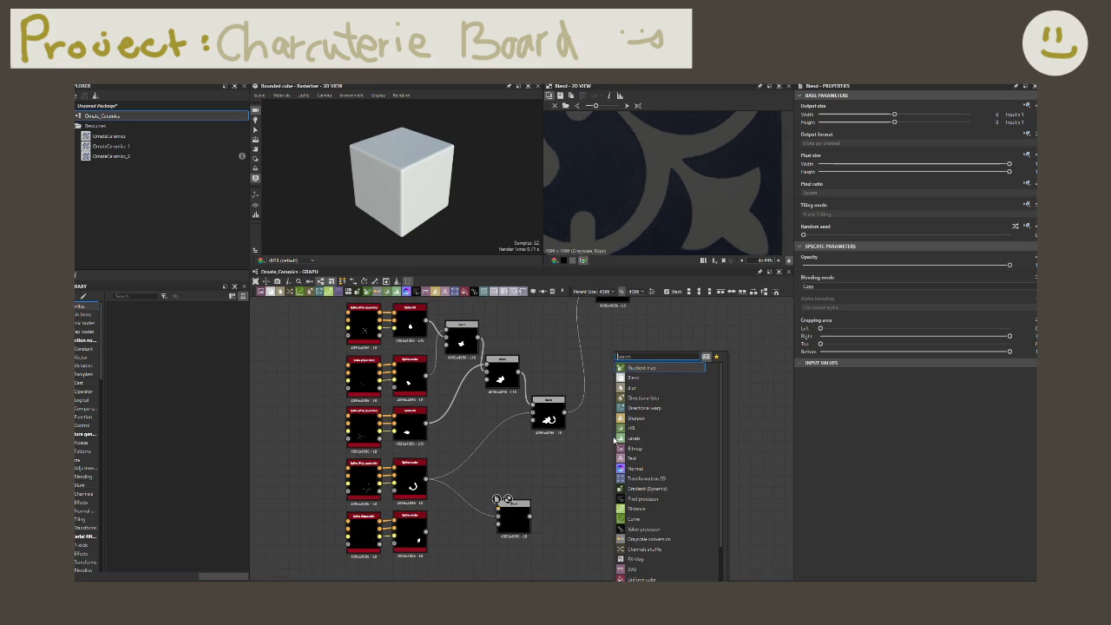
key(space)
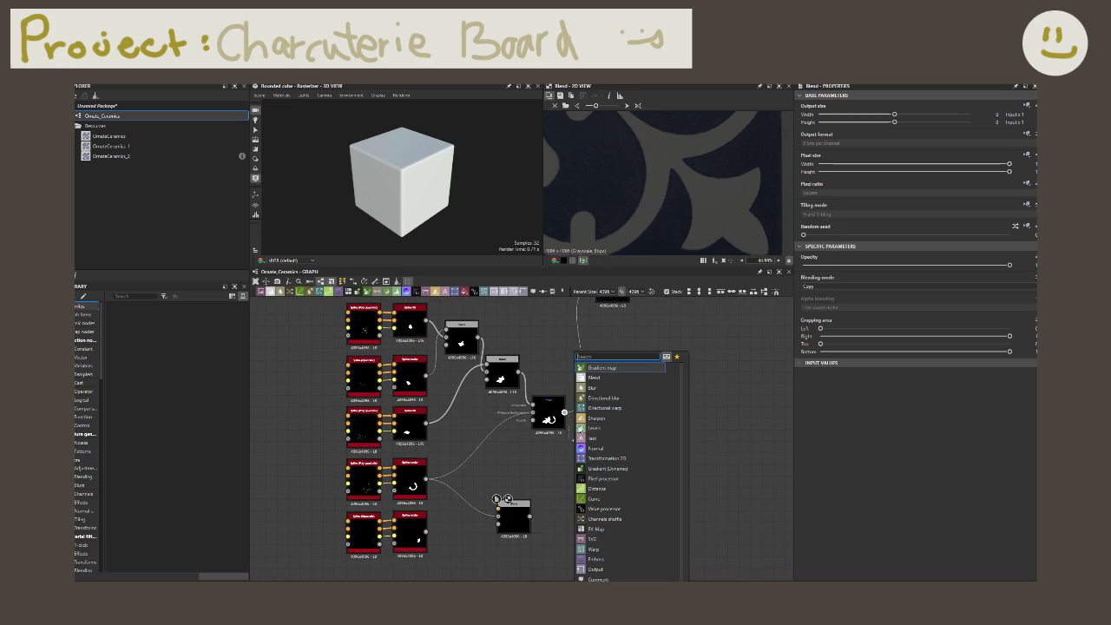
text(blend)
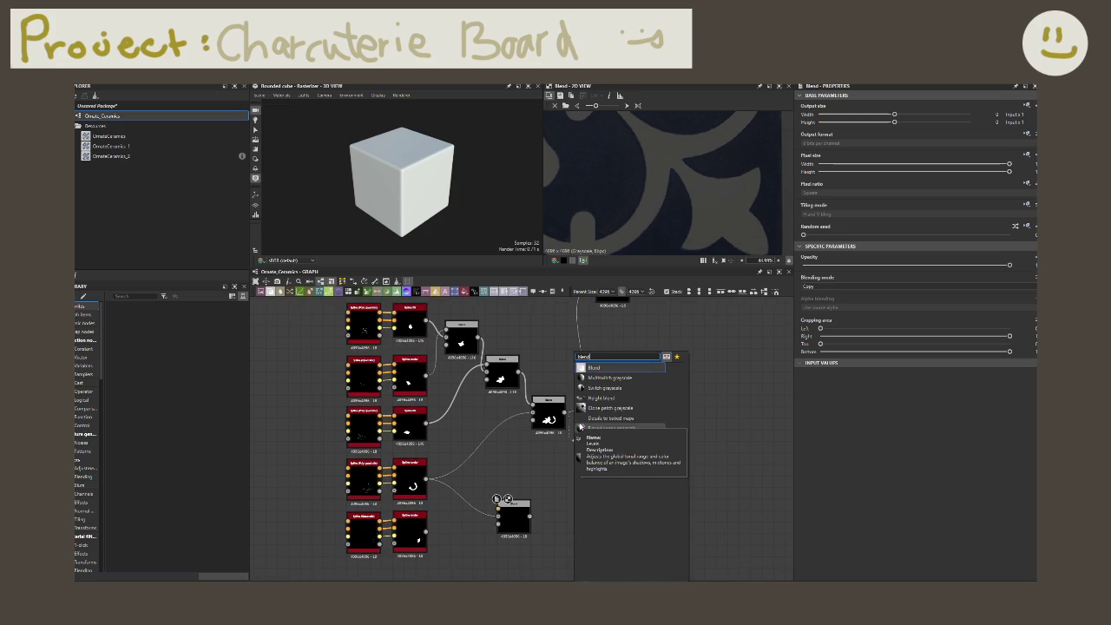
key(Return)
drag(579, 427, 515, 528)
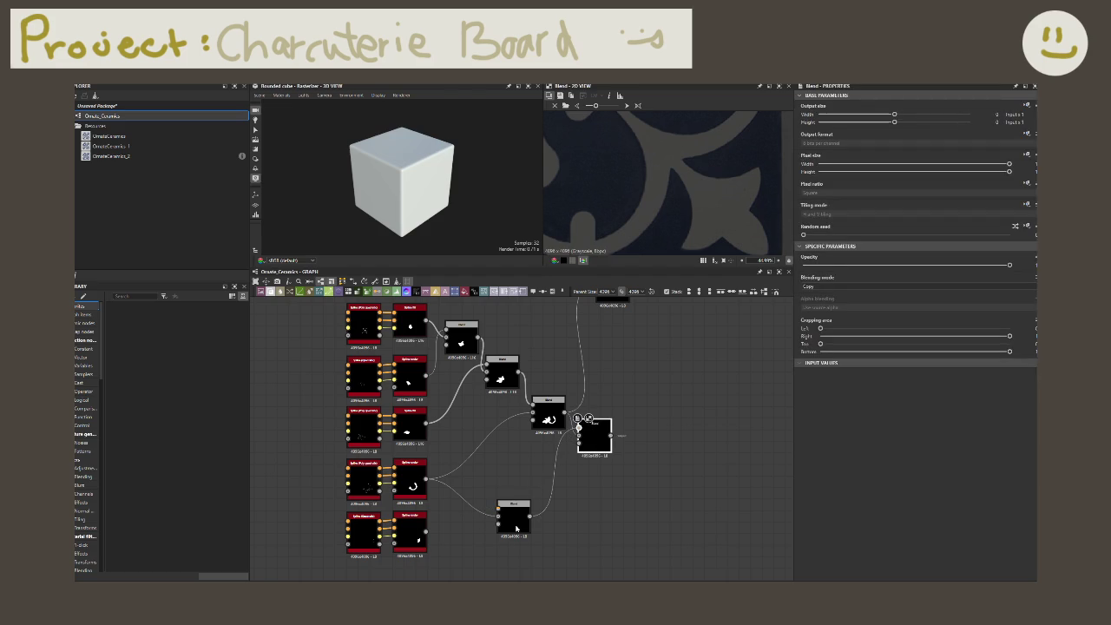
mouse_move(497, 518)
mouse_down()
mouse_move(425, 531)
mouse_move(497, 518)
mouse_up()
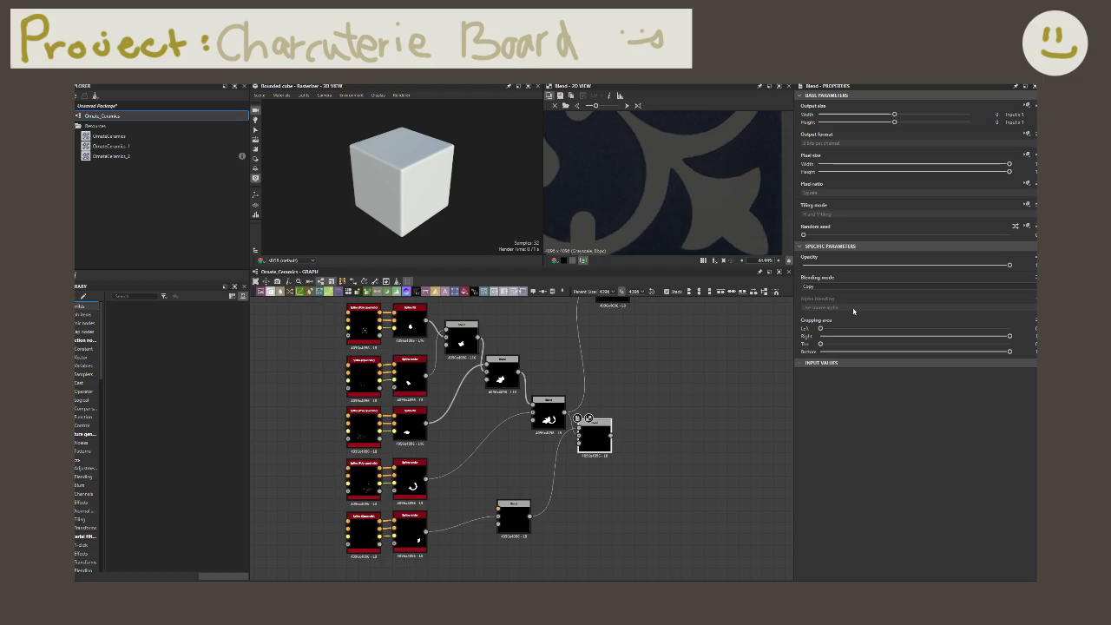
- Set both Blend nodes' Blending mode to Add (linear dodge)
click(822, 286)
click(822, 303)
click(523, 537)
click(822, 286)
click(829, 301)
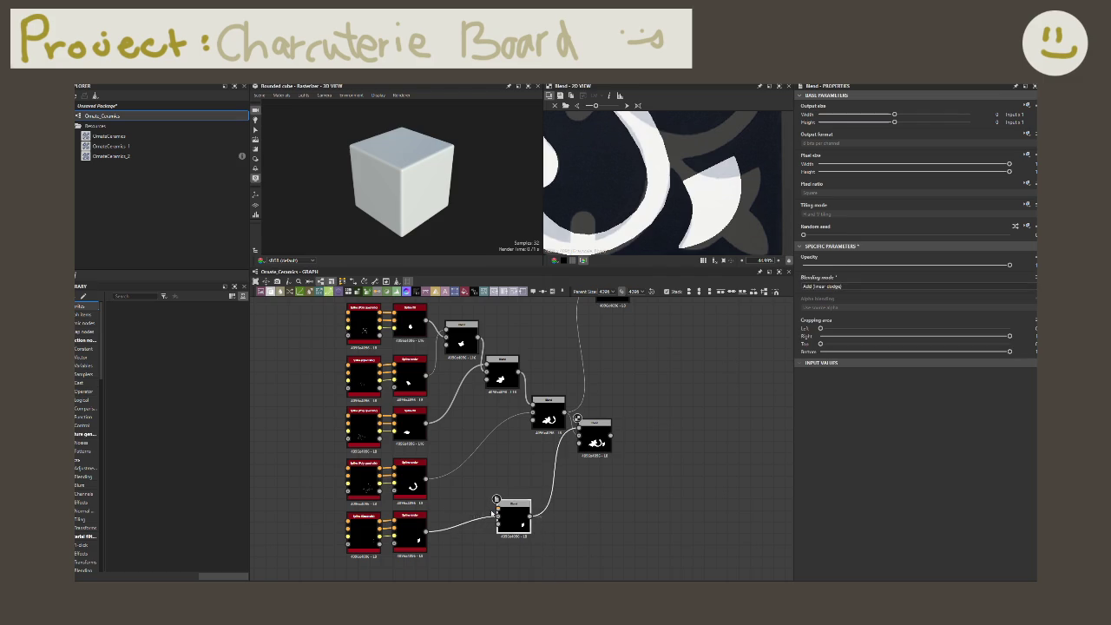
middle_drag(476, 538, 409, 493)
click(388, 492)
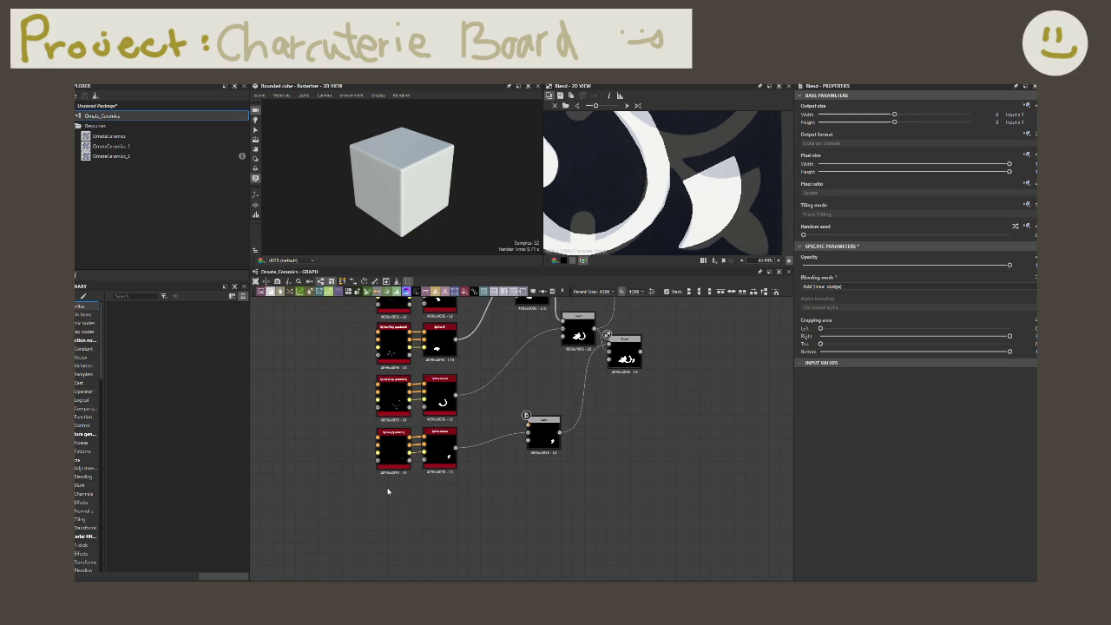
key(space)
- Add a Shape node with its Pattern set to Disc
text(shape)
key(Return)
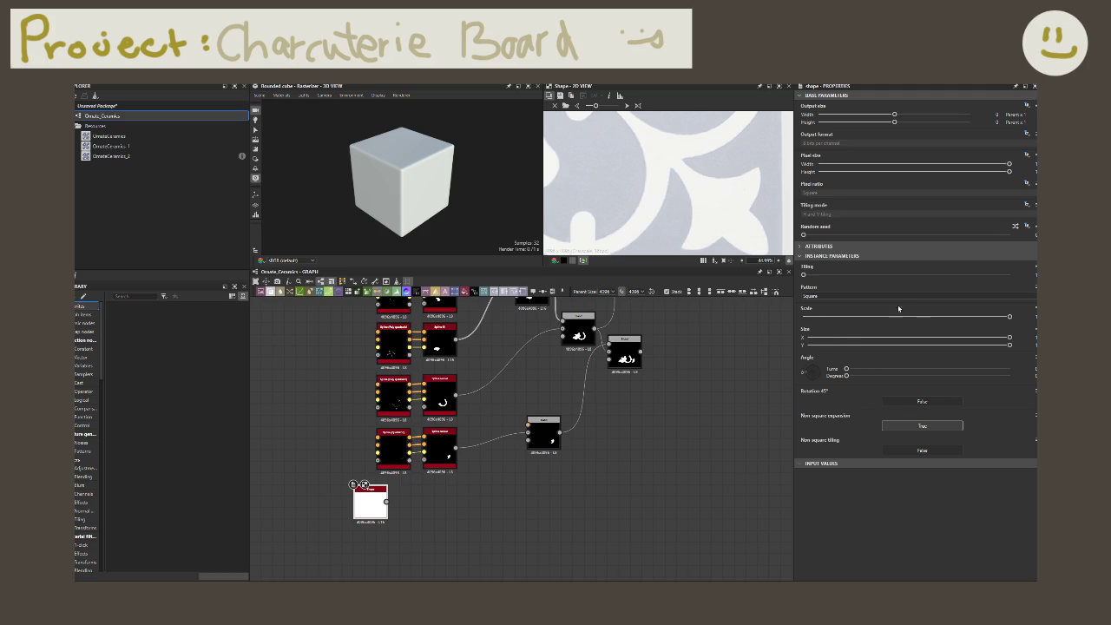
click(868, 296)
click(846, 314)
scroll(638, 332, down, 5)
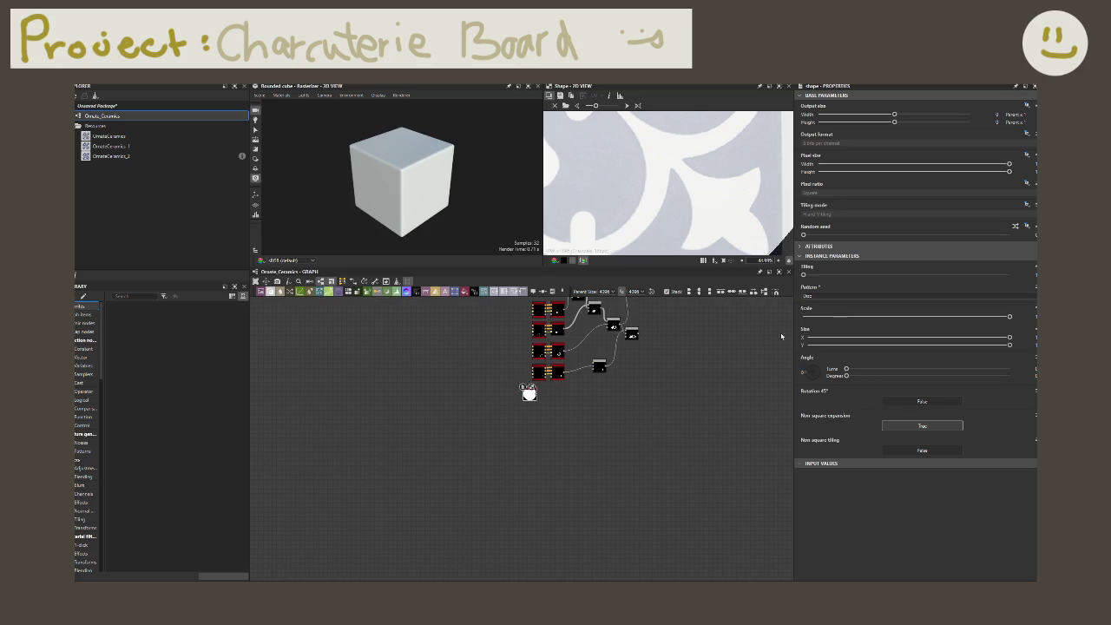
scroll(674, 192, down, 2)
scroll(675, 193, down, 2)
scroll(674, 193, down, 2)
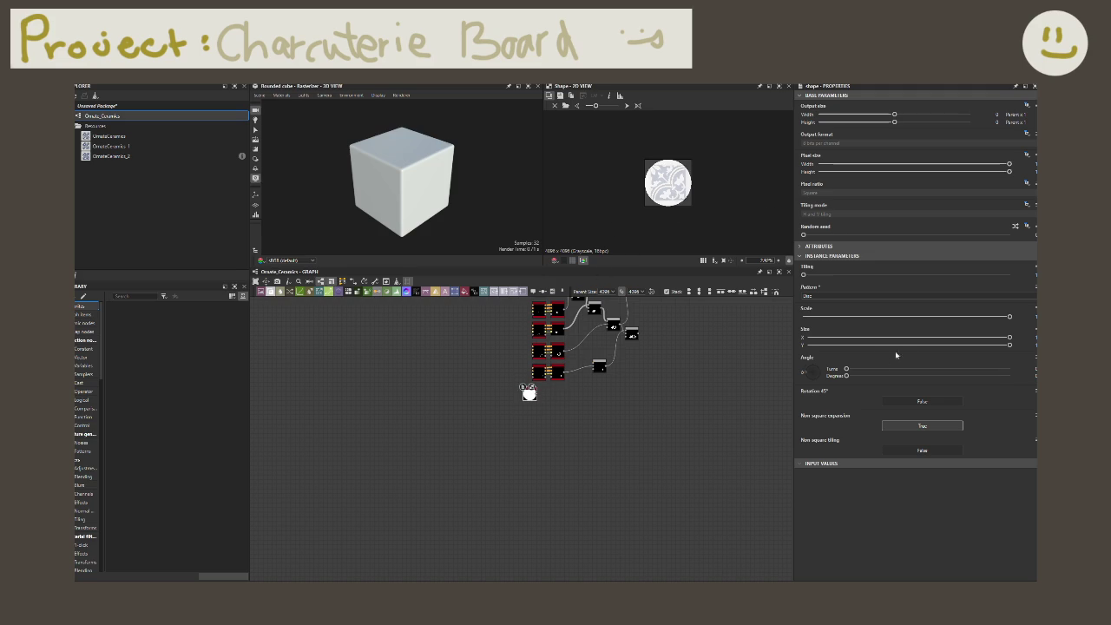
key(f)
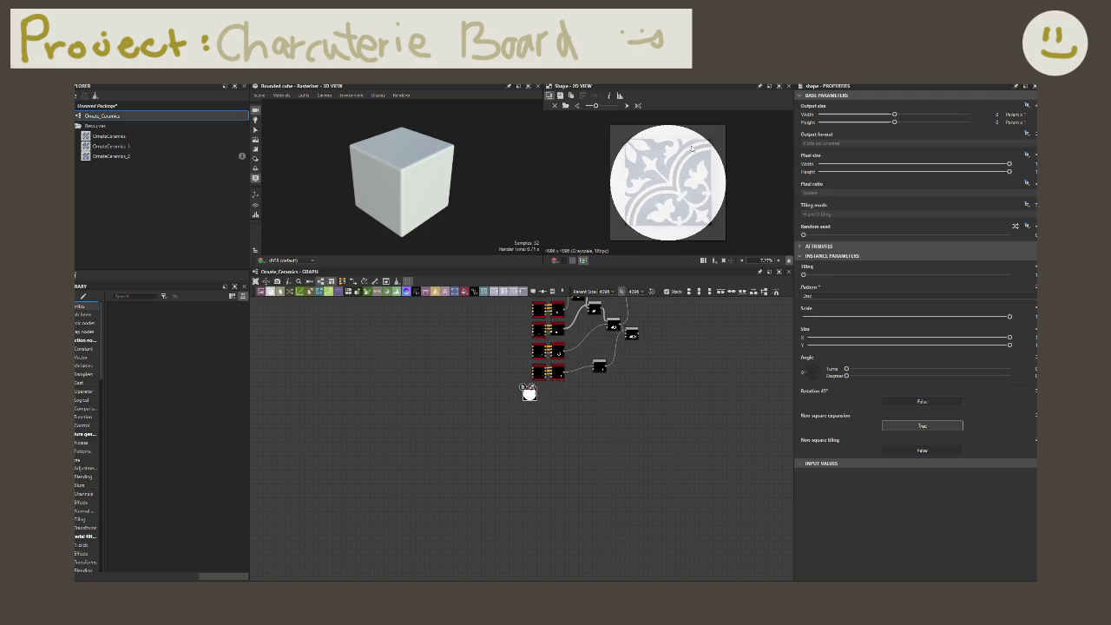
- Try squashing the disc, then reset its Size X and Size Y to 1
drag(1007, 338, 936, 341)
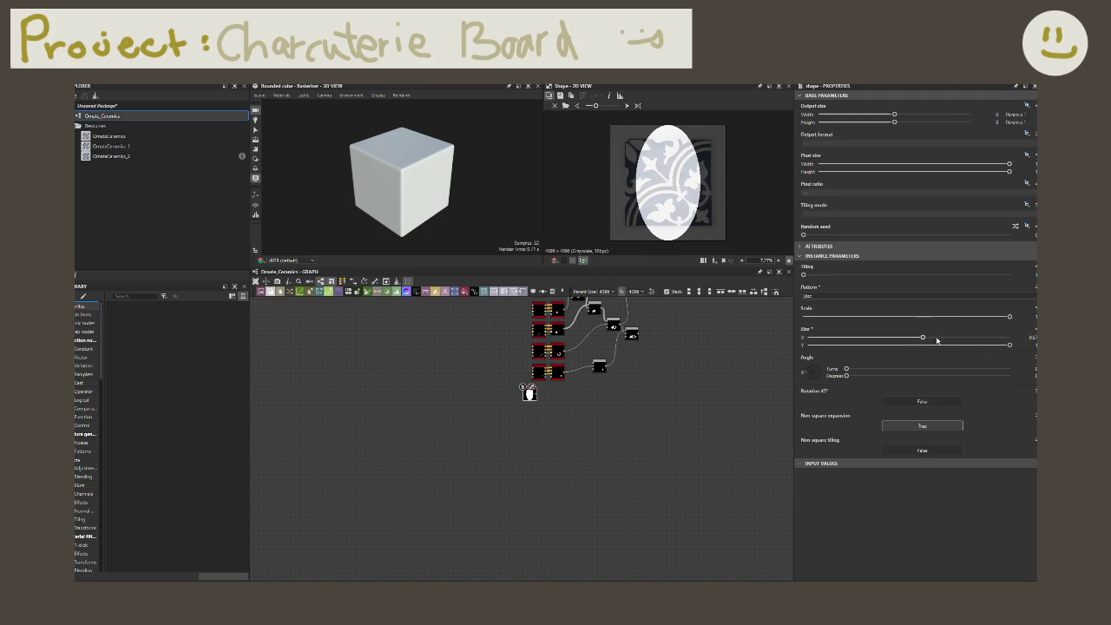
drag(1009, 345, 876, 344)
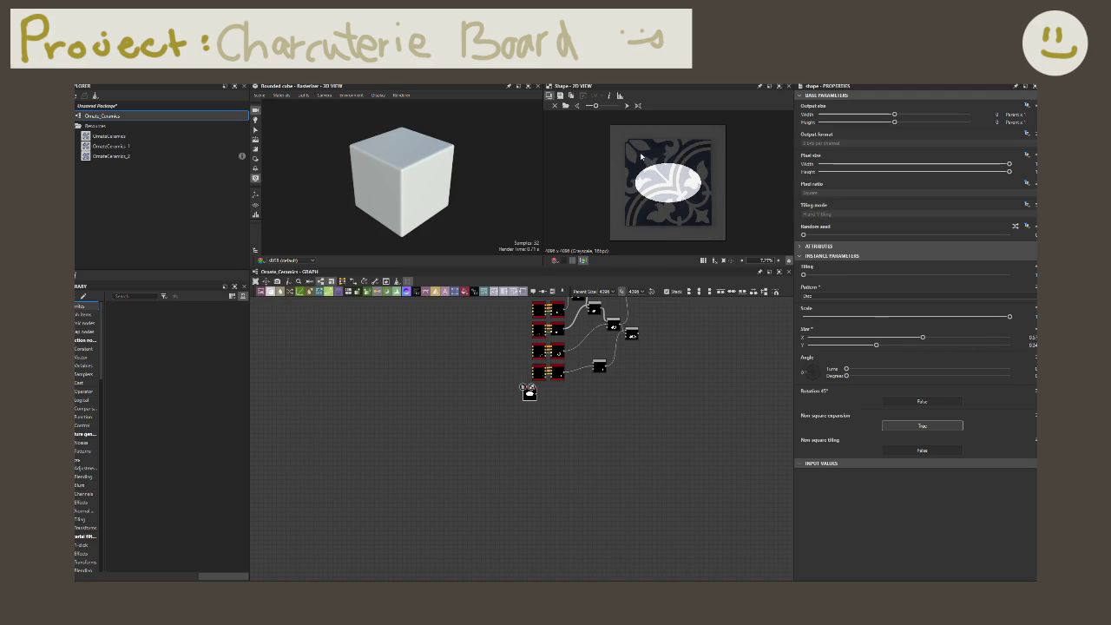
scroll(642, 186, up, 1)
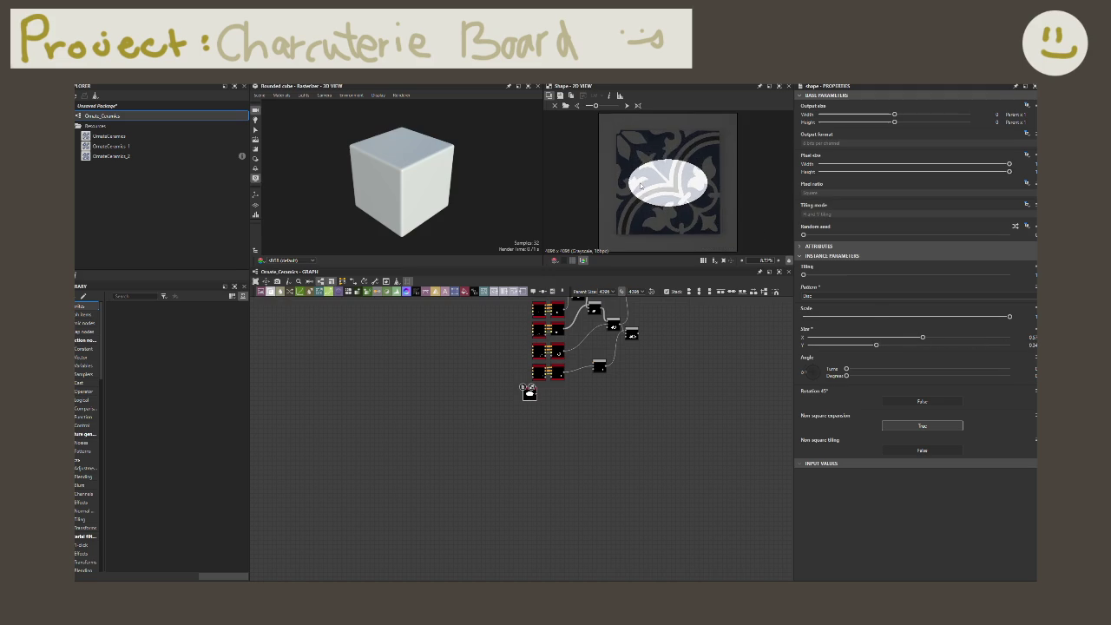
scroll(650, 186, up, 1)
middle_drag(676, 188, 666, 176)
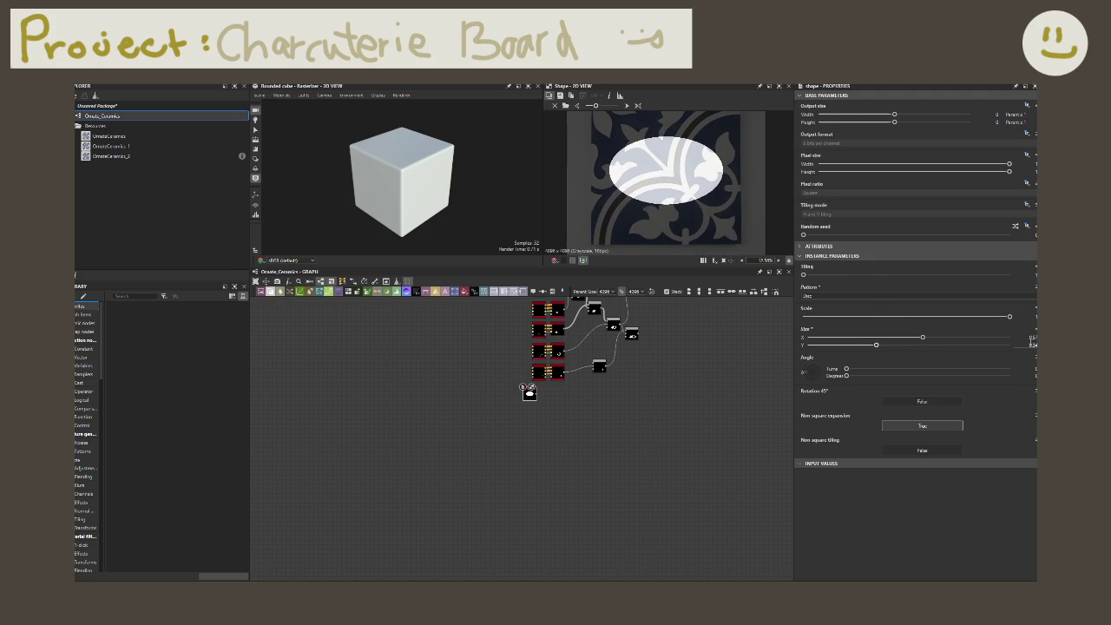
click(1028, 336)
key(Tab)
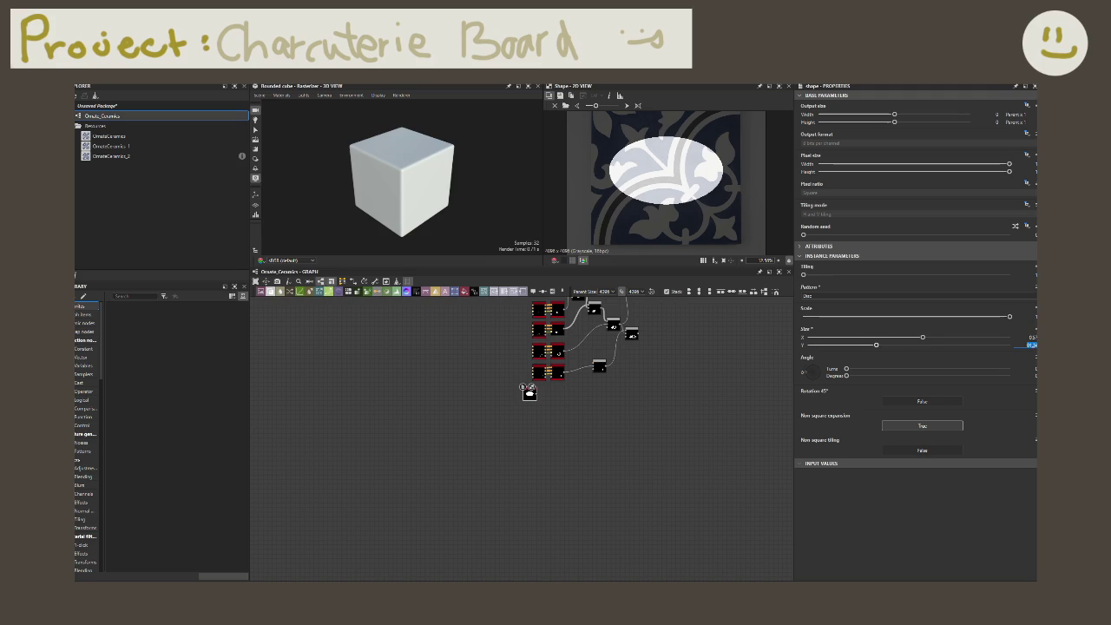
text(1)
key(Return)
text(1)
key(Return)
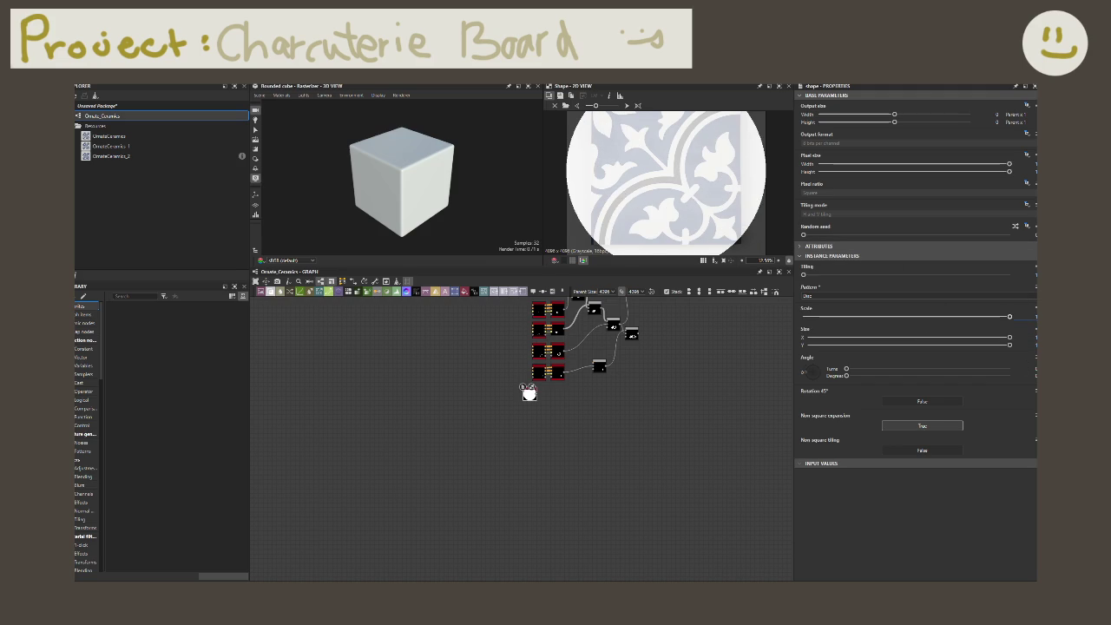
- Lower the disc's Scale, reduce Size X into an oval, and tilt its Angle slightly
drag(1009, 316, 844, 316)
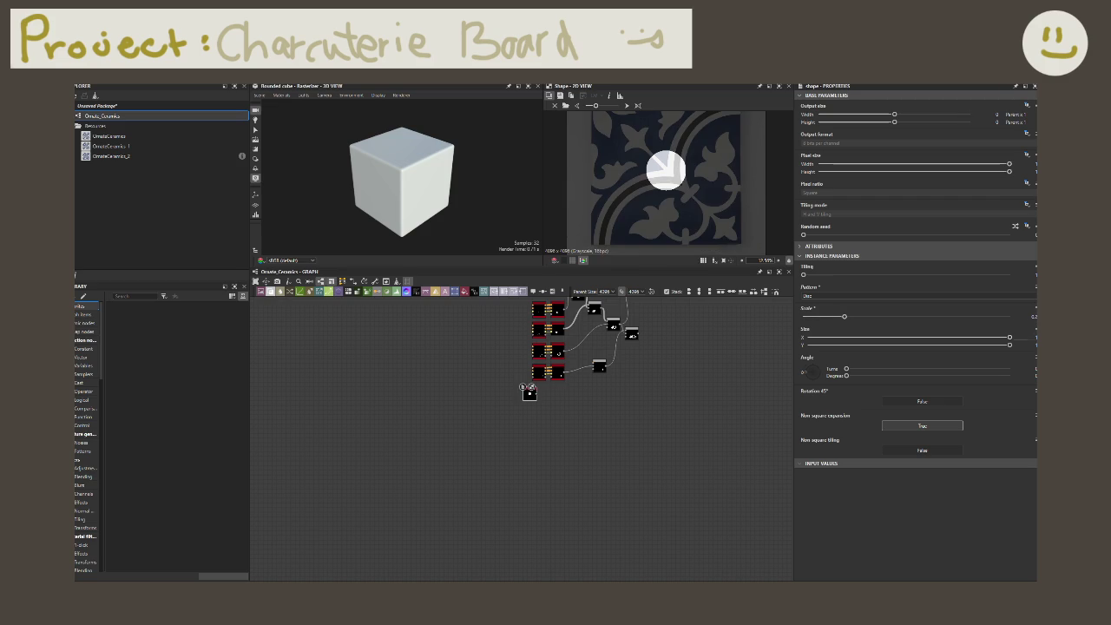
drag(1009, 338, 948, 338)
click(886, 403)
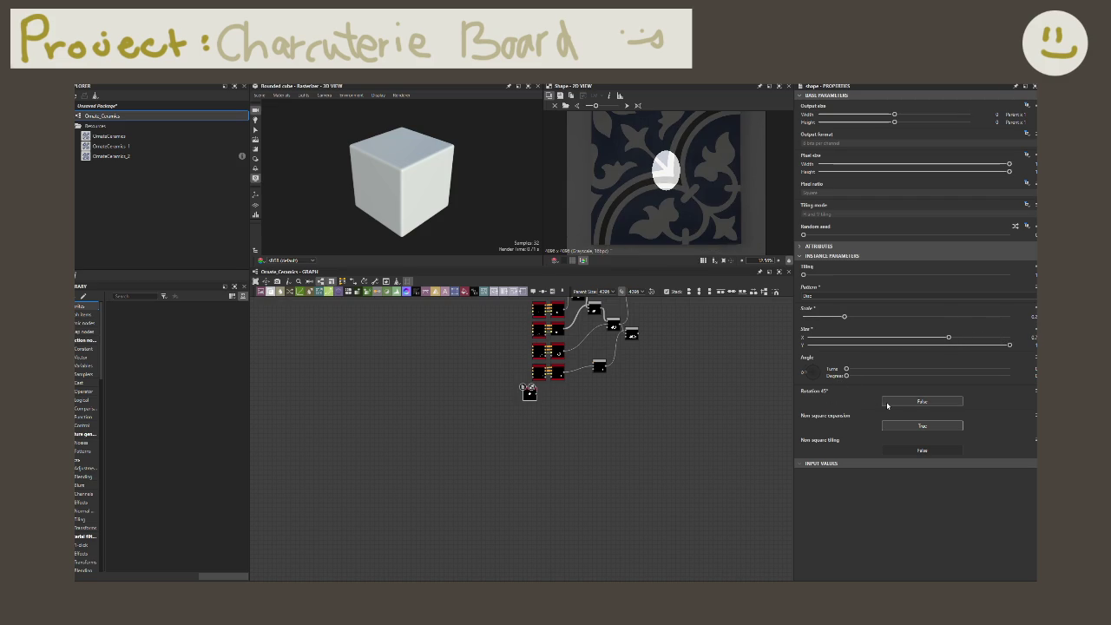
click(887, 402)
drag(846, 375, 907, 380)
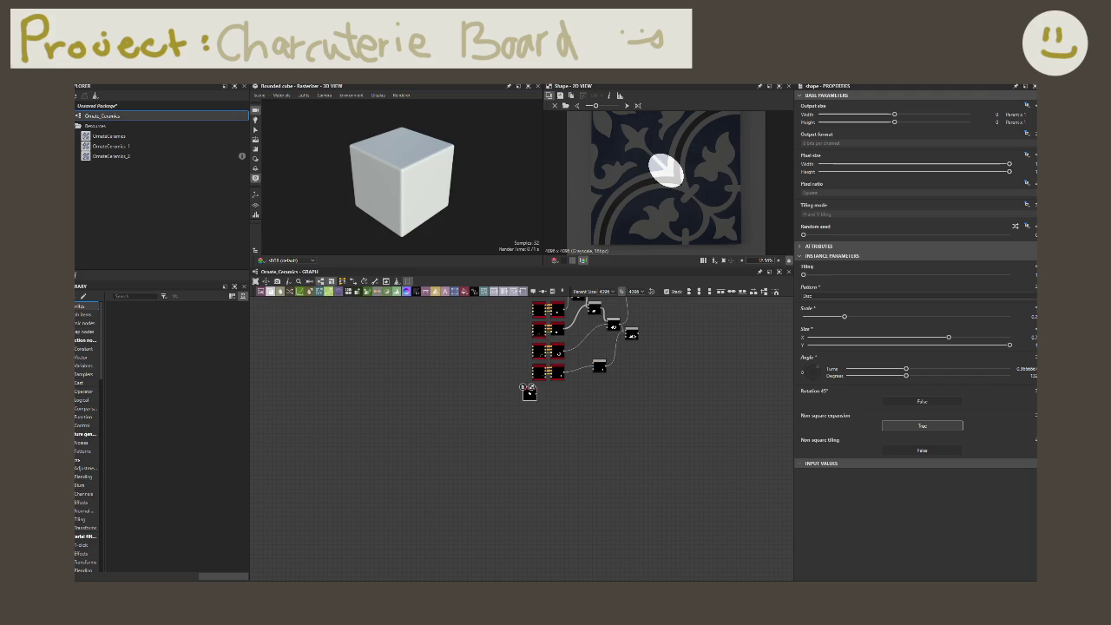
scroll(600, 387, up, 2)
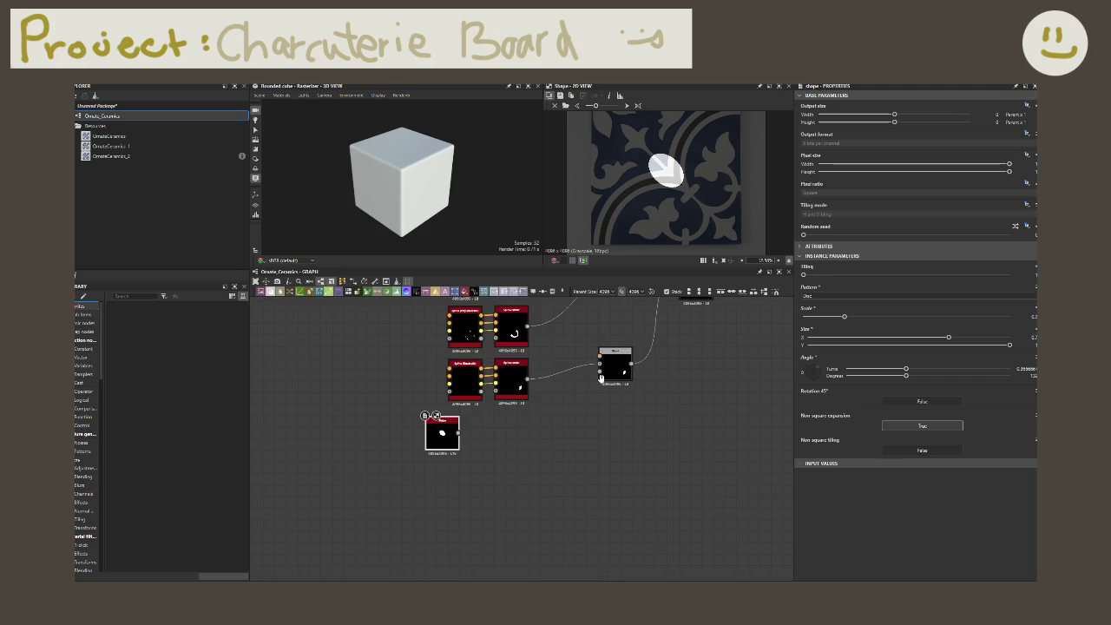
scroll(599, 387, up, 1)
drag(465, 431, 539, 432)
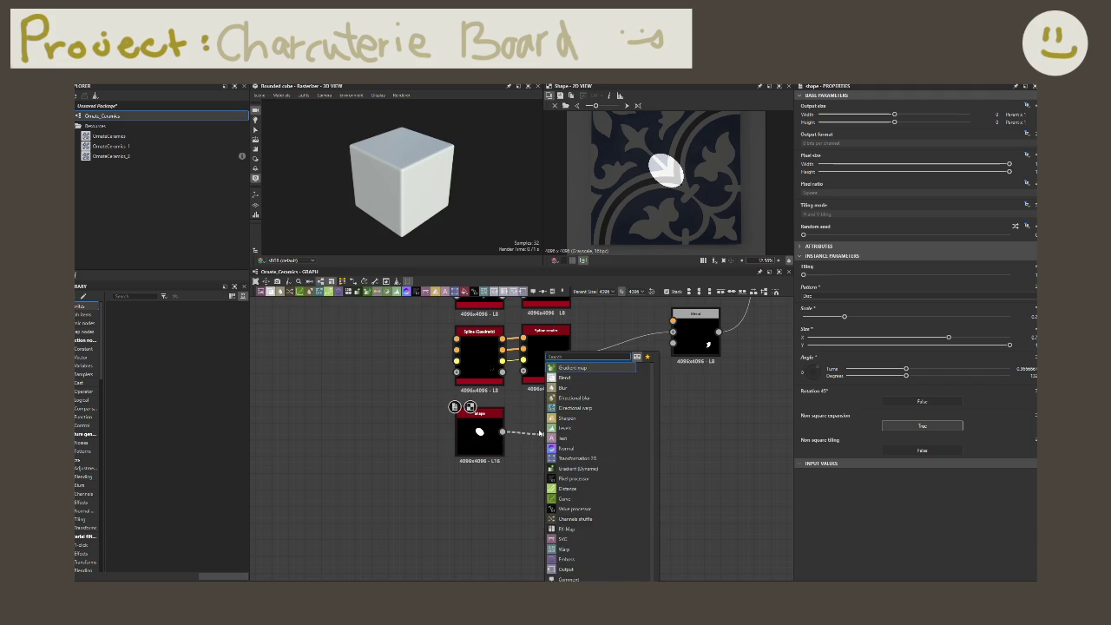
- Add a Transformation 2D node after the Shape node and preview its output
click(578, 431)
mouse_move(578, 432)
mouse_down()
mouse_move(548, 431)
mouse_move(673, 321)
mouse_up()
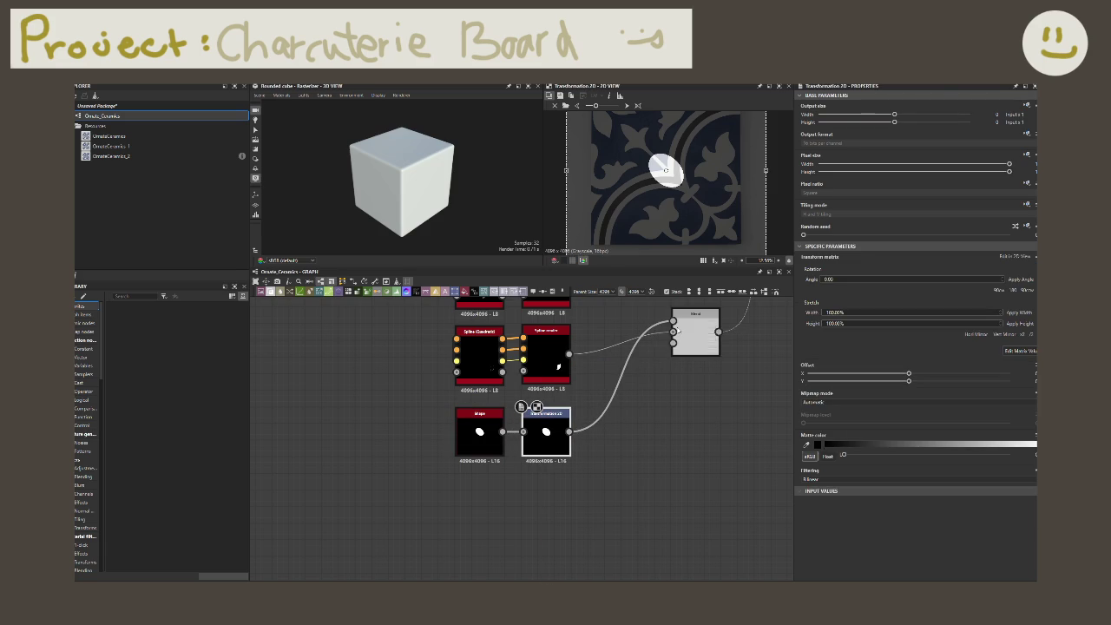
double_click(686, 334)
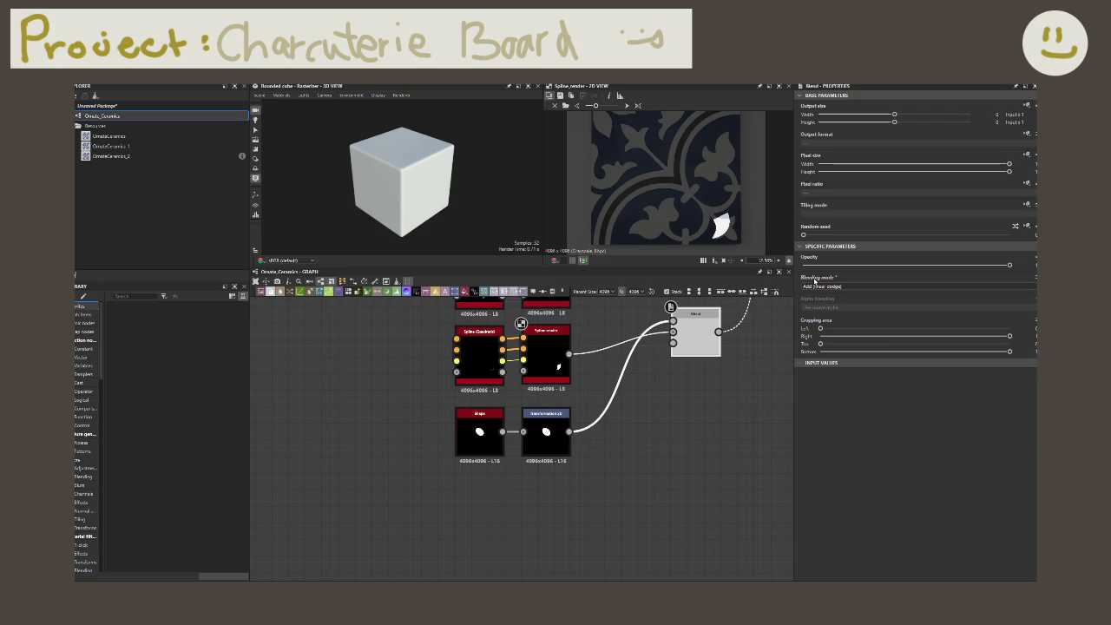
double_click(545, 440)
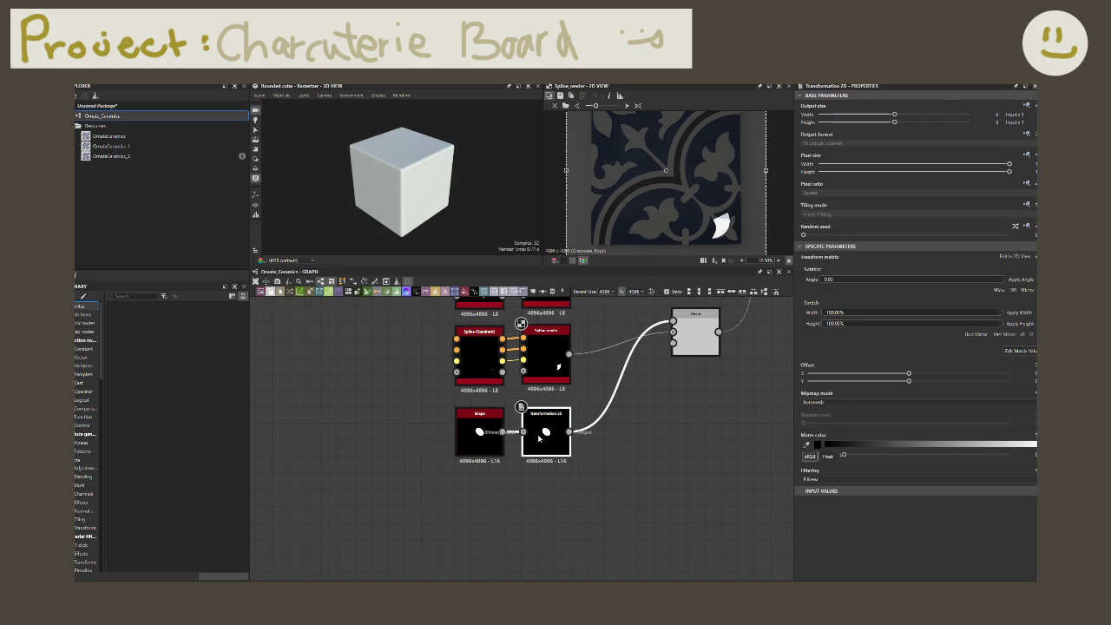
scroll(689, 419, down, 3)
- Offset the white oval petal to the tile's lower-right corner
drag(757, 253, 680, 169)
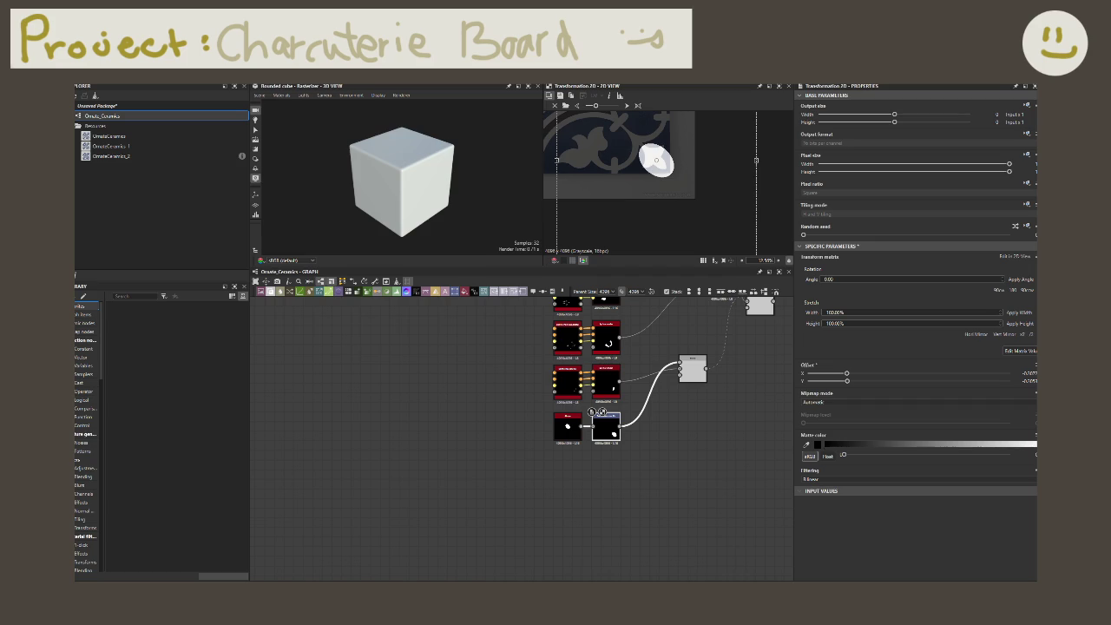
scroll(651, 158, up, 2)
scroll(652, 165, up, 2)
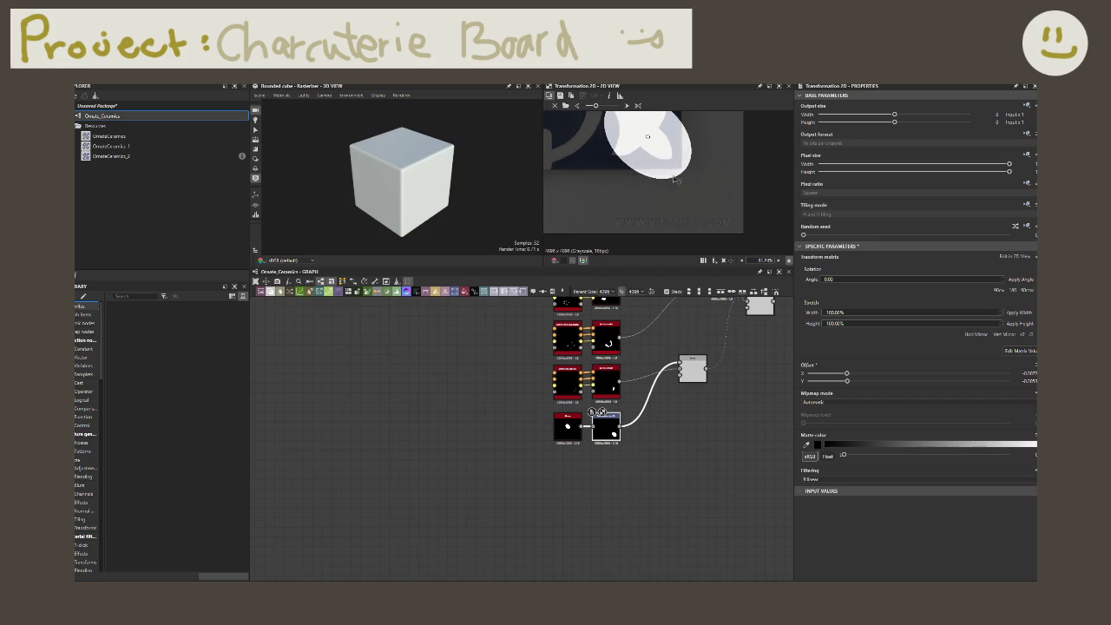
scroll(657, 182, up, 2)
scroll(661, 199, up, 1)
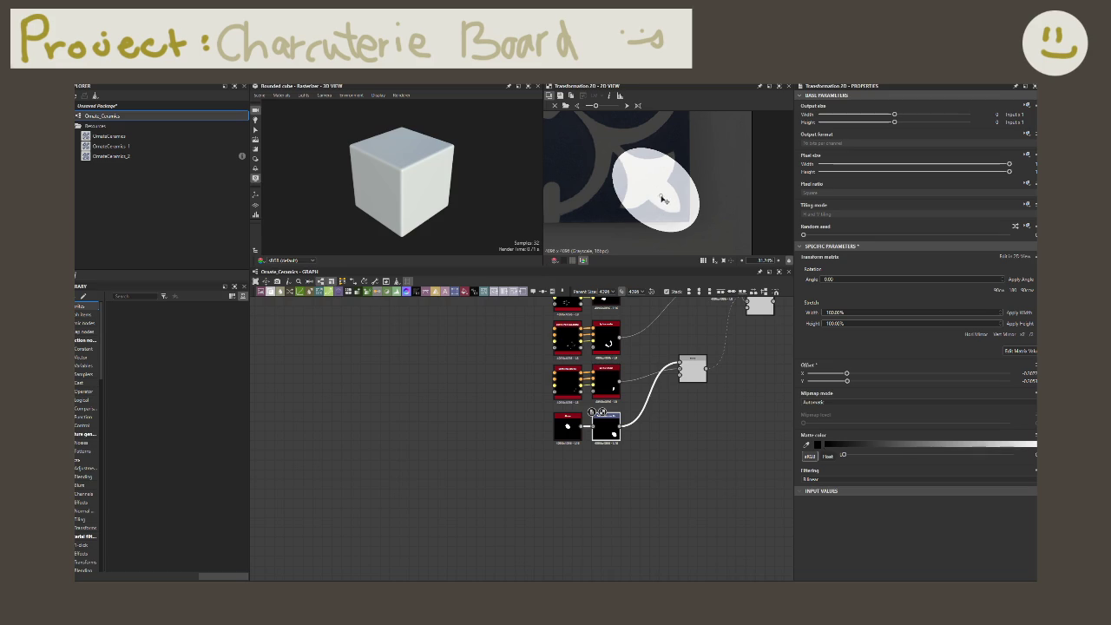
drag(656, 193, 694, 206)
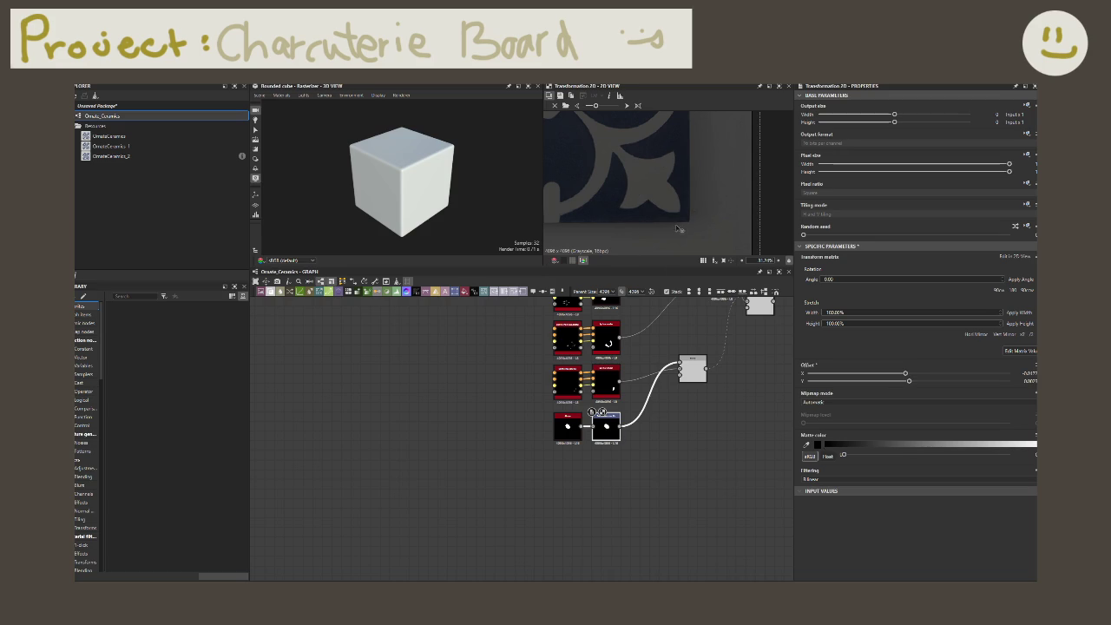
scroll(678, 229, down, 4)
scroll(678, 198, up, 2)
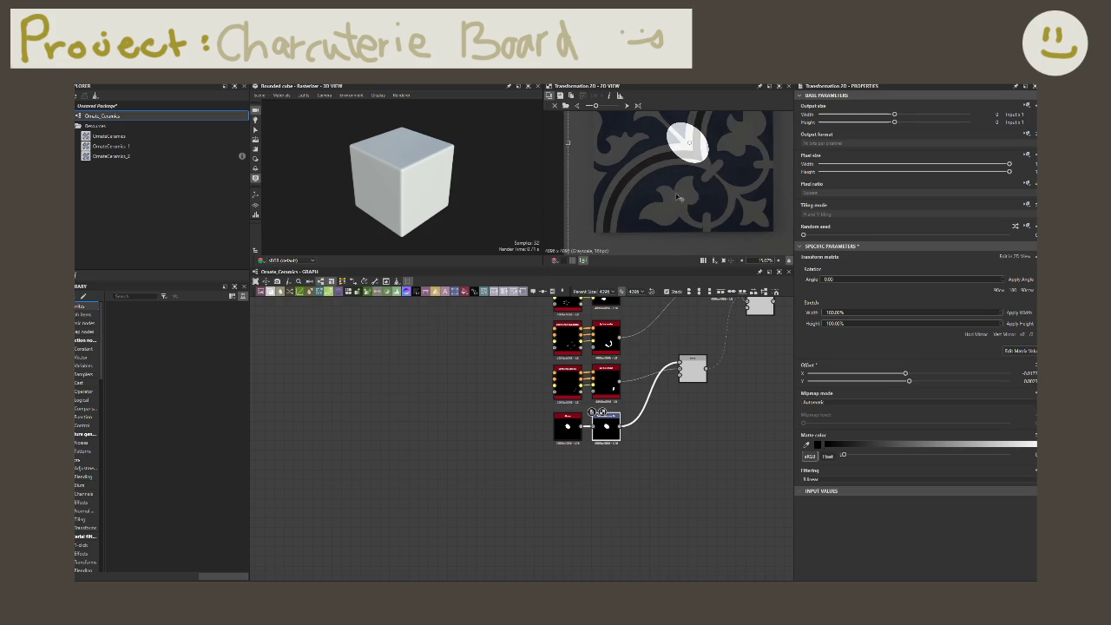
drag(678, 198, 820, 270)
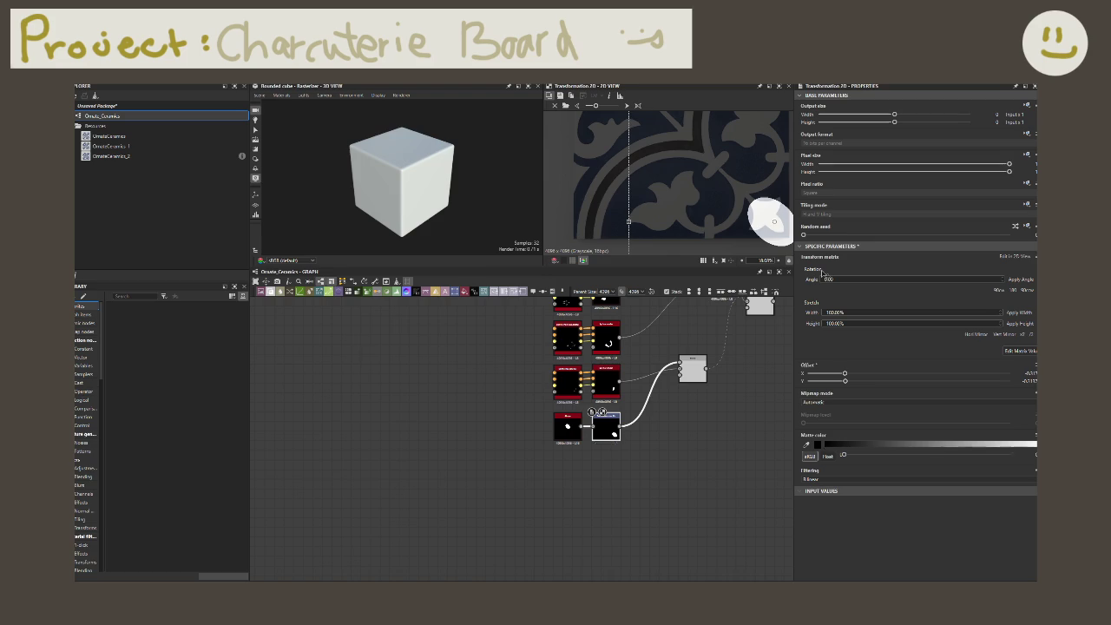
- Make the petal Shape slimmer by lowering its Size X and Size Y
click(565, 433)
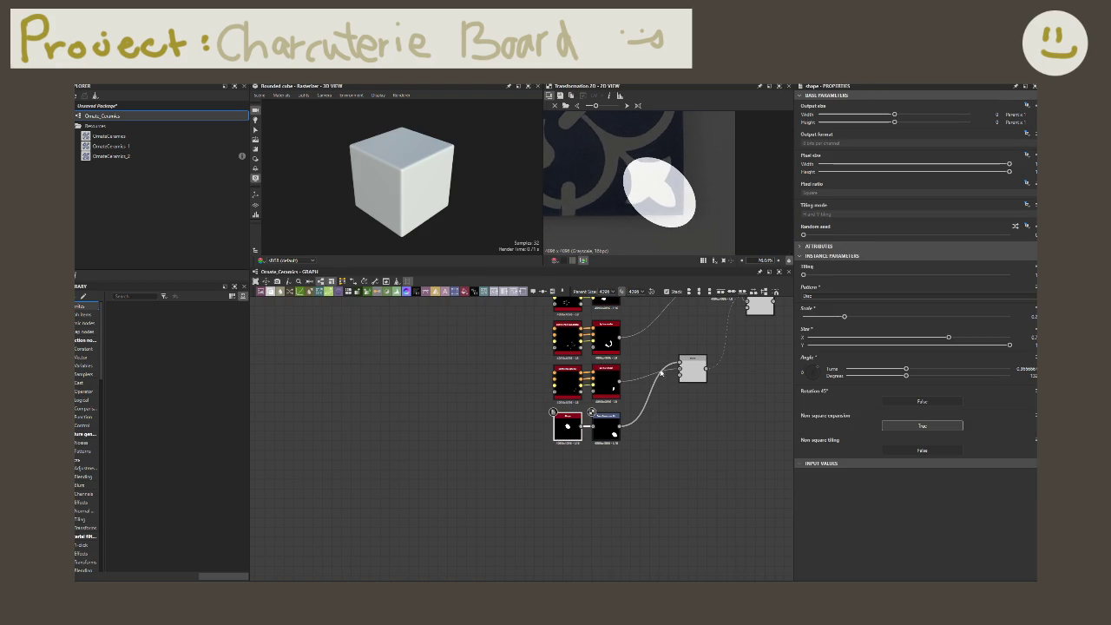
click(686, 373)
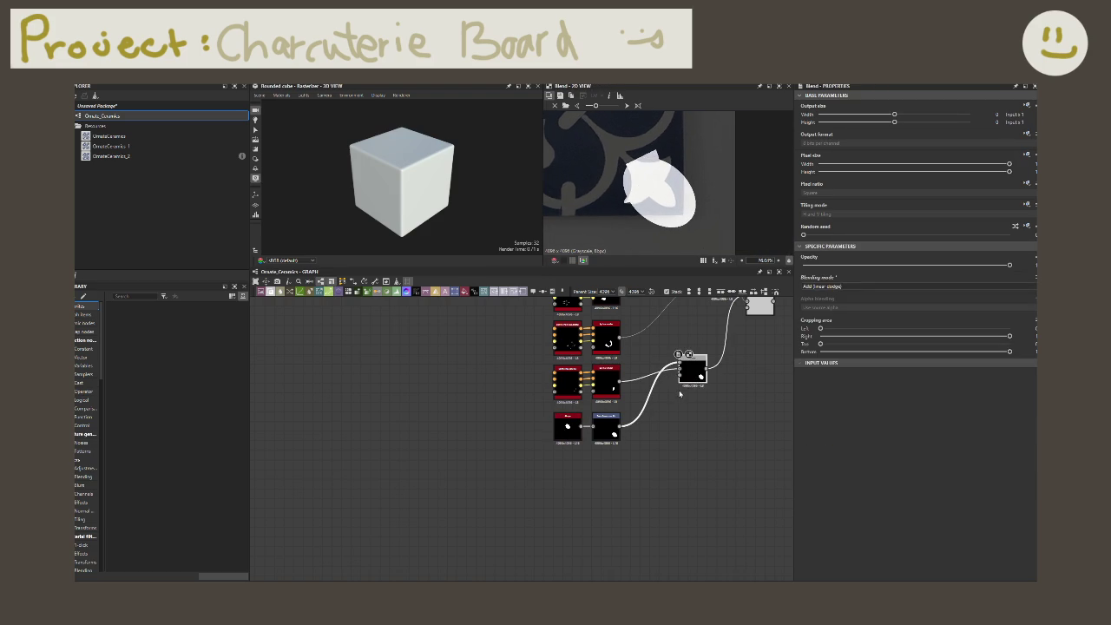
click(564, 429)
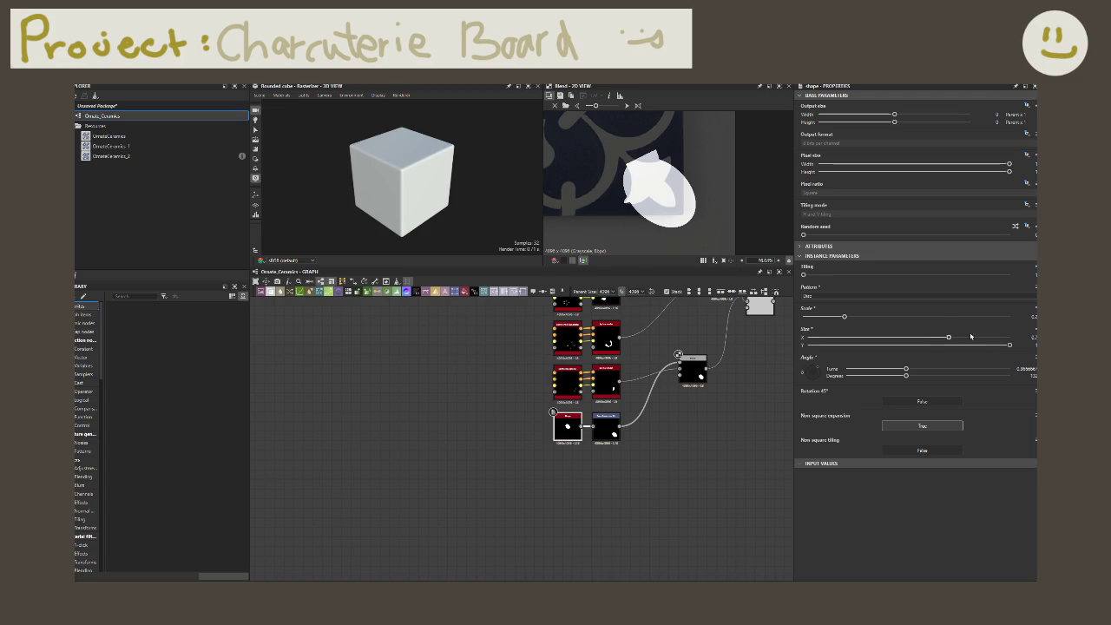
drag(948, 336, 876, 345)
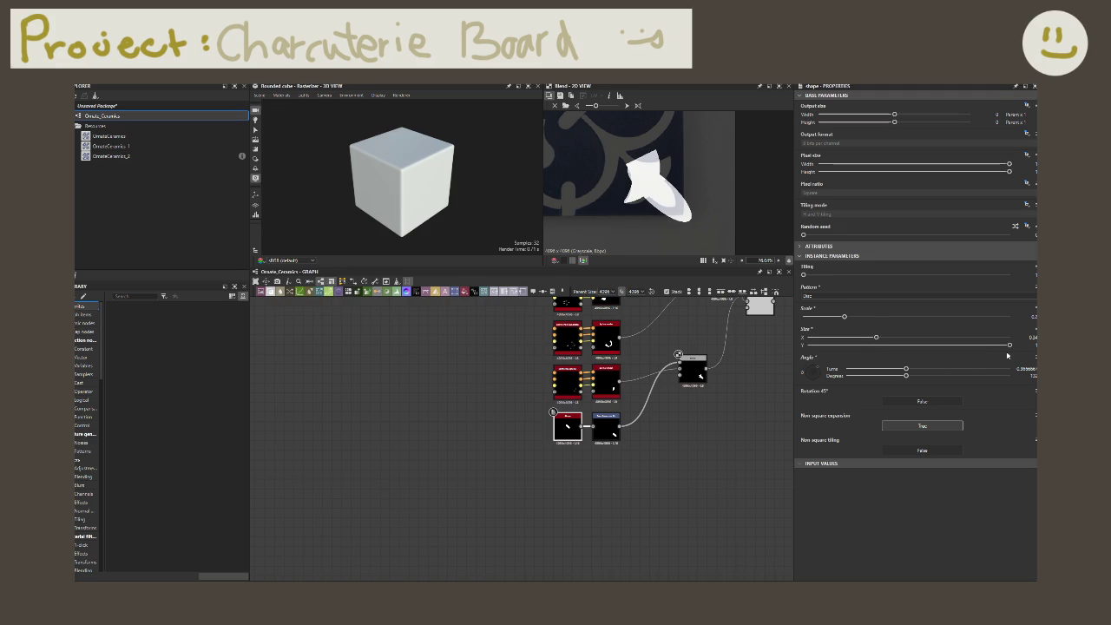
mouse_move(1008, 345)
mouse_down()
mouse_move(921, 346)
mouse_move(912, 361)
mouse_move(859, 337)
mouse_up()
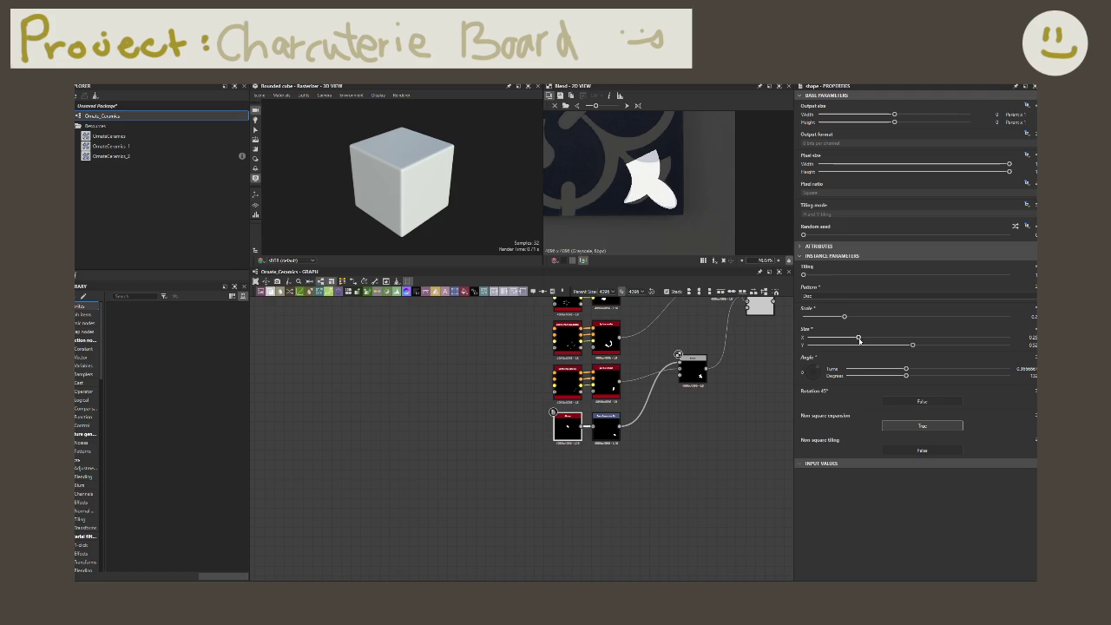
- Nudge the petal's Transformation 2D offset slightly
click(606, 425)
scroll(707, 221, up, 1)
scroll(707, 220, up, 2)
drag(708, 220, 704, 213)
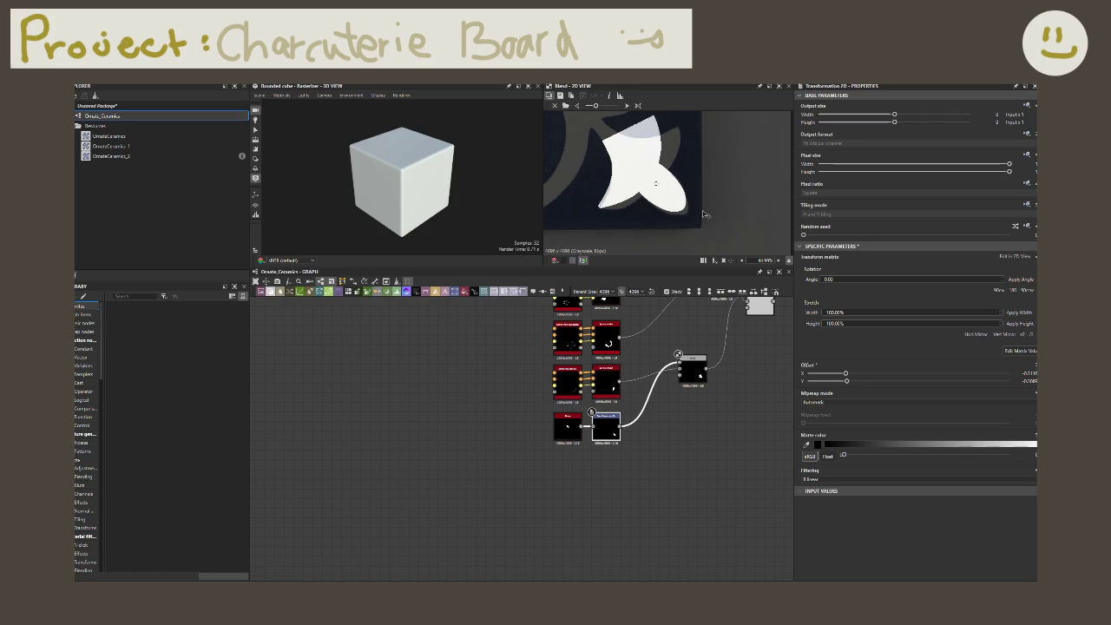
- Rotate the petal shape to an angle of 130 degrees
click(568, 425)
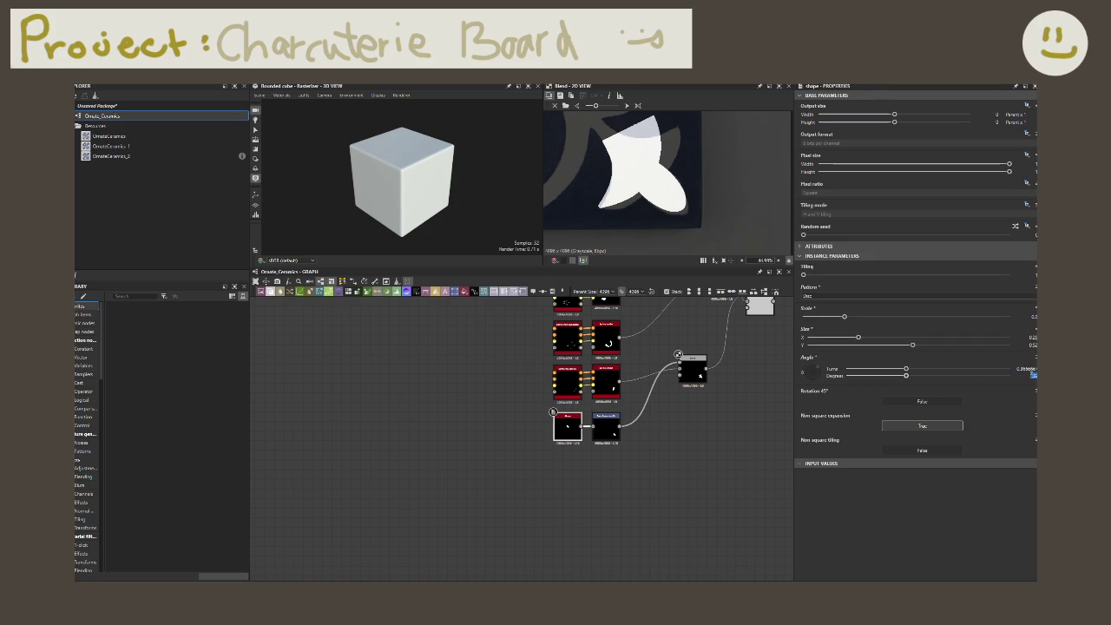
drag(1031, 375, 1031, 371)
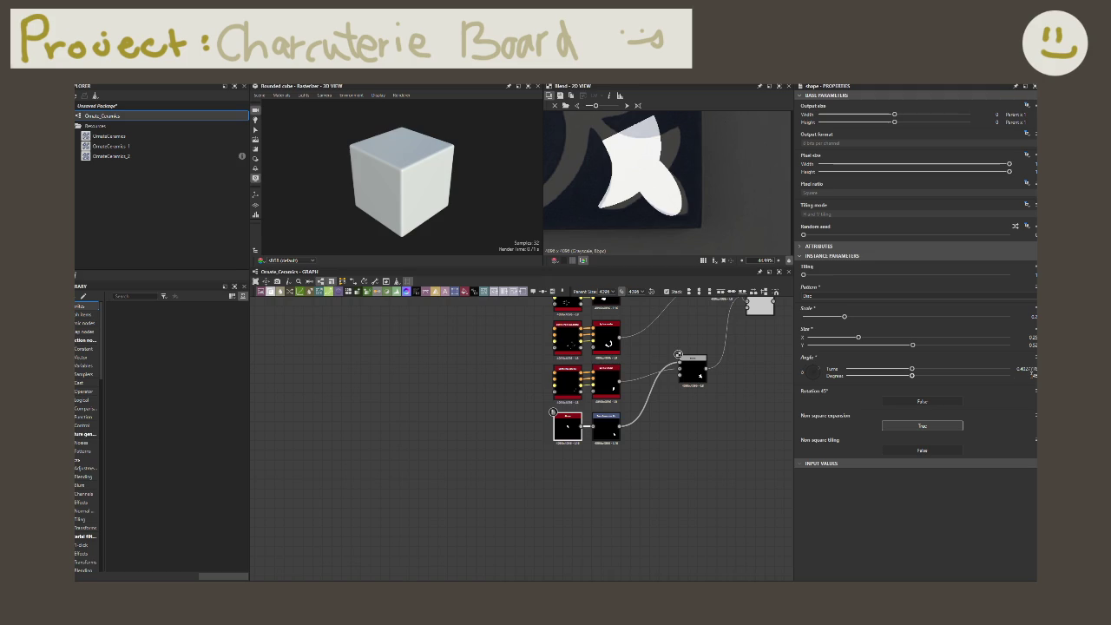
drag(912, 379, 909, 385)
drag(907, 384, 906, 385)
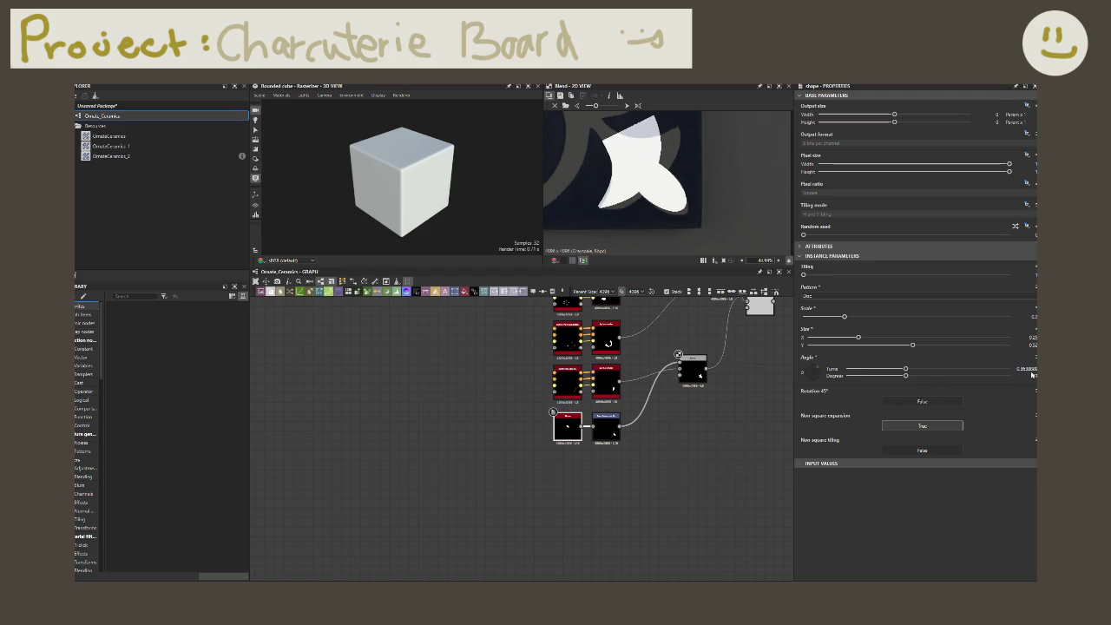
click(1032, 375)
text(130)
key(Return)
click(1027, 368)
key(Escape)
- Reshape the spline_quadratic curve by moving its lower-left and middle control points
click(566, 390)
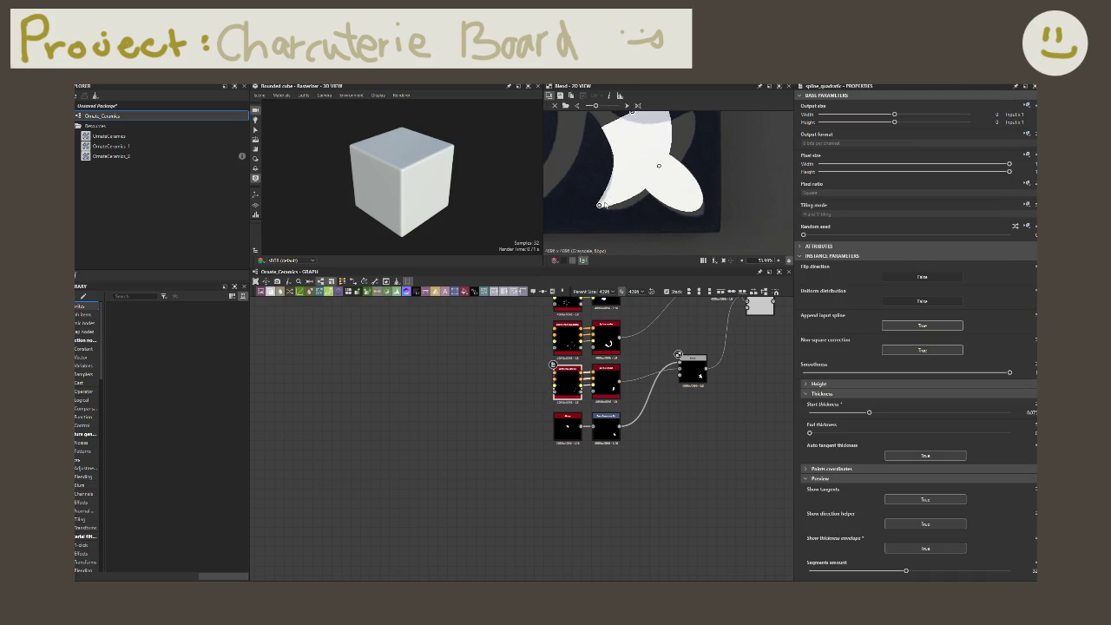
drag(599, 206, 604, 211)
drag(660, 169, 663, 180)
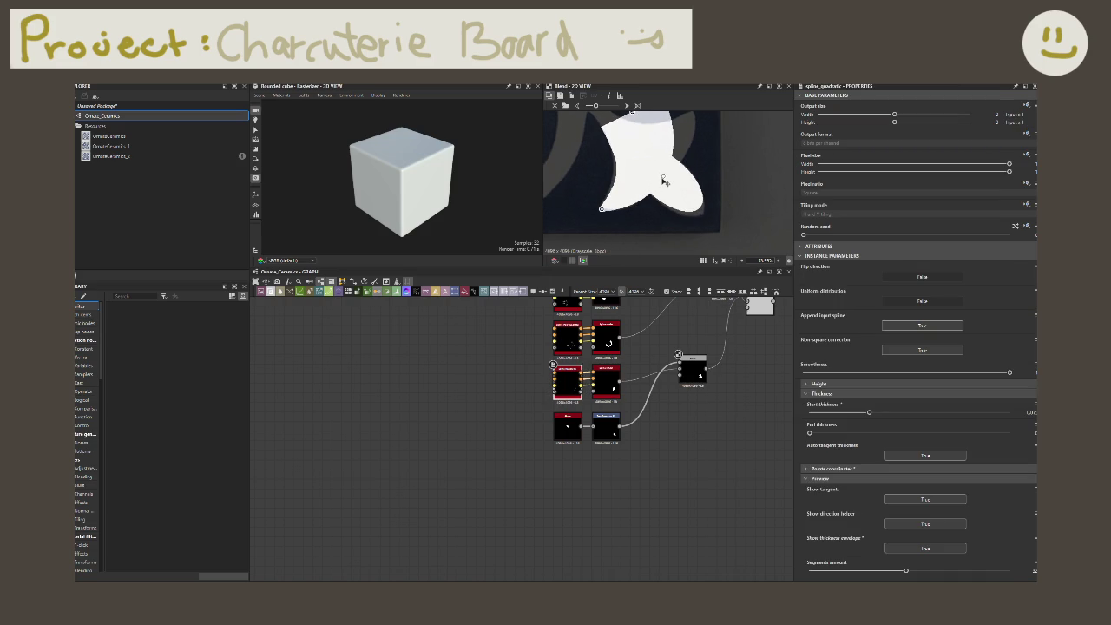
middle_drag(663, 181, 664, 212)
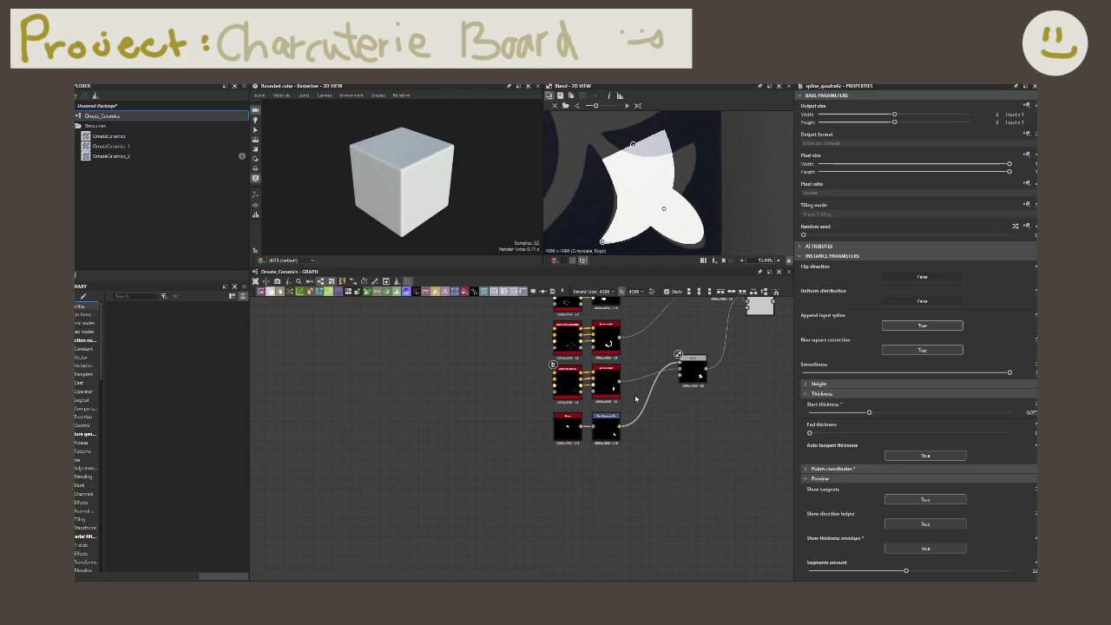
- Connect the final Blend output into the downstream Transformation 2D node
scroll(671, 380, down, 3)
middle_drag(671, 379, 628, 424)
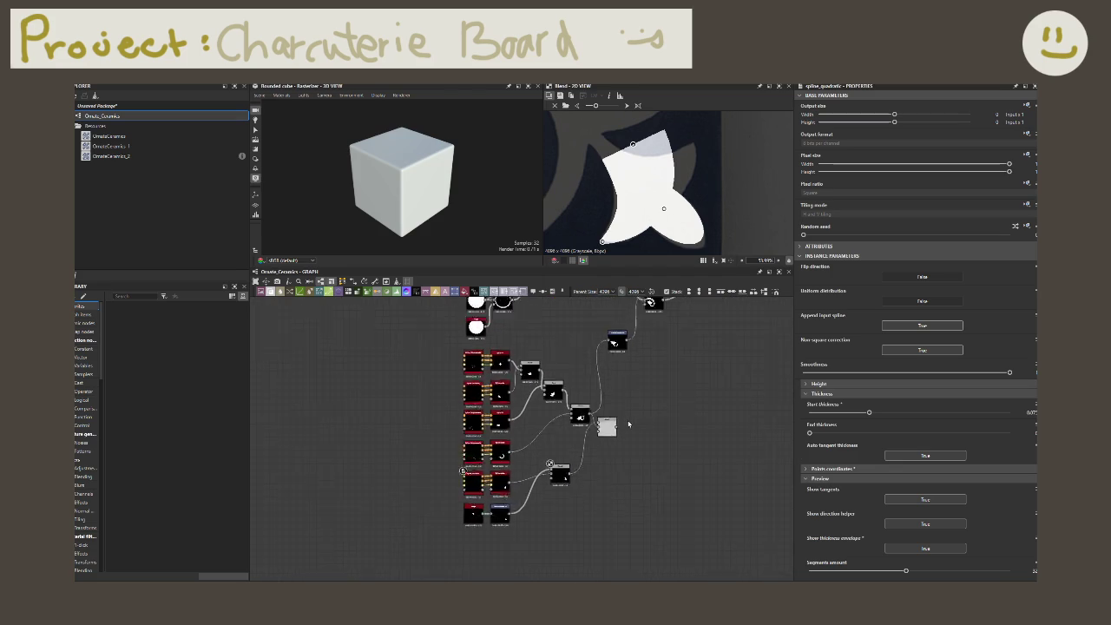
scroll(628, 423, up, 3)
click(590, 442)
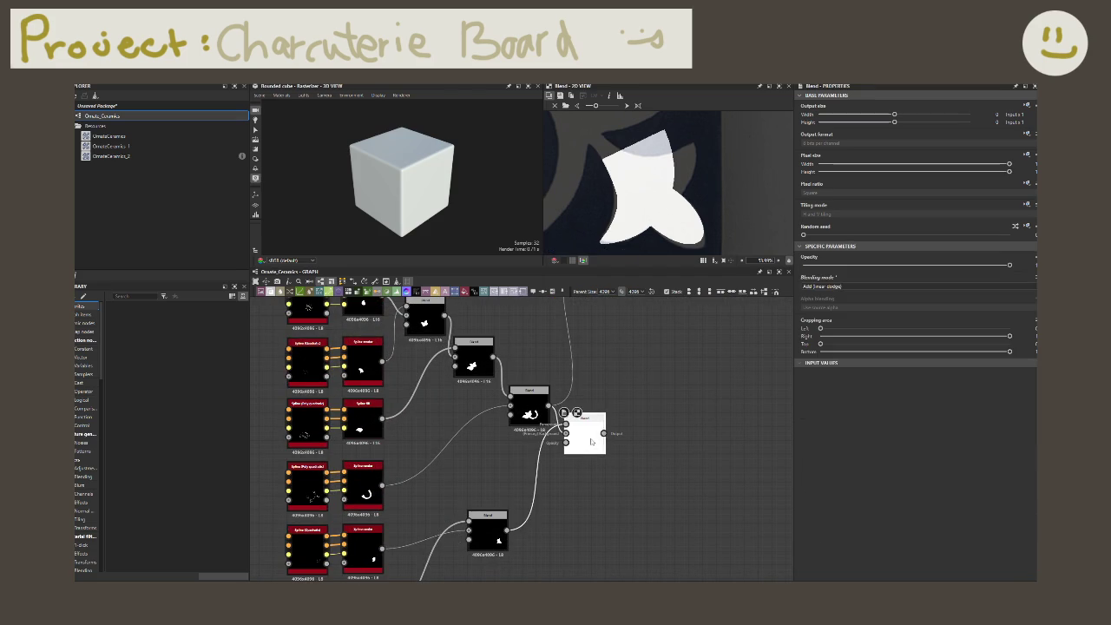
scroll(664, 235, down, 3)
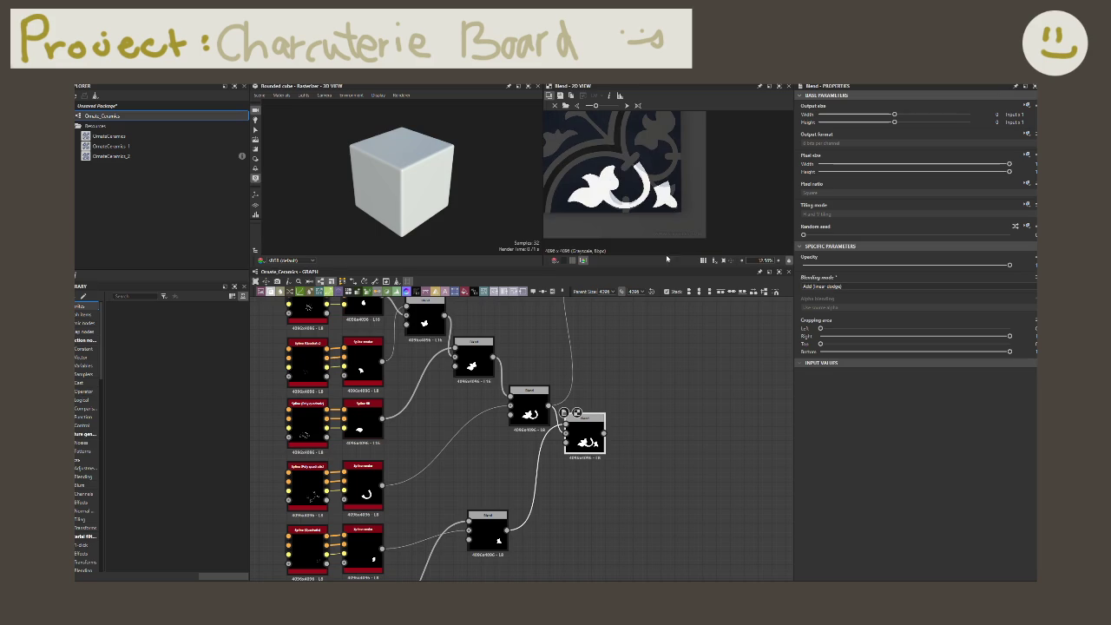
middle_drag(644, 425, 636, 520)
scroll(636, 520, down, 1)
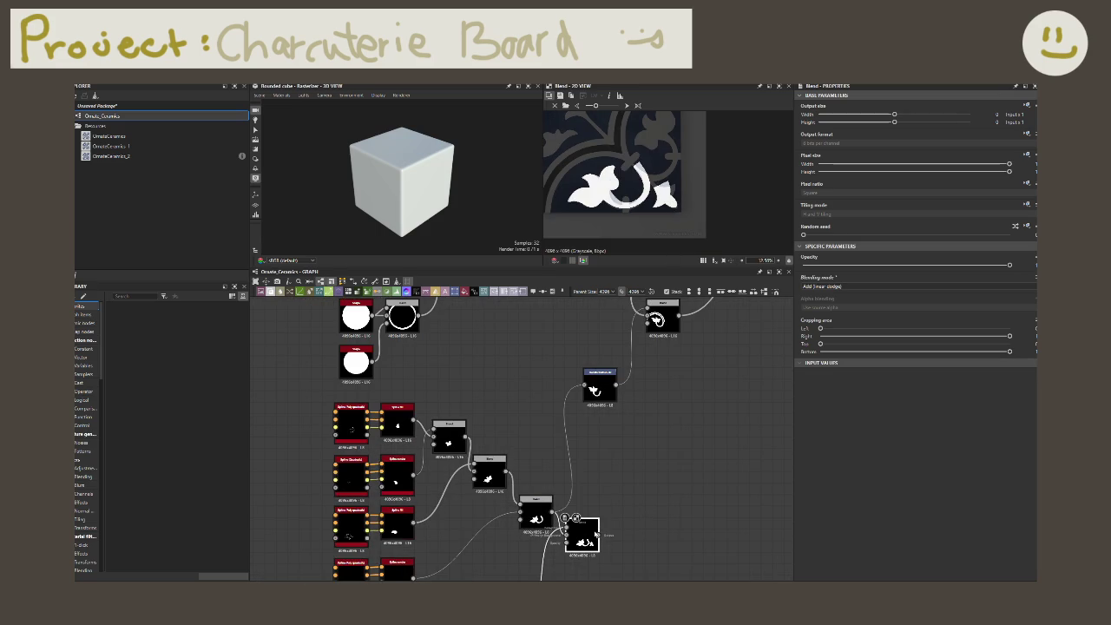
mouse_move(600, 535)
mouse_down()
mouse_move(583, 386)
mouse_move(626, 395)
mouse_up()
scroll(657, 405, down, 3)
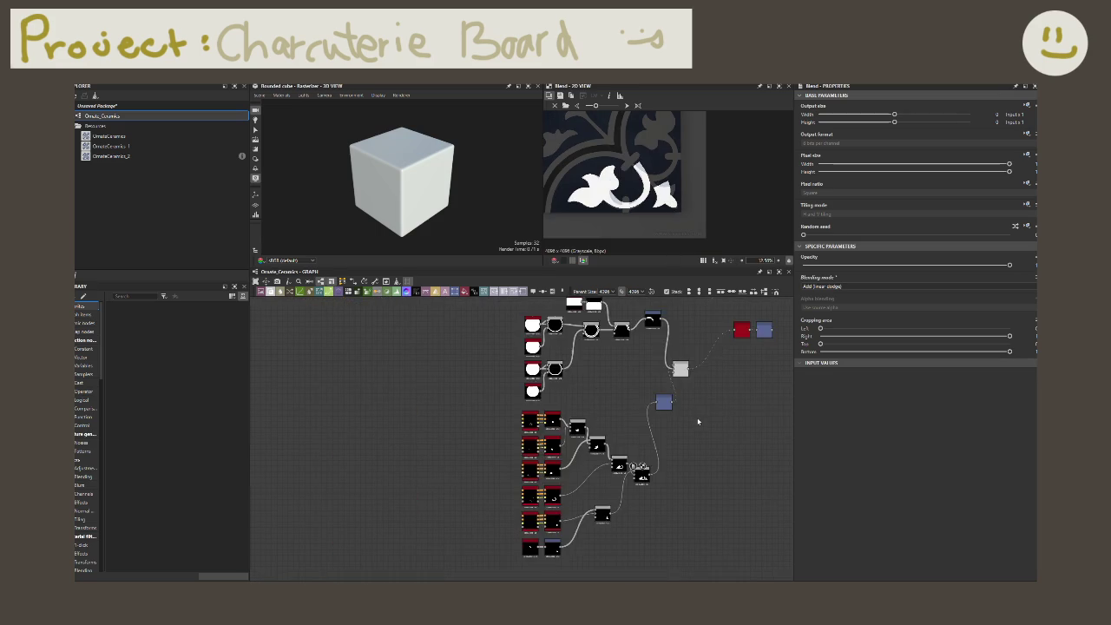
middle_drag(697, 422, 570, 460)
- Preview the Transformation 2D output in black and white and tidy the nearby nodes
click(545, 399)
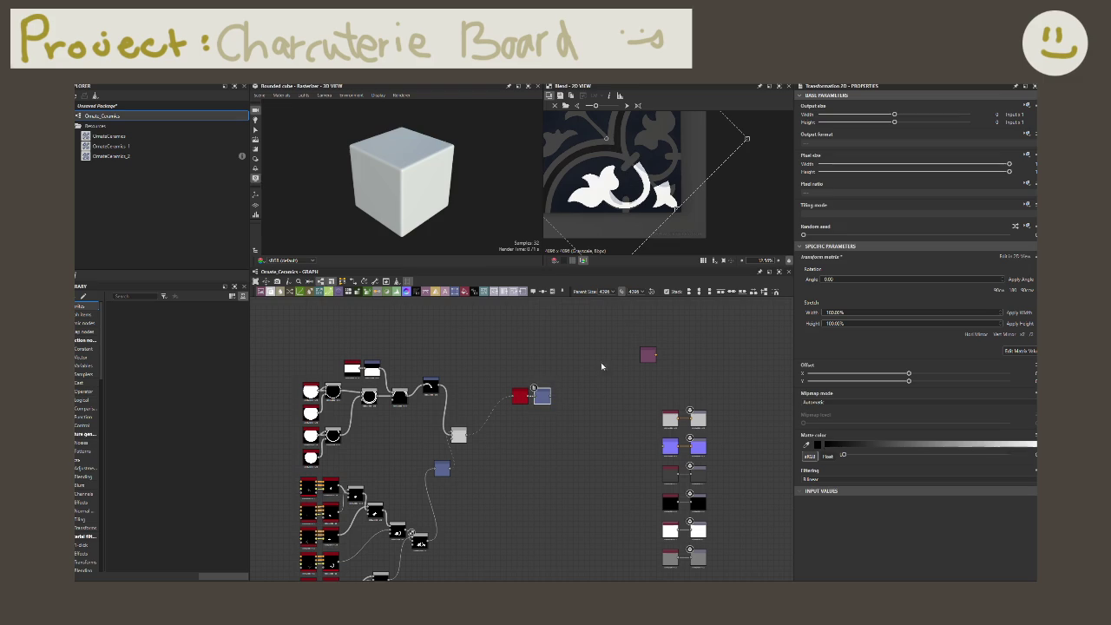
double_click(541, 397)
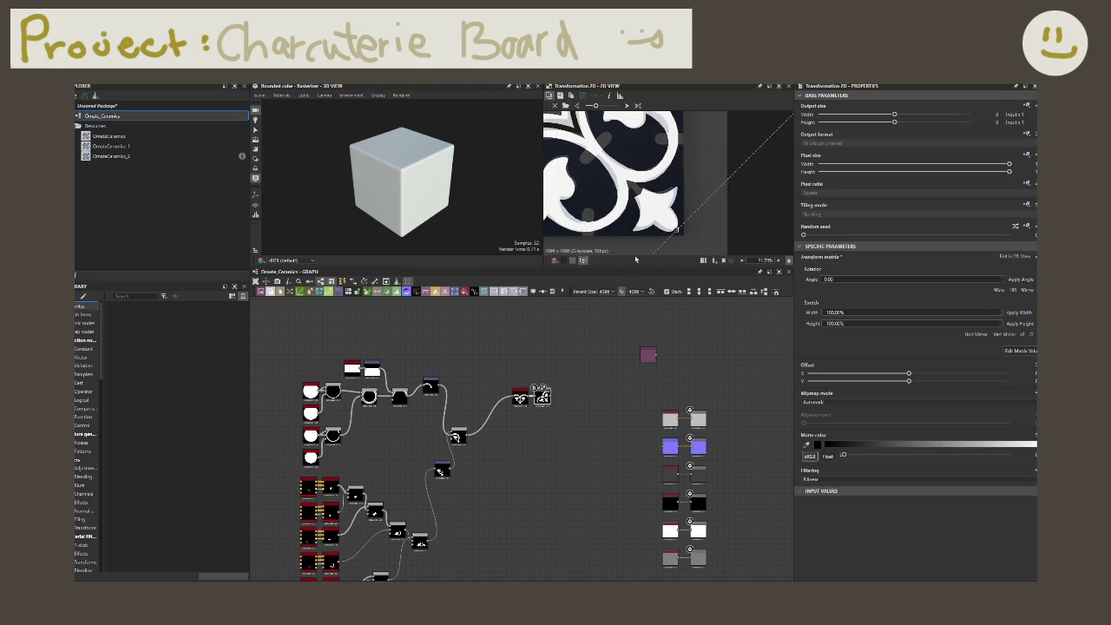
drag(595, 106, 586, 106)
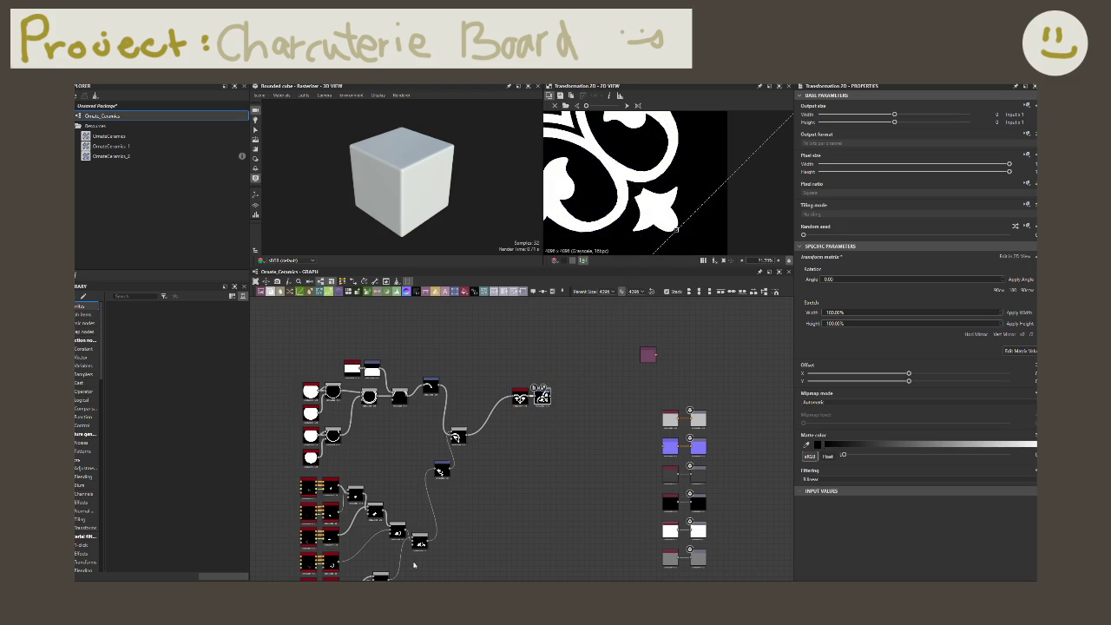
middle_drag(414, 565, 455, 504)
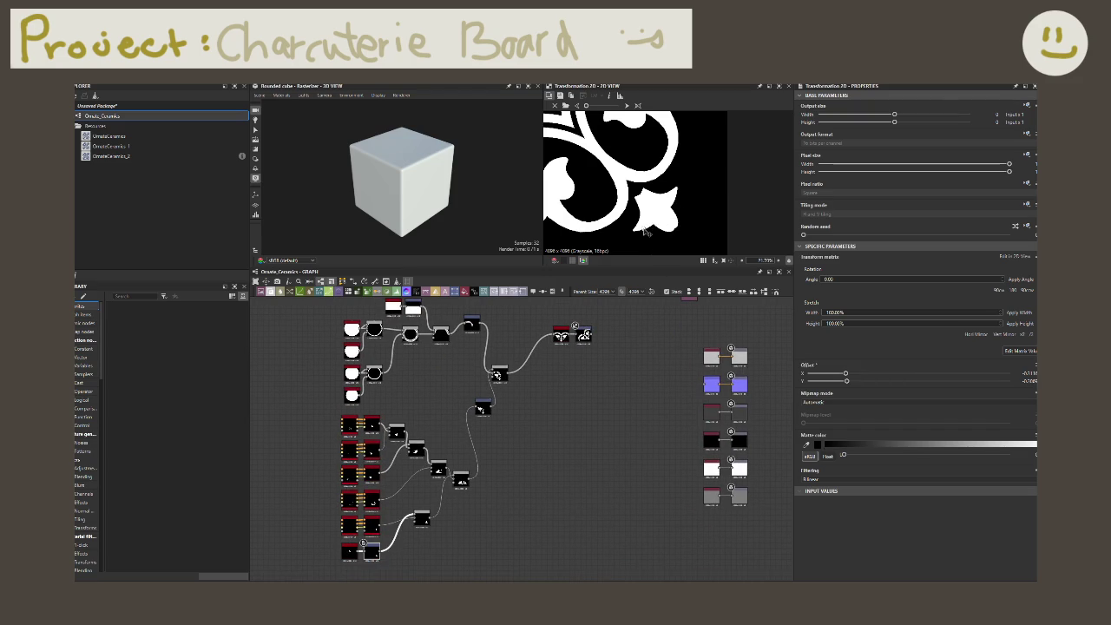
drag(484, 406, 470, 406)
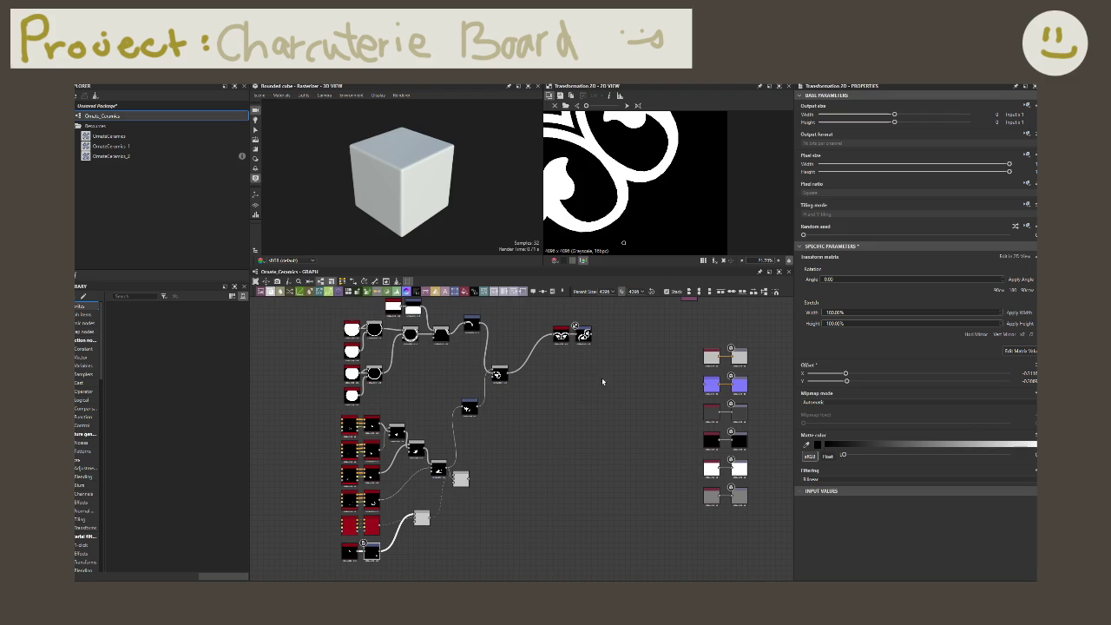
scroll(657, 189, down, 2)
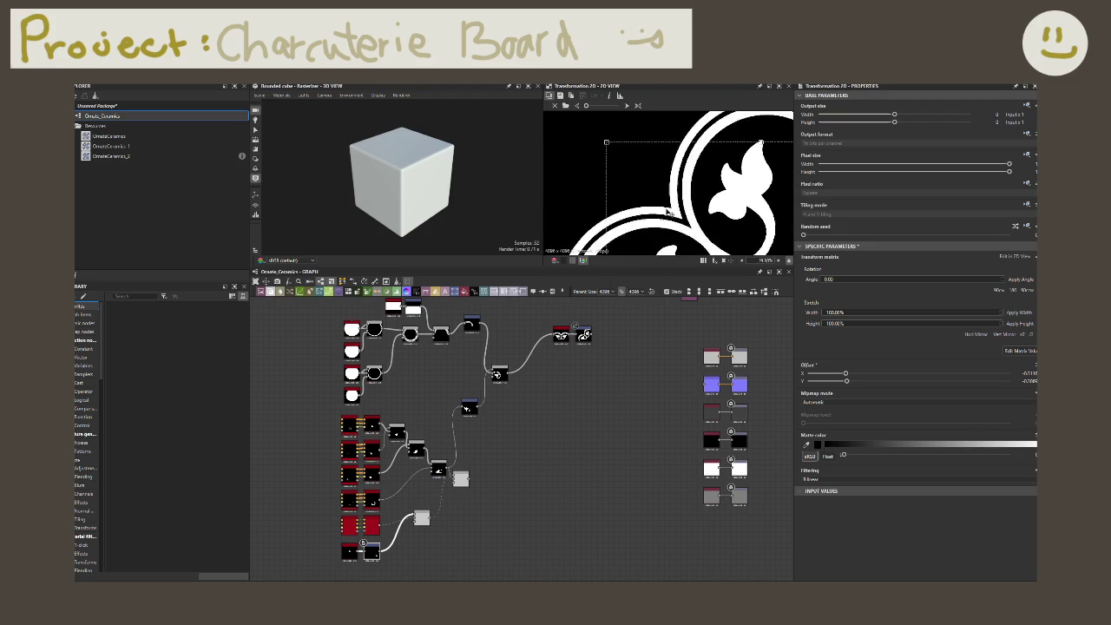
scroll(664, 204, down, 3)
middle_drag(668, 212, 662, 244)
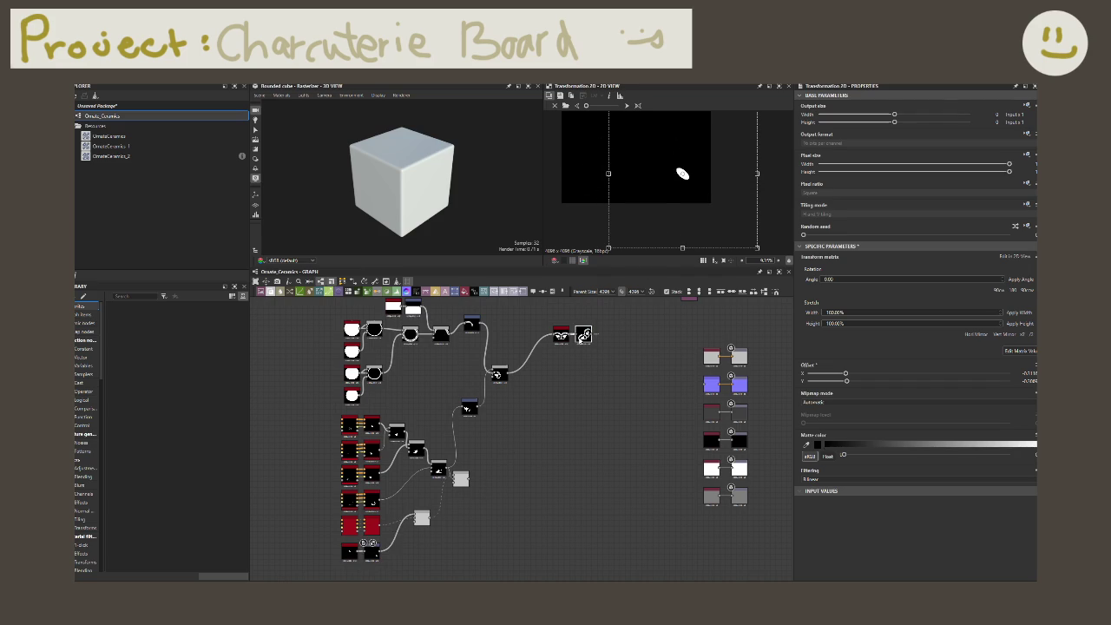
- Shift the combined ornament to negative X and Y offsets within the tile
middle_drag(680, 205, 679, 230)
drag(679, 229, 677, 199)
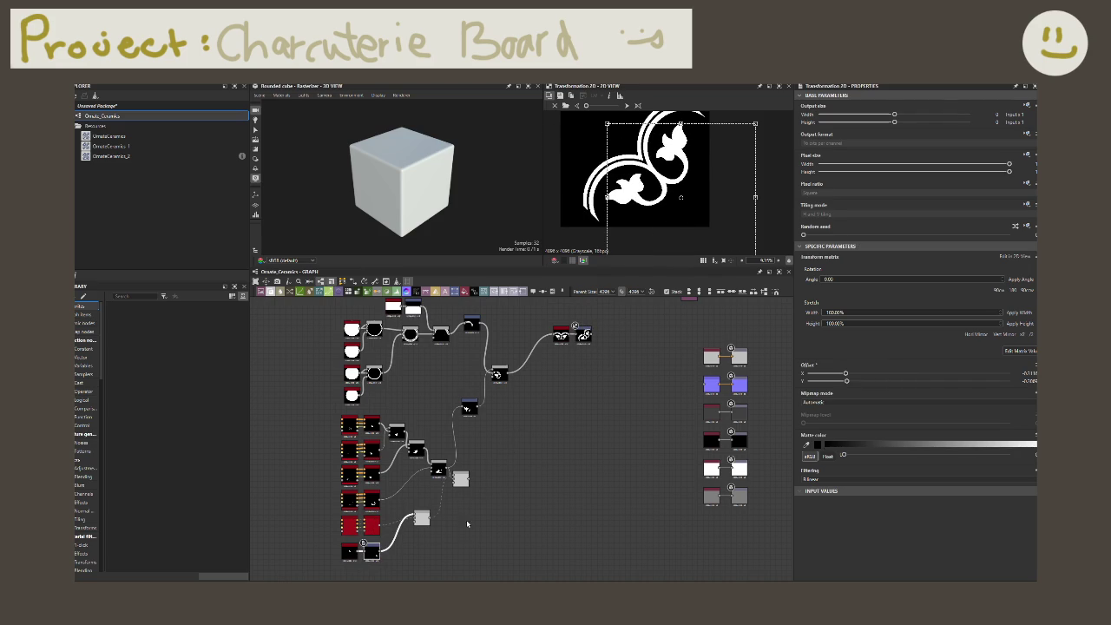
click(460, 478)
scroll(469, 477, up, 2)
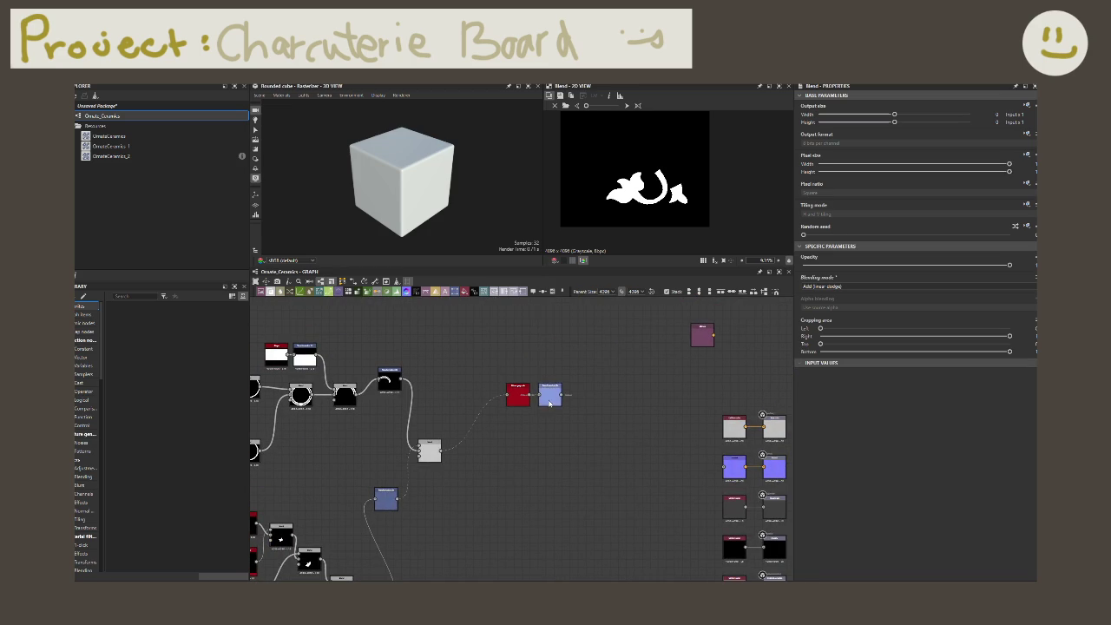
click(545, 406)
click(417, 447)
scroll(642, 173, up, 2)
drag(755, 217, 726, 225)
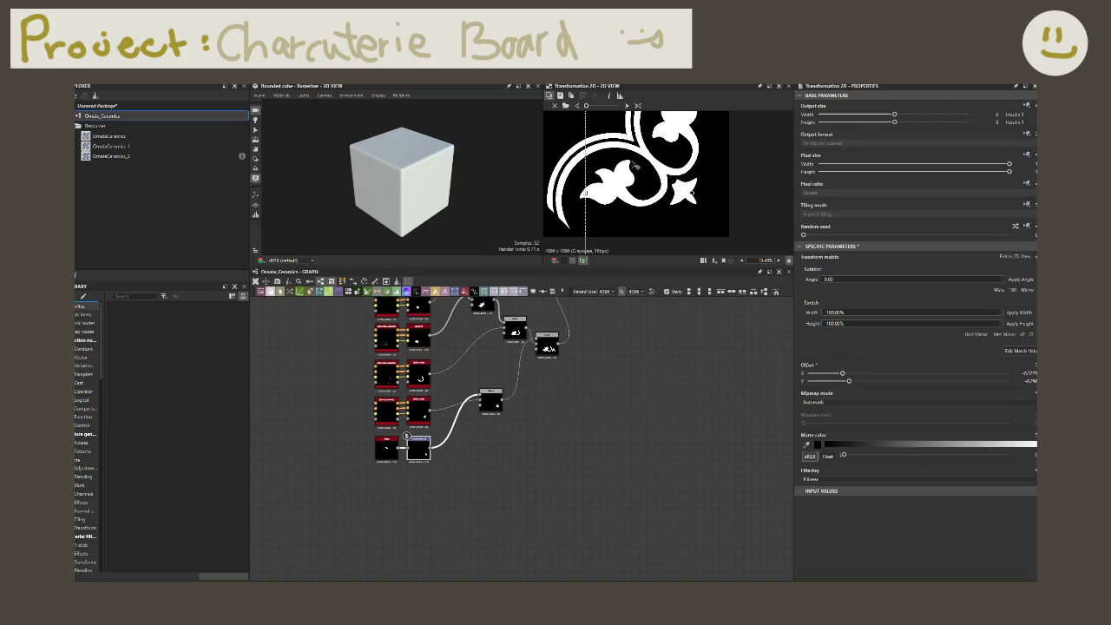
- Nudge the ornament's offset slightly within the tile
drag(586, 106, 598, 106)
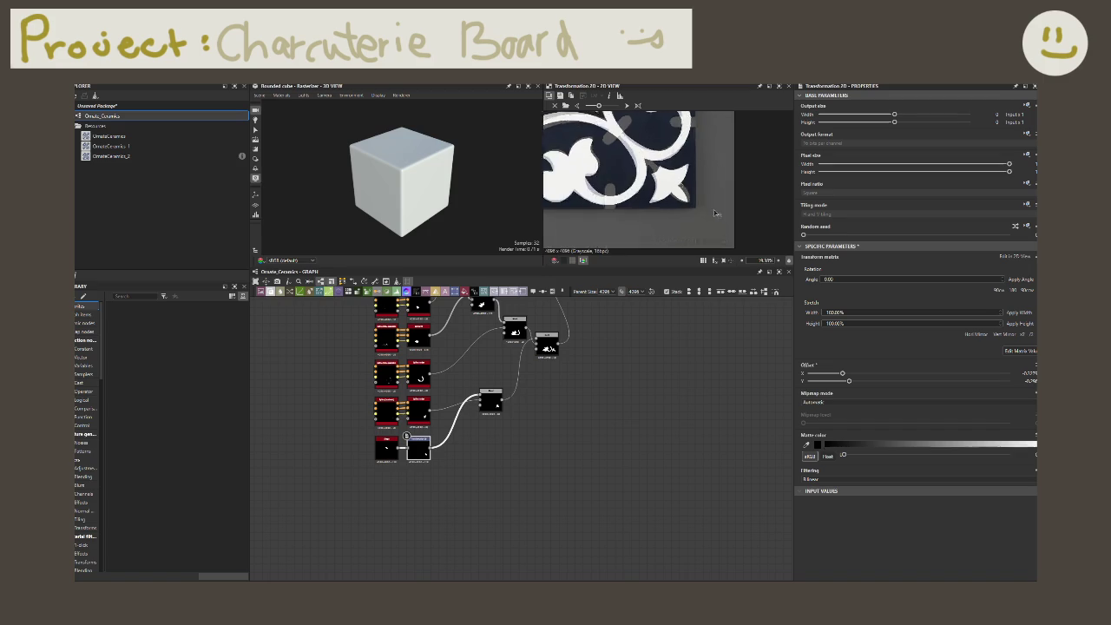
drag(697, 206, 693, 210)
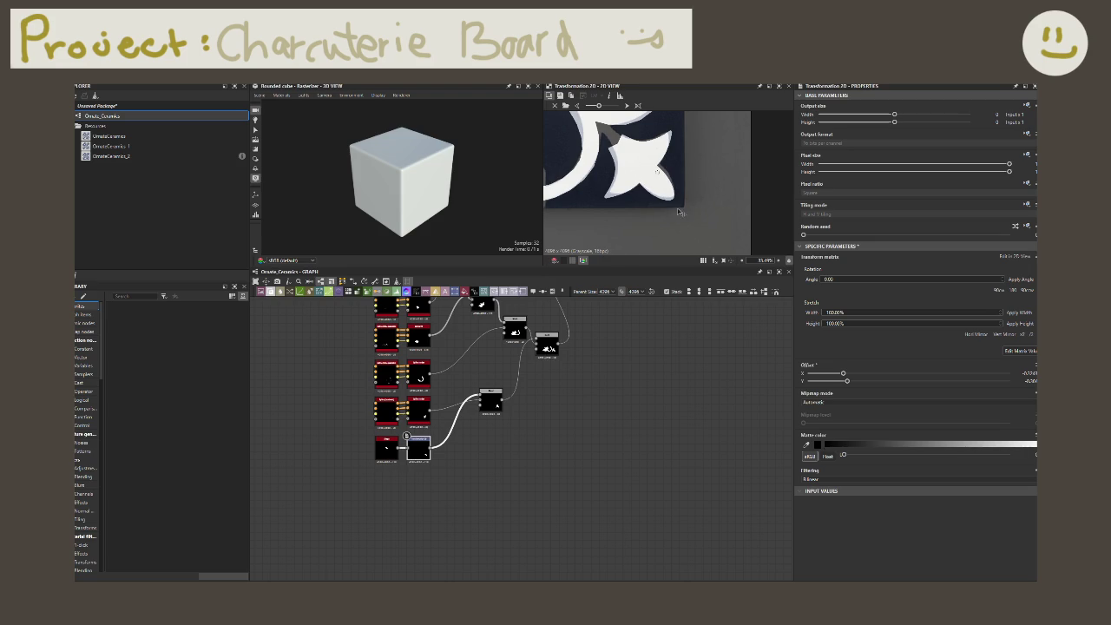
drag(681, 210, 689, 213)
- Rotate the petal Shape slightly using its Angle slider
click(387, 449)
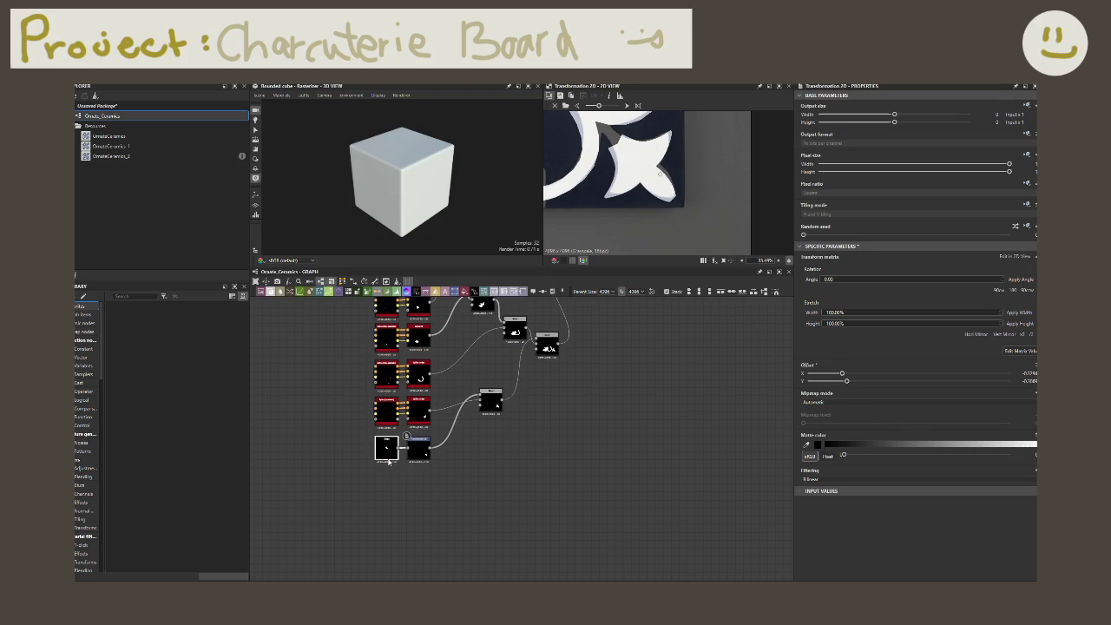
drag(905, 375, 902, 376)
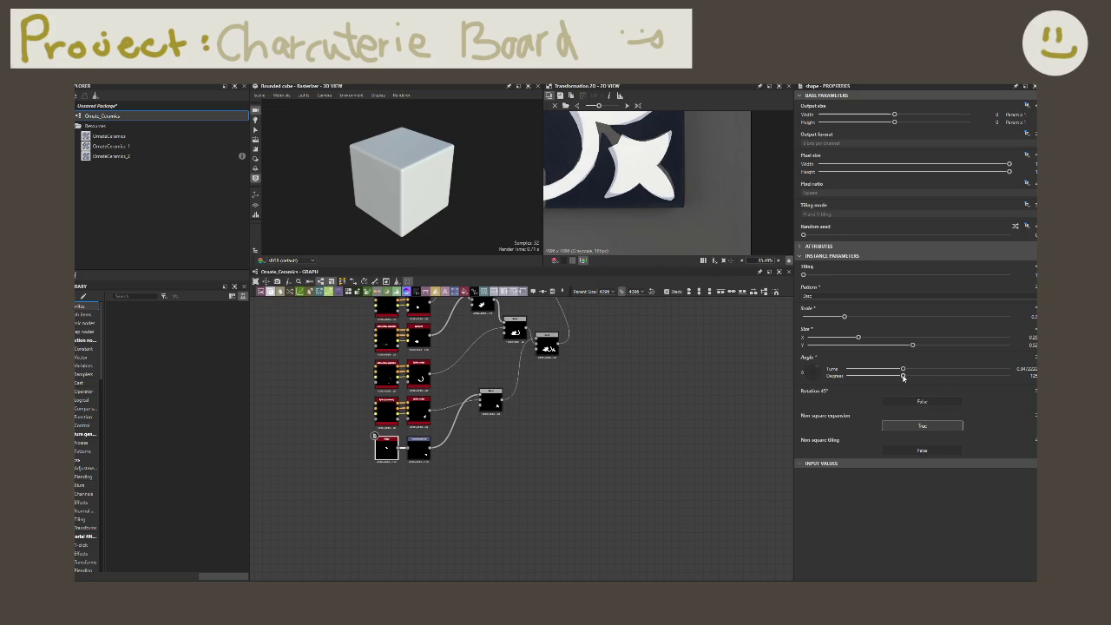
drag(903, 378, 897, 378)
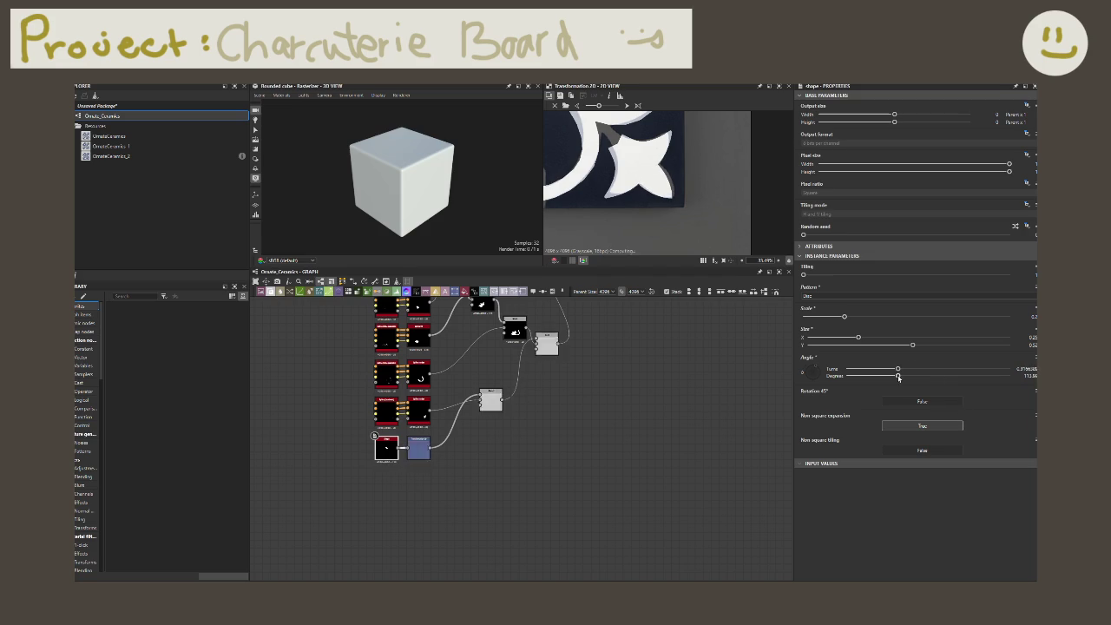
click(418, 442)
click(388, 461)
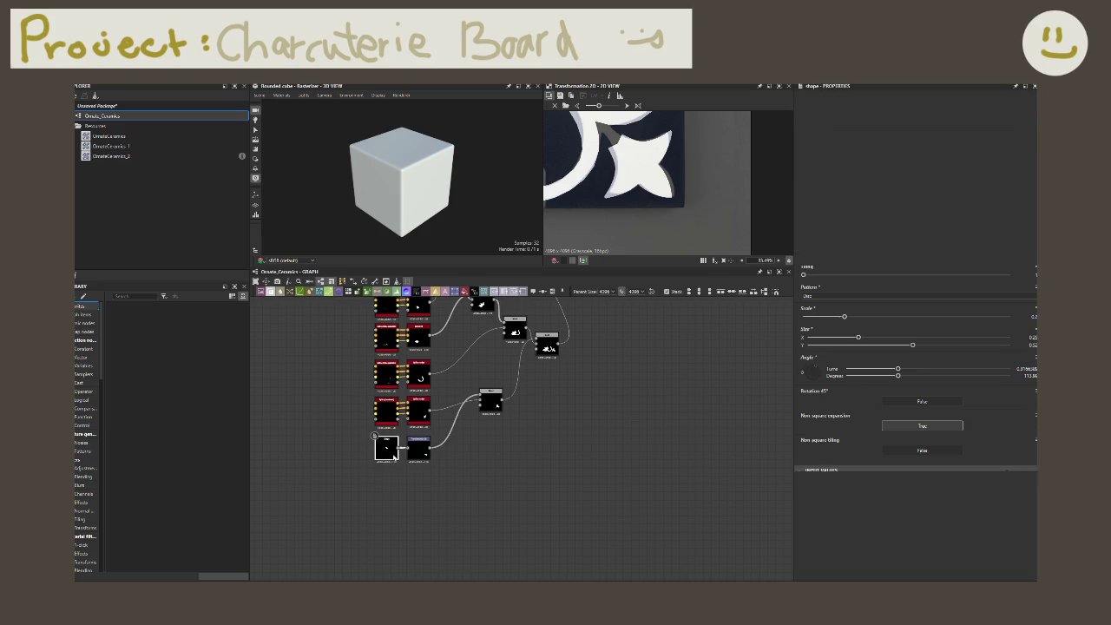
- Reposition the petal ornament with the Transformation 2D gizmo and adjust its horizontal offset
click(417, 447)
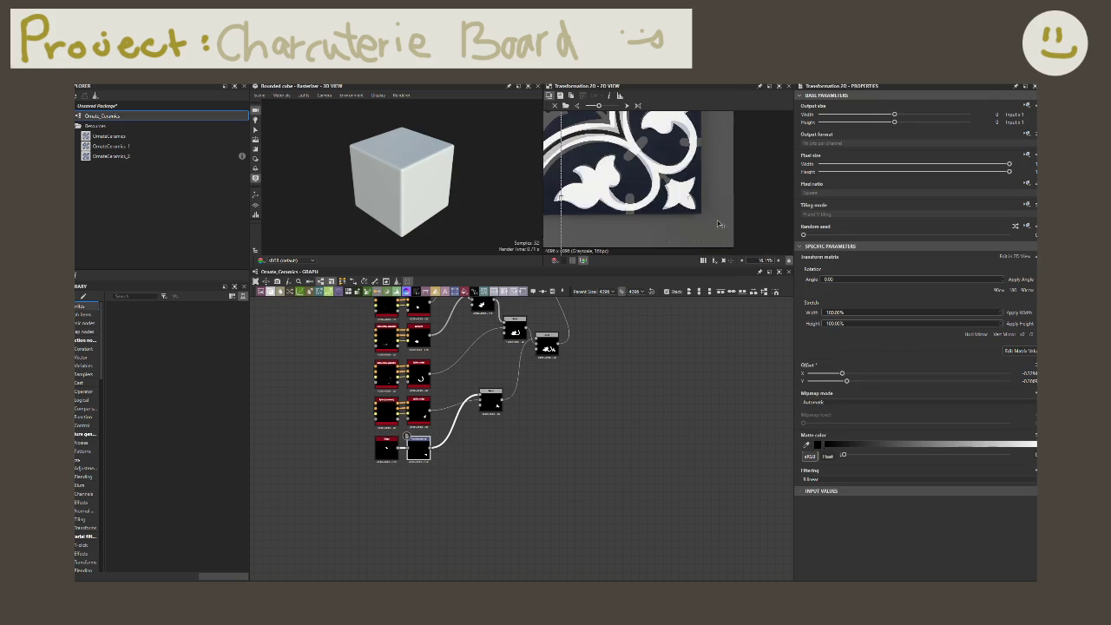
scroll(710, 208, down, 2)
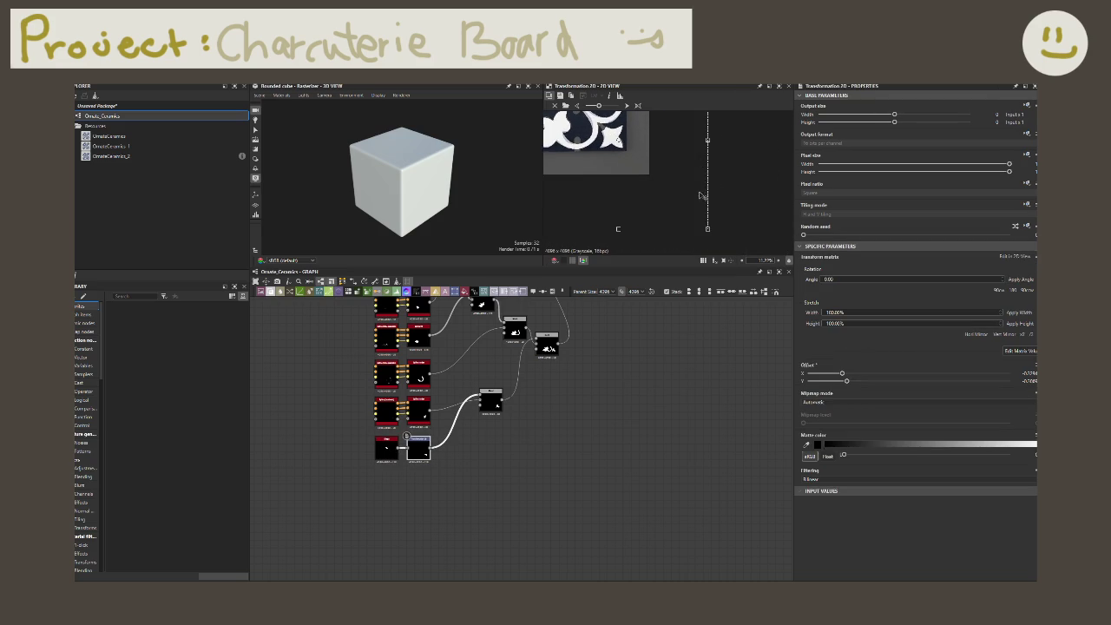
drag(720, 233, 706, 209)
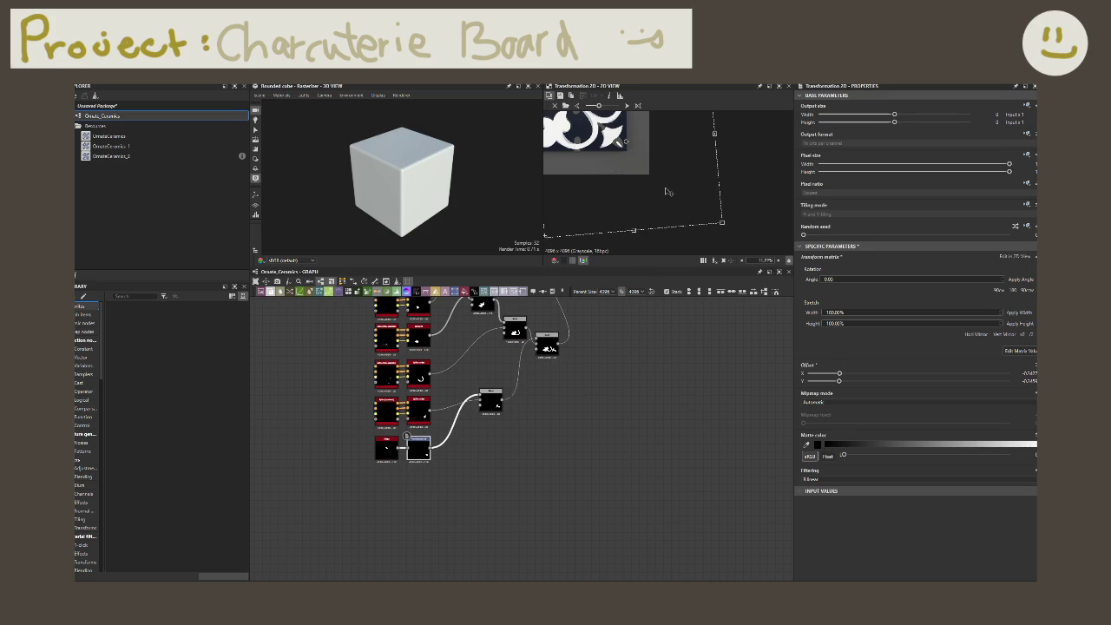
scroll(653, 201, up, 2)
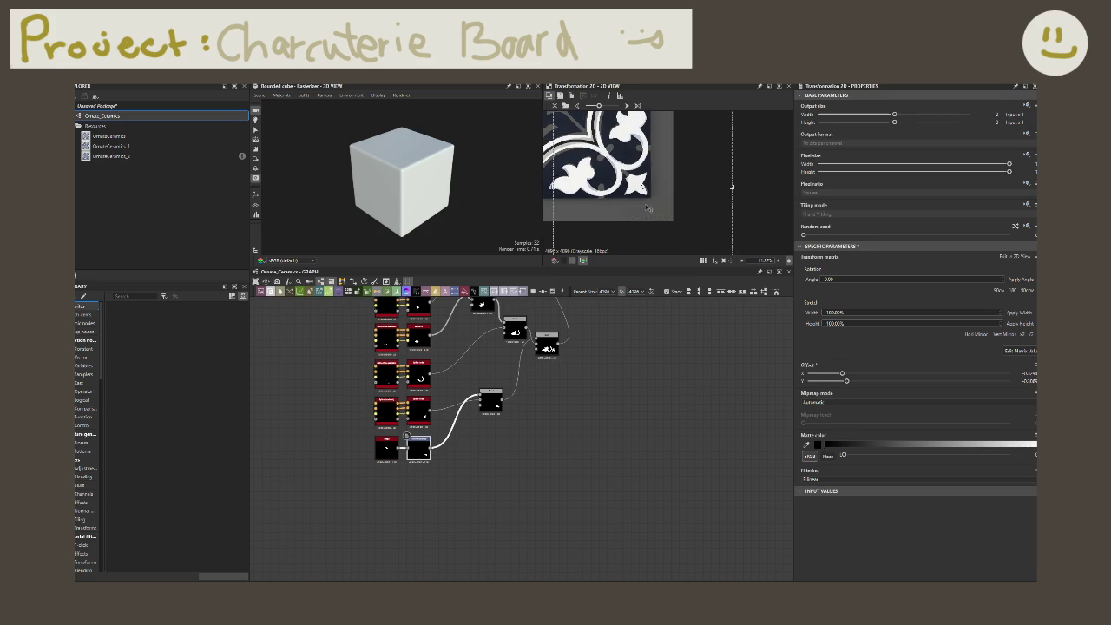
scroll(647, 209, up, 2)
mouse_move(646, 209)
mouse_down()
mouse_move(671, 220)
mouse_move(659, 213)
mouse_up()
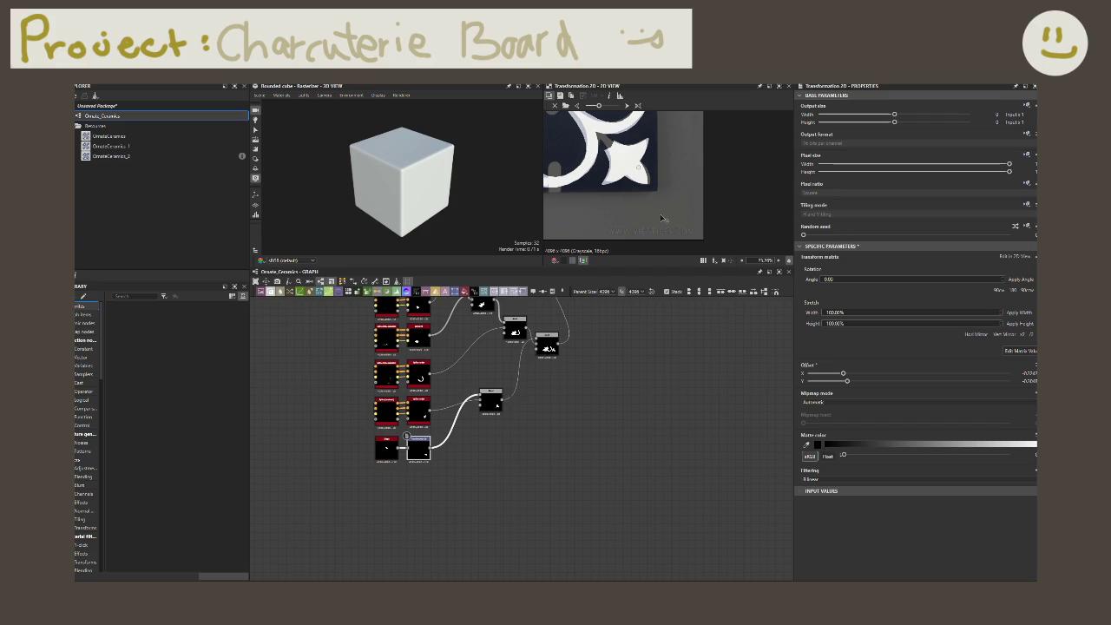
click(489, 495)
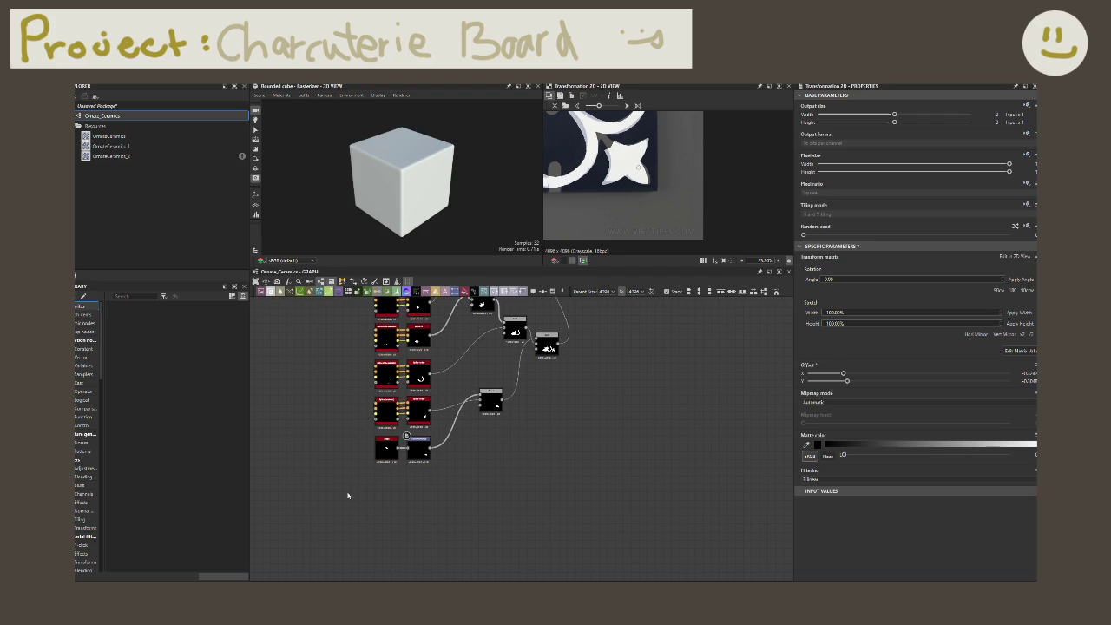
- Lengthen the petal Shape slightly by increasing its Size Y
click(386, 447)
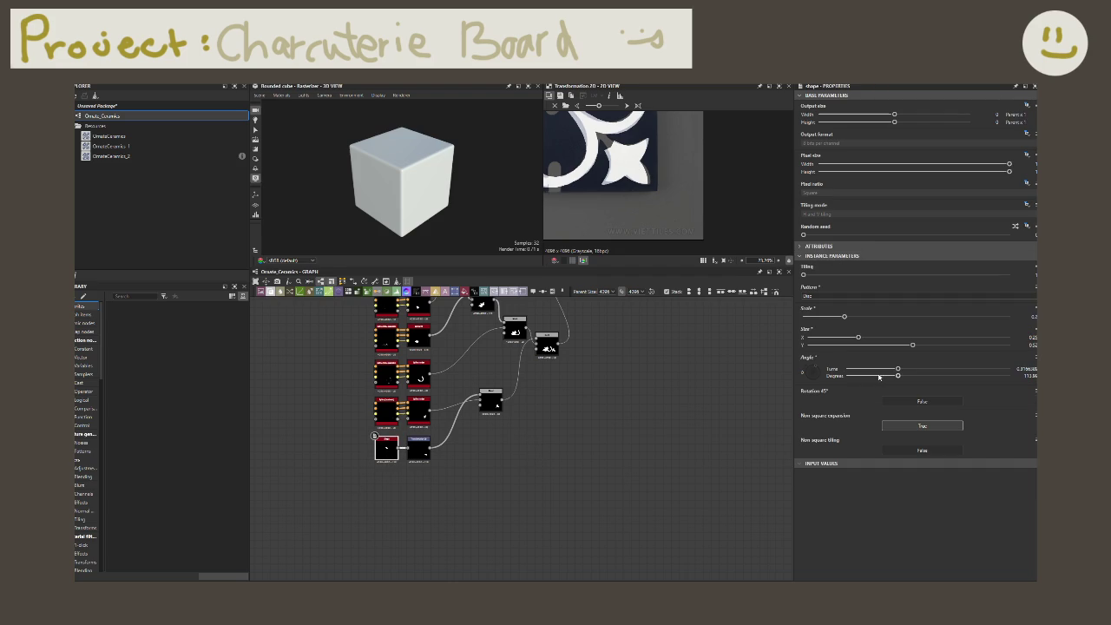
drag(912, 344, 940, 346)
scroll(429, 510, up, 1)
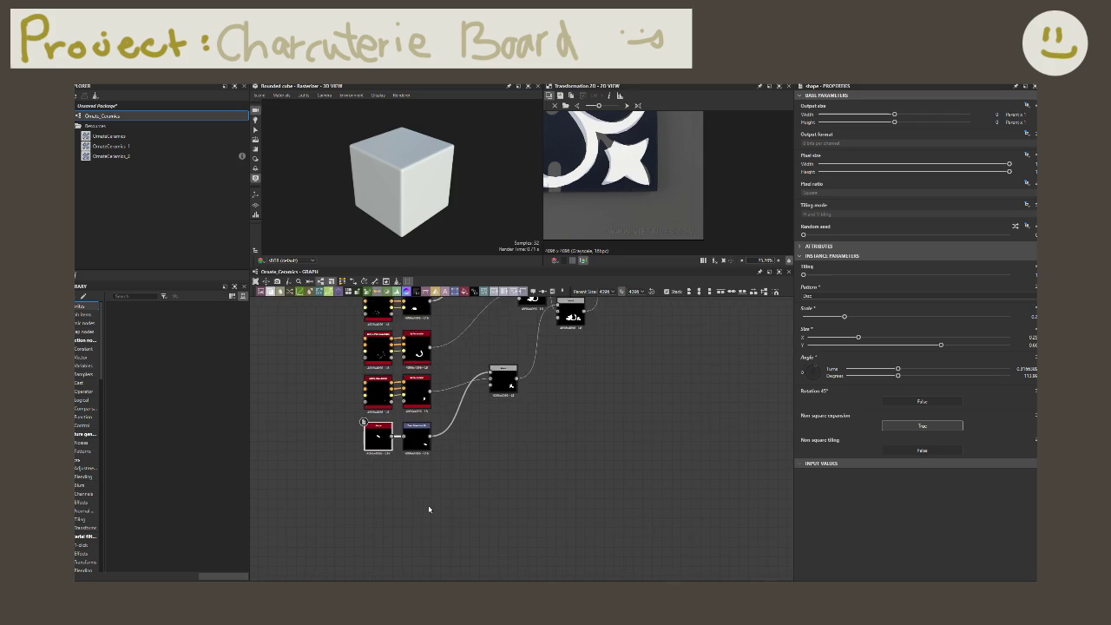
scroll(429, 510, up, 1)
scroll(434, 509, up, 2)
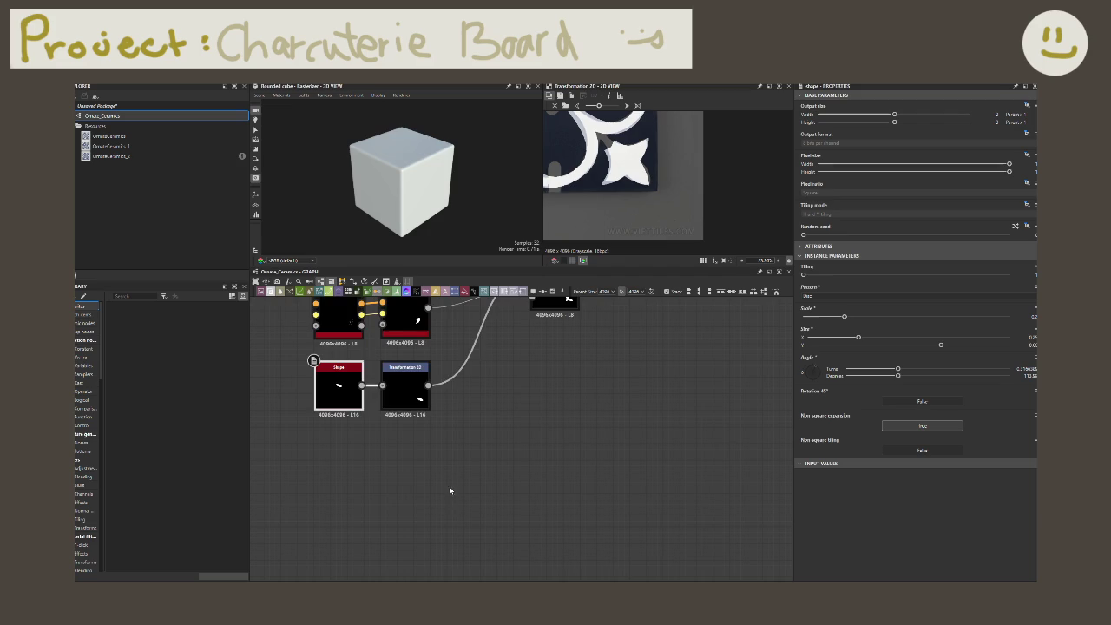
middle_drag(449, 489, 439, 526)
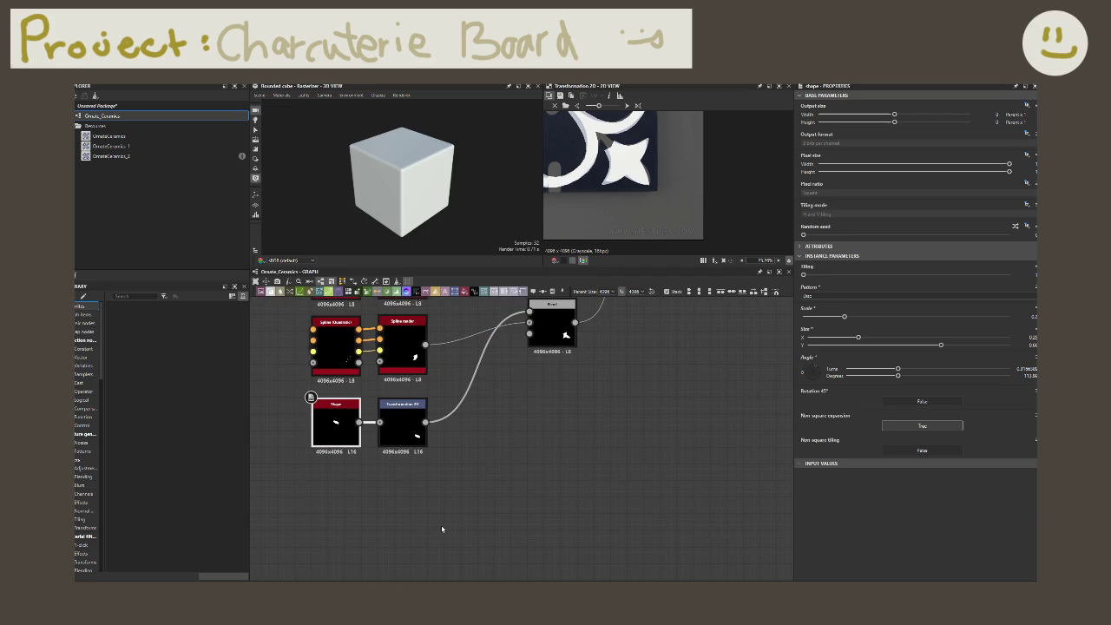
scroll(428, 524, down, 5)
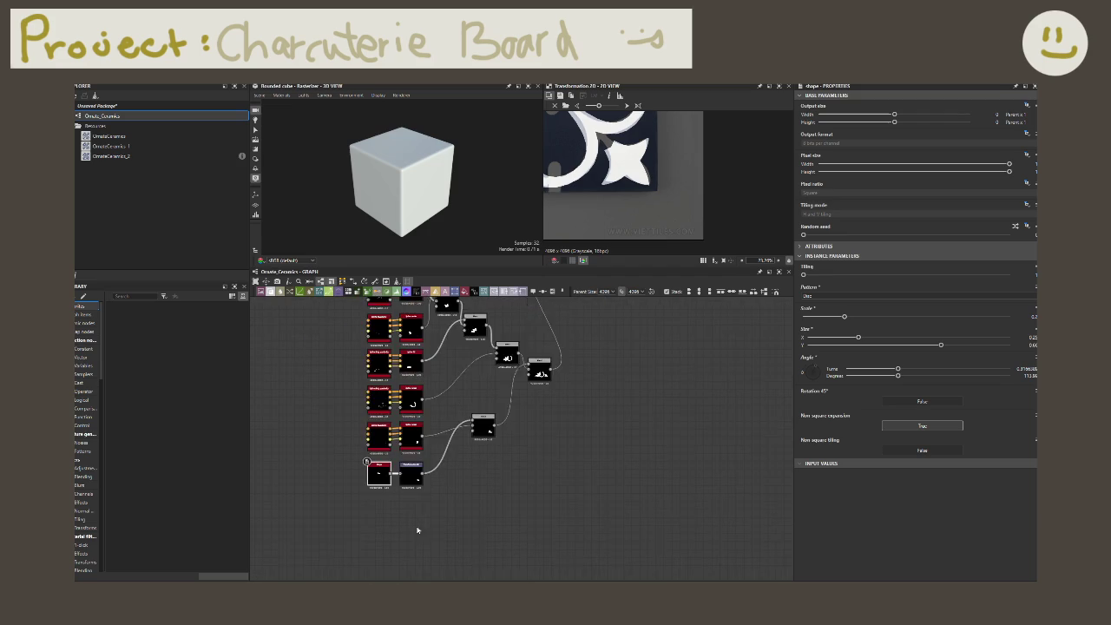
scroll(416, 527, down, 1)
scroll(447, 515, up, 4)
scroll(454, 503, up, 2)
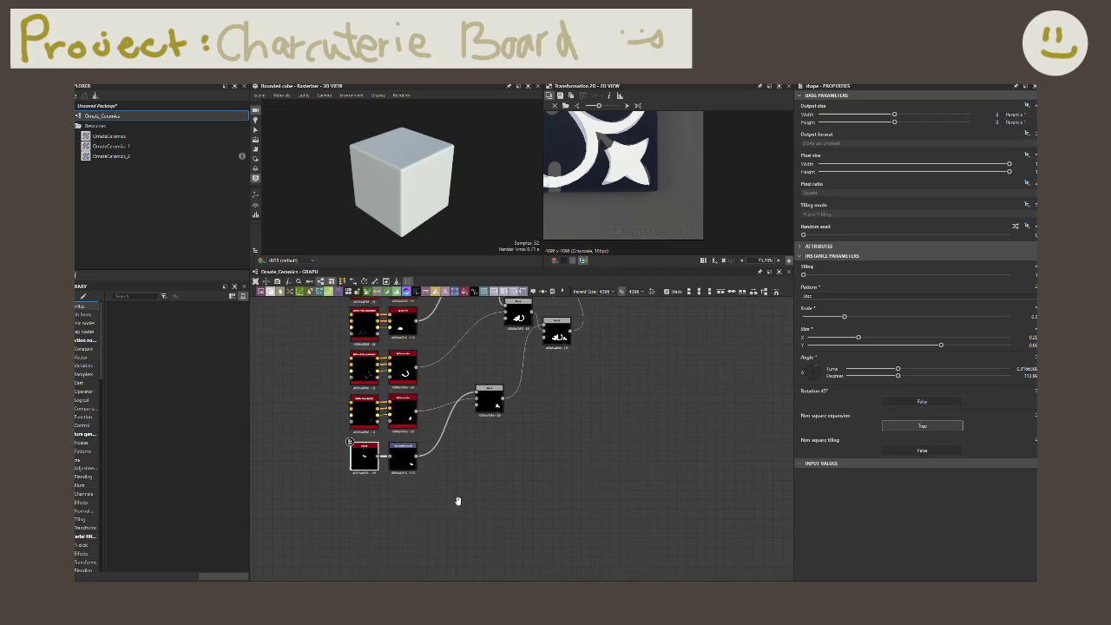
scroll(460, 505, up, 2)
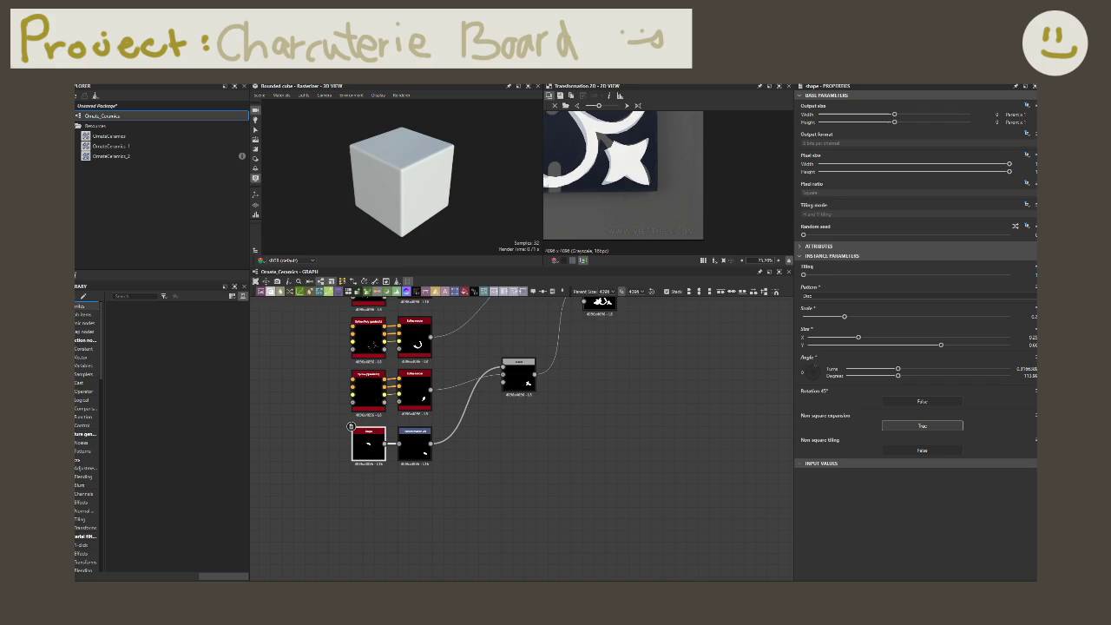
- Add a Square Shape at scale 0.25 and narrow it into a thin vertical bar
right_click(402, 493)
key(Escape)
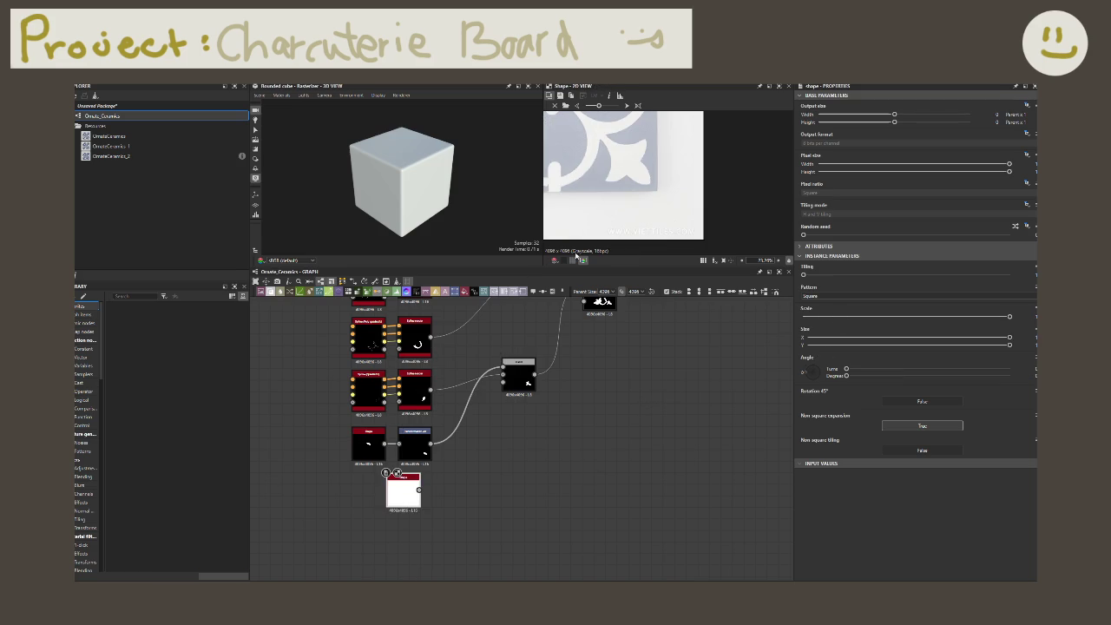
middle_drag(576, 254, 696, 206)
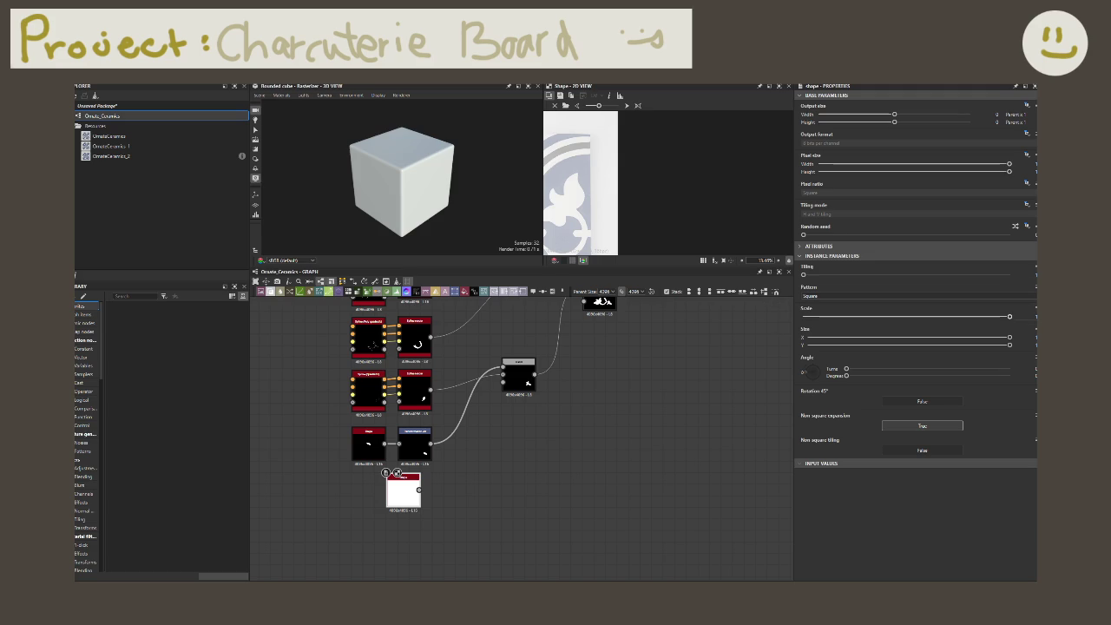
text(0.25)
key(Return)
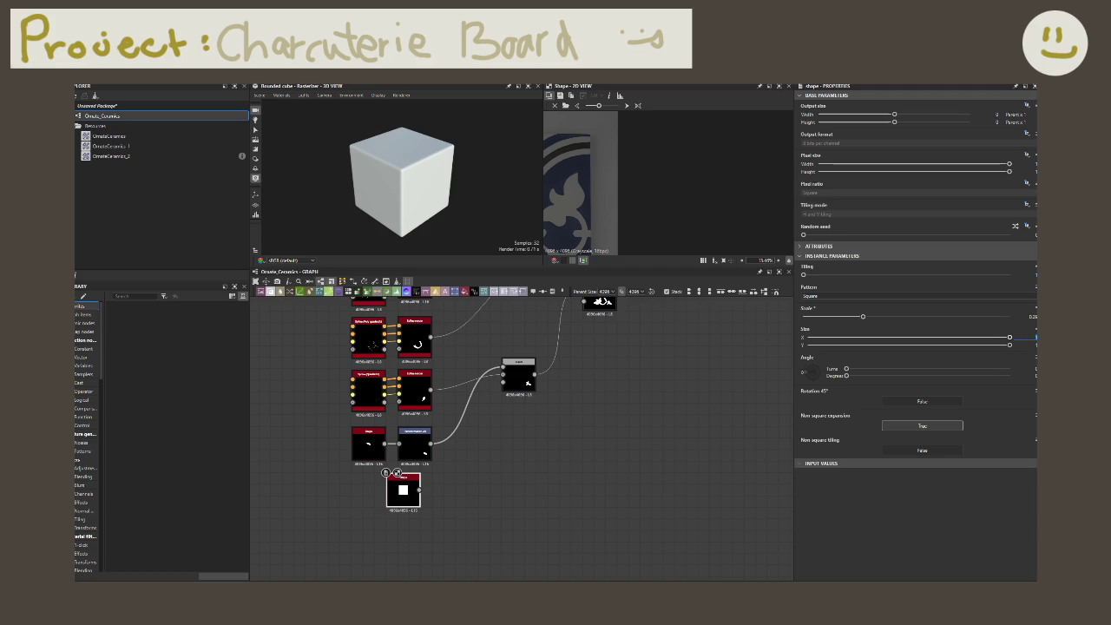
drag(1010, 337, 823, 337)
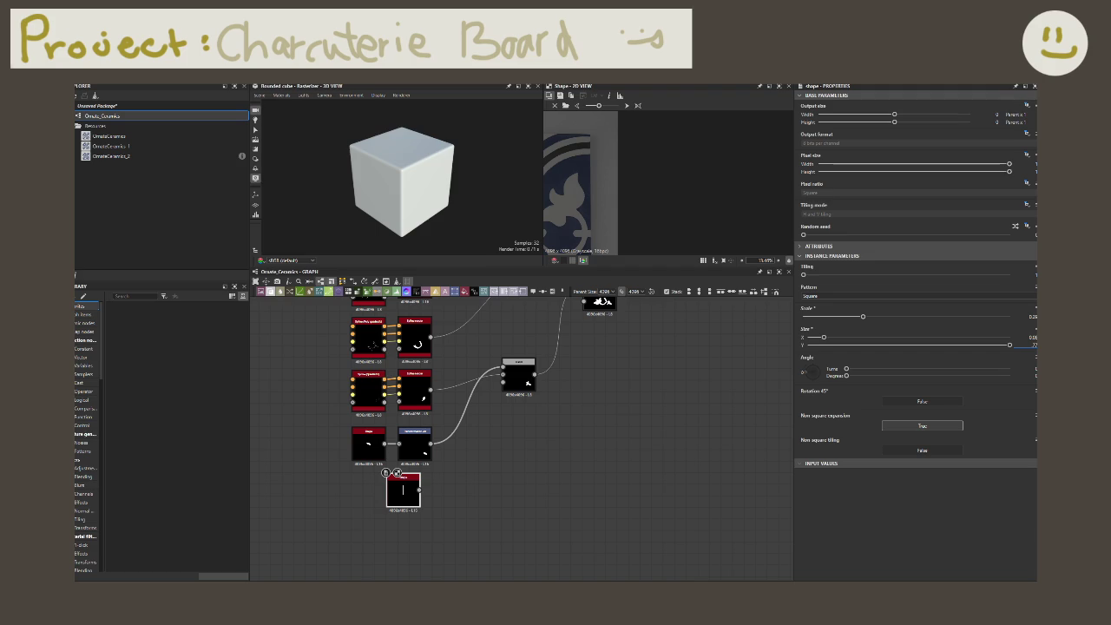
drag(1009, 345, 963, 344)
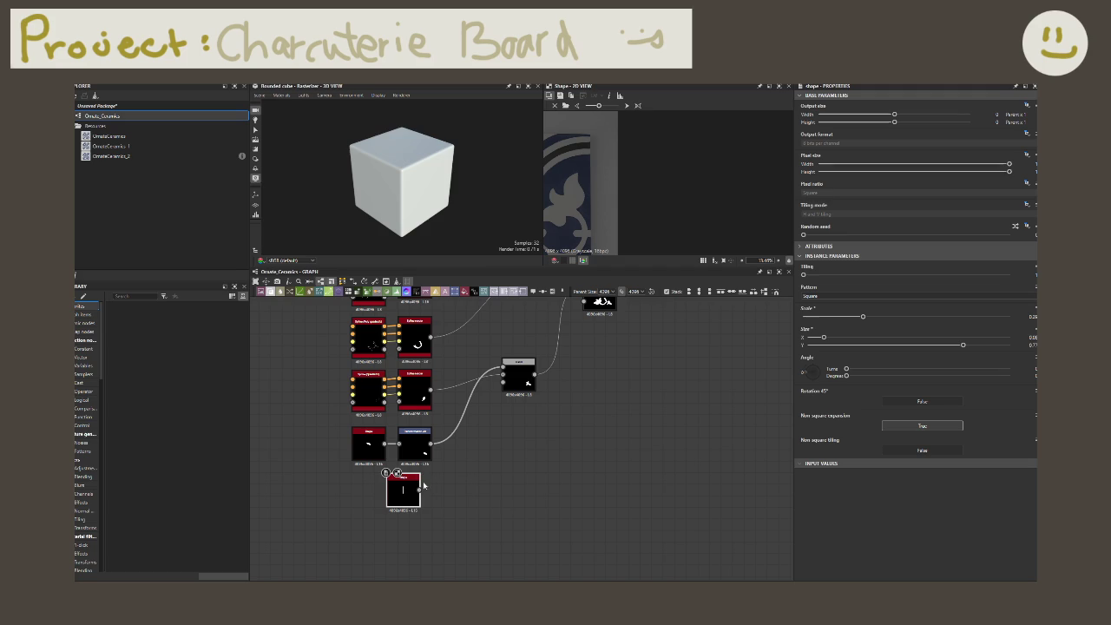
- Link a new Transformation 2D node to the bar and move both nodes left
drag(443, 493, 440, 492)
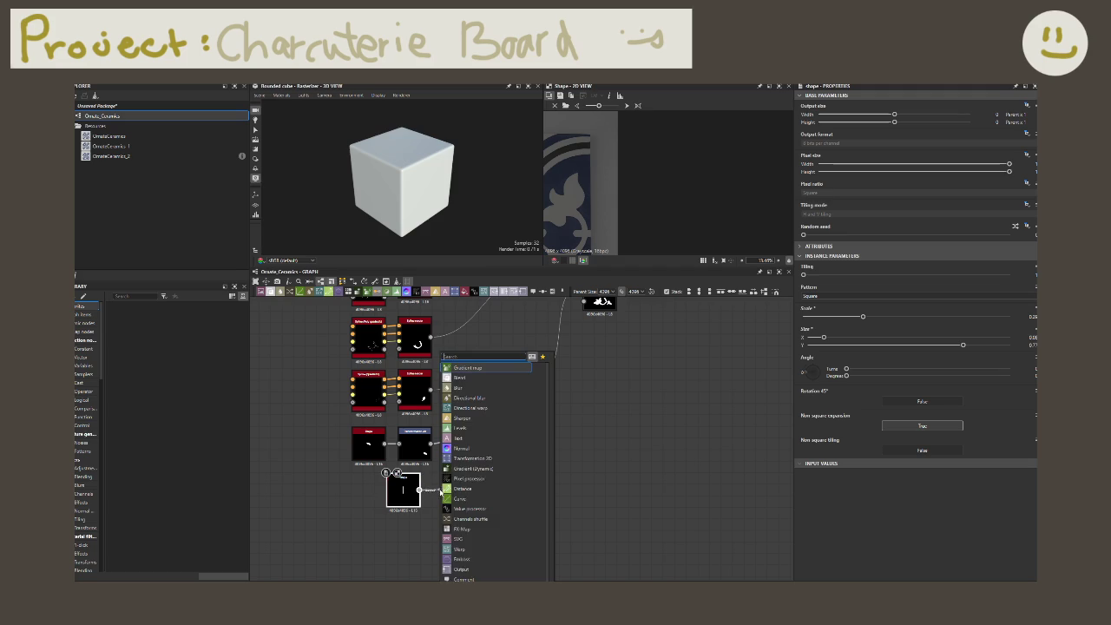
text(tra)
key(Return)
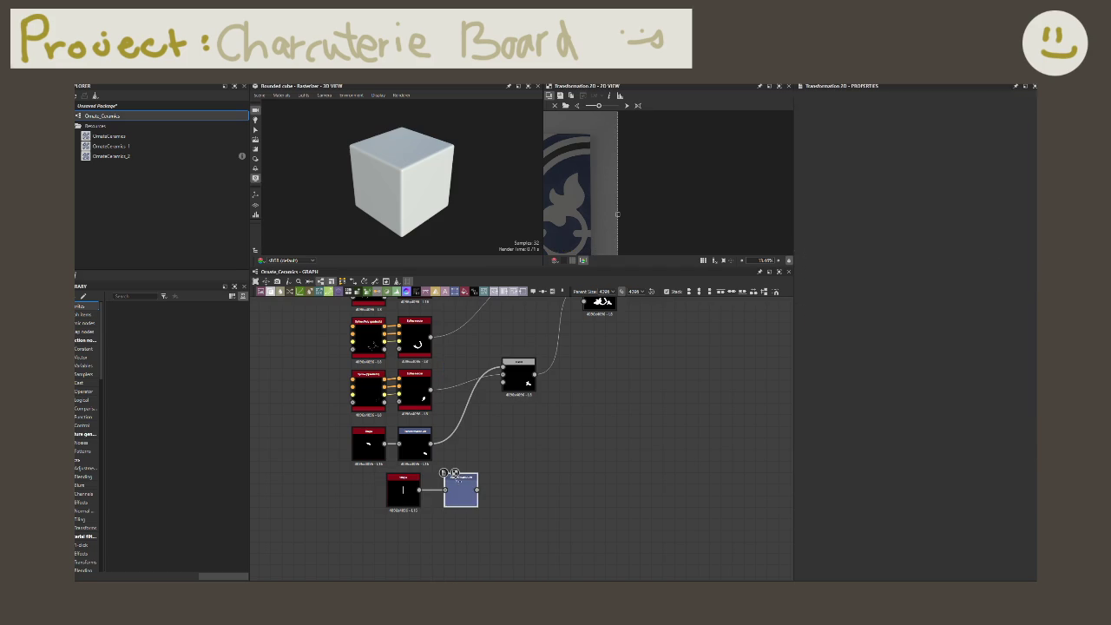
mouse_move(526, 523)
mouse_down()
mouse_move(382, 472)
mouse_move(356, 497)
mouse_up()
click(493, 523)
mouse_move(547, 464)
middle_down()
mouse_move(526, 489)
mouse_move(486, 504)
middle_up()
scroll(508, 429, down, 2)
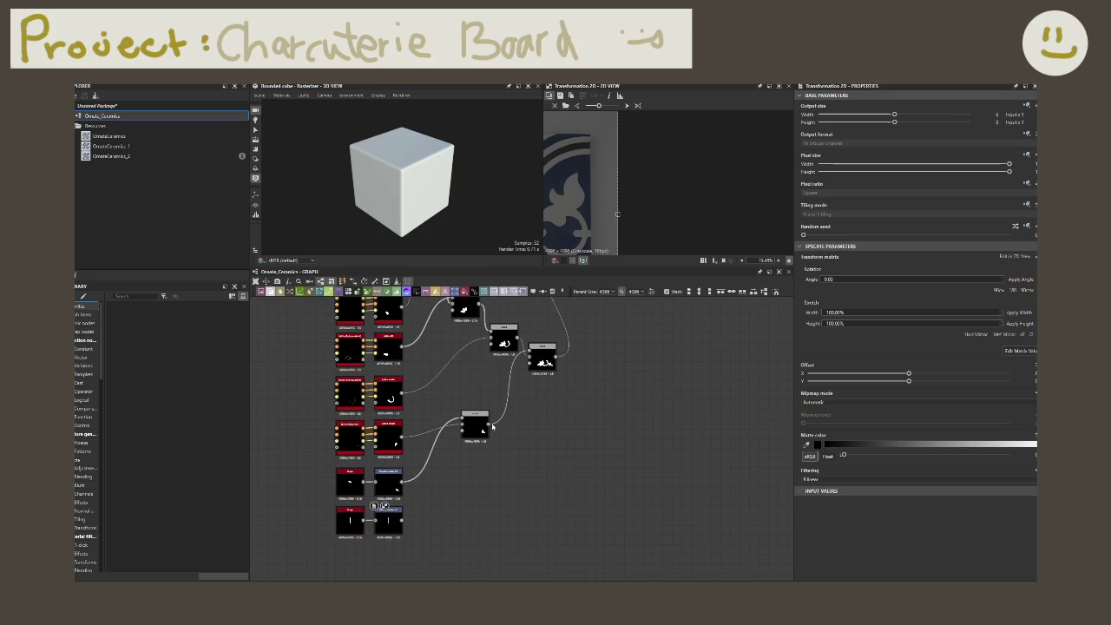
- Add a new Blend node and set its blending mode to Add (linear dodge)
middle_drag(488, 425, 465, 436)
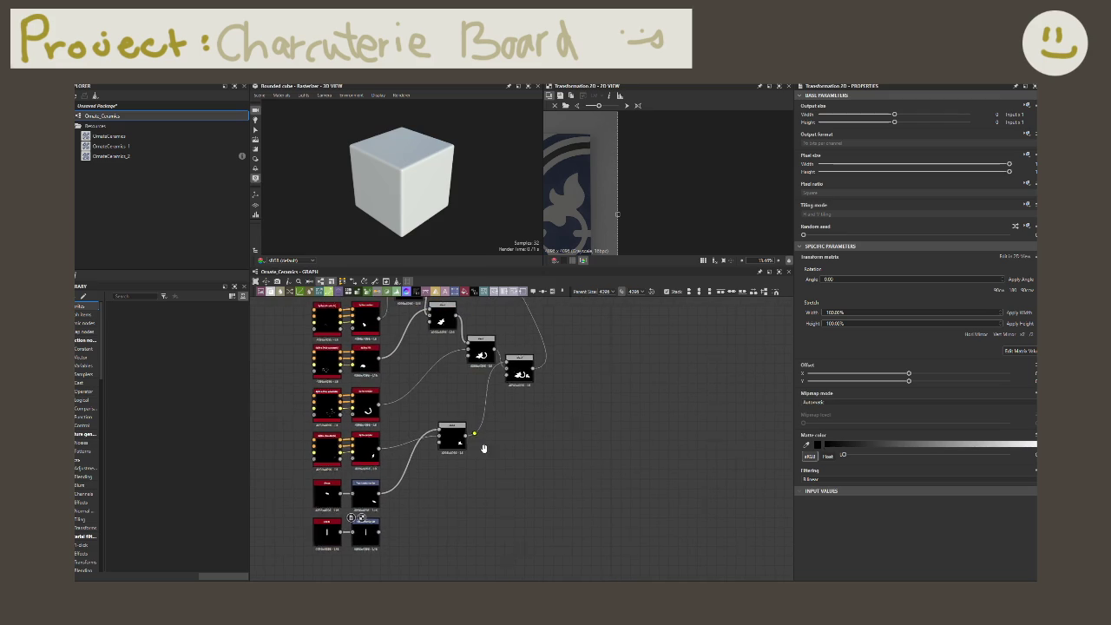
drag(466, 433, 518, 450)
key(Return)
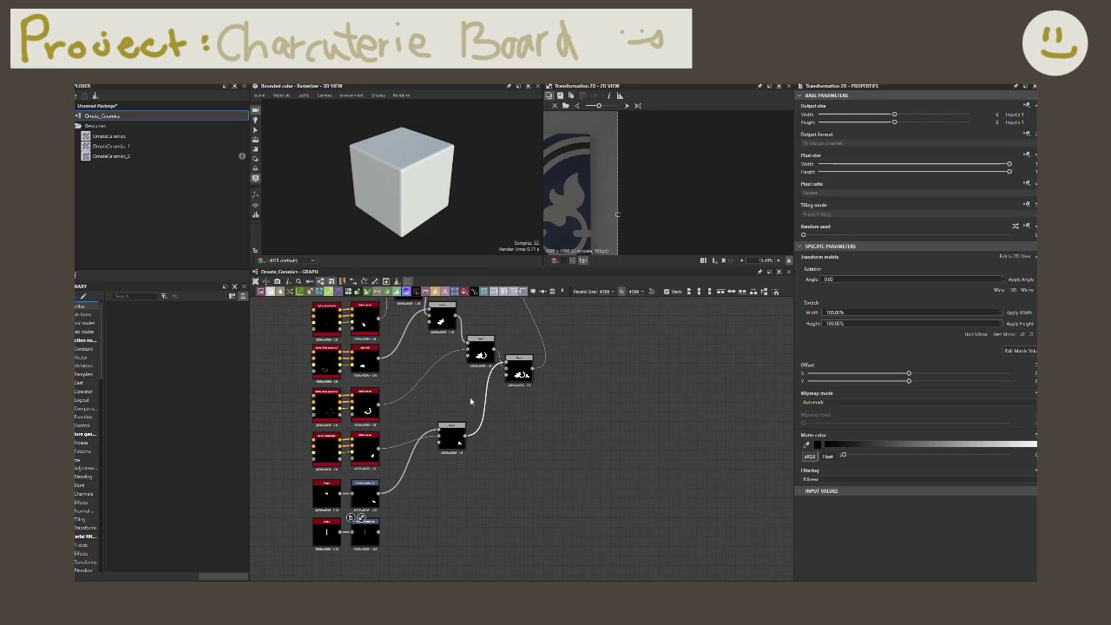
drag(533, 375, 610, 375)
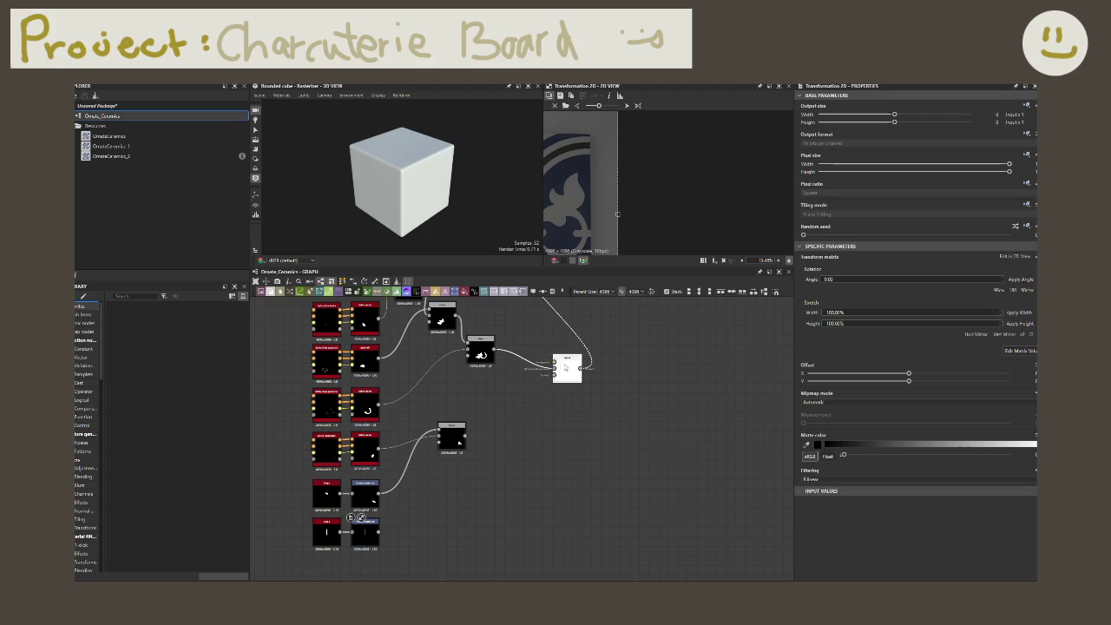
key(space)
text(blend)
key(Return)
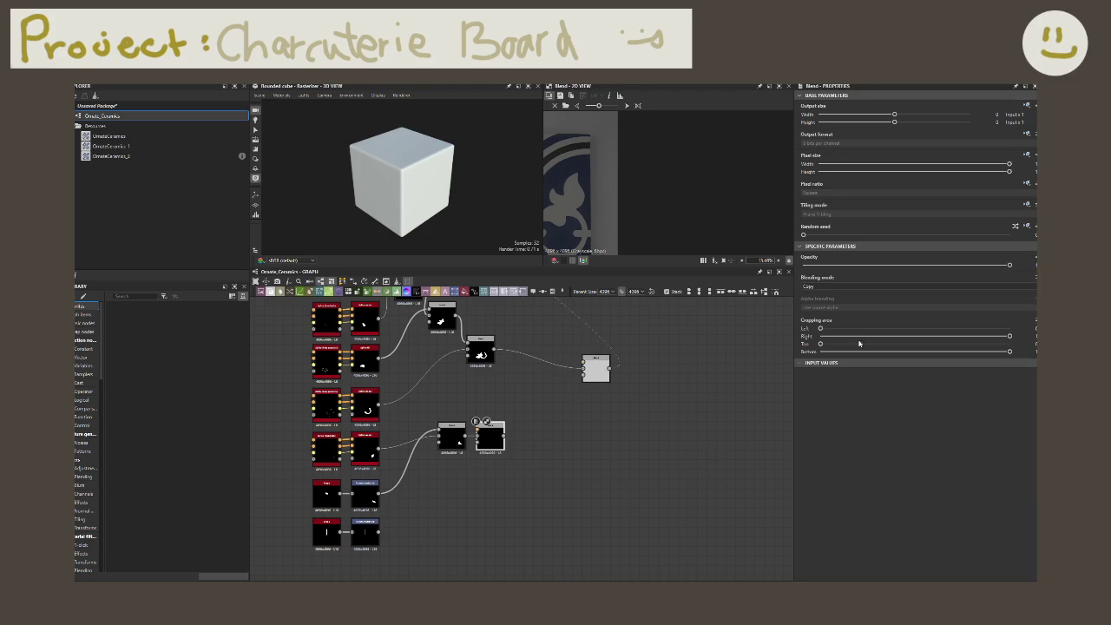
click(839, 285)
click(842, 287)
click(842, 287)
click(833, 298)
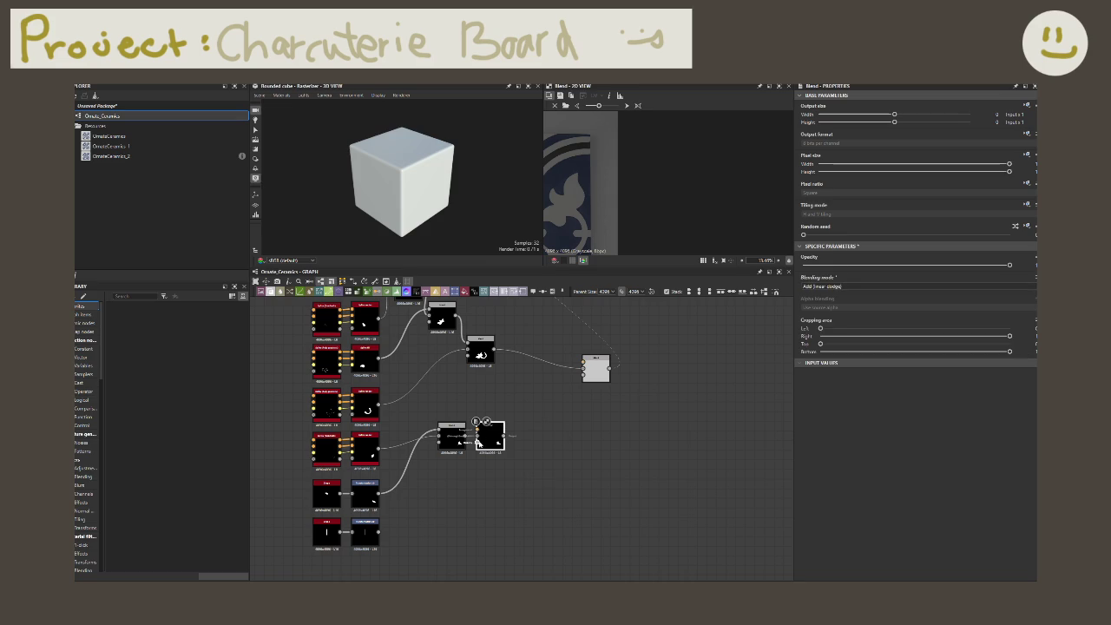
- Wire the vertical bar's Transformation 2D output into the Add blend
mouse_move(477, 431)
mouse_down()
mouse_move(441, 504)
mouse_move(382, 531)
mouse_up()
scroll(473, 450, up, 2)
mouse_move(498, 438)
mouse_down()
mouse_move(510, 462)
mouse_move(516, 434)
mouse_move(538, 437)
mouse_up()
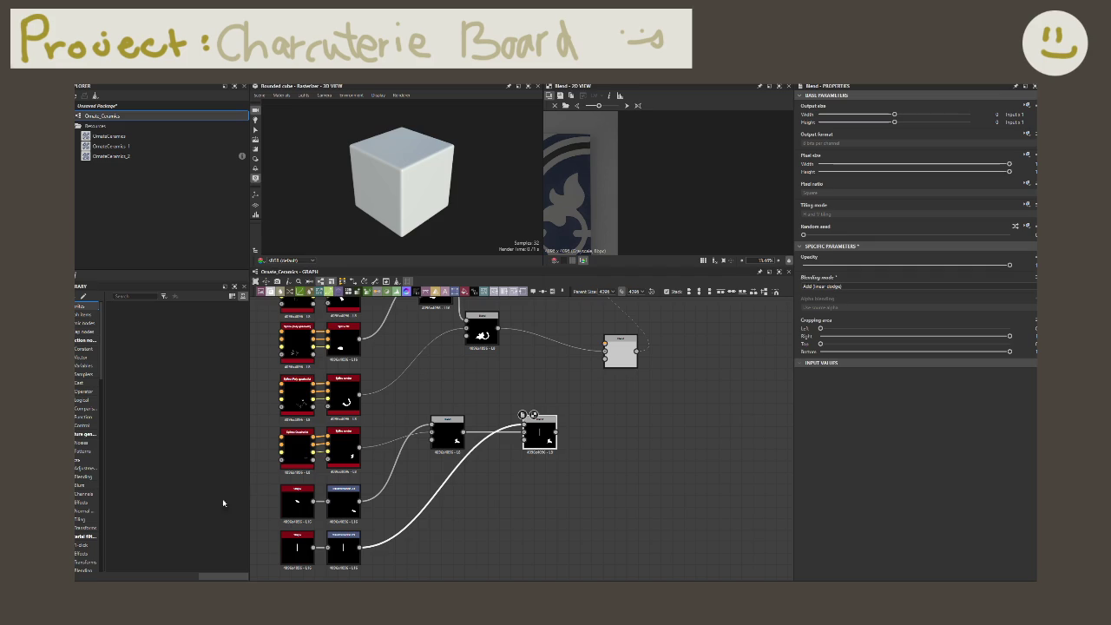
middle_drag(528, 453, 450, 492)
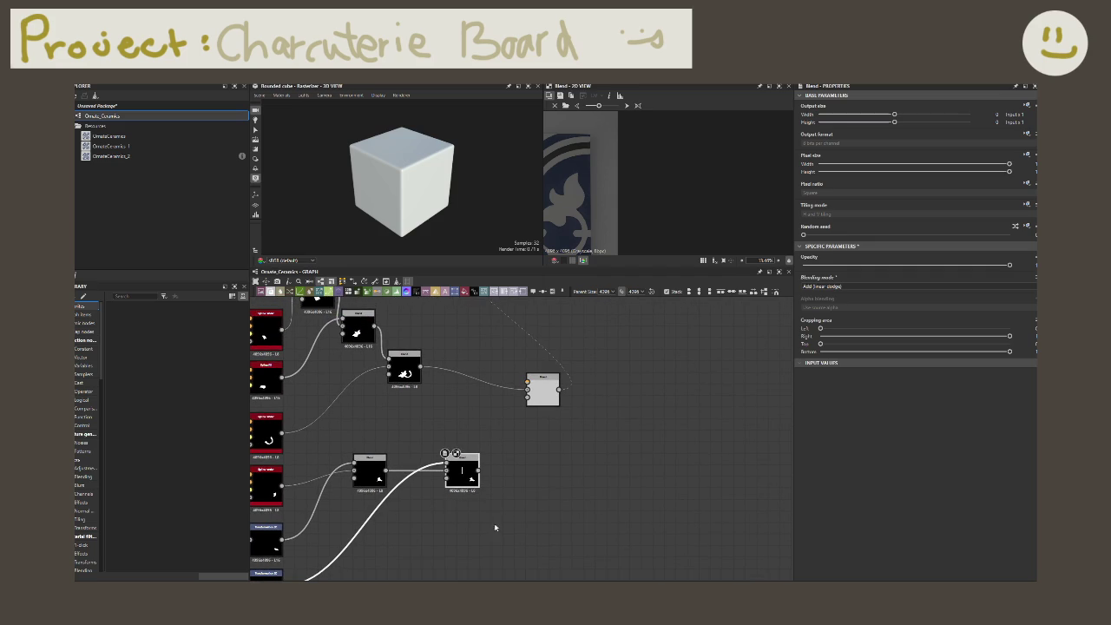
middle_drag(495, 527, 626, 448)
scroll(668, 183, down, 2)
scroll(668, 182, down, 2)
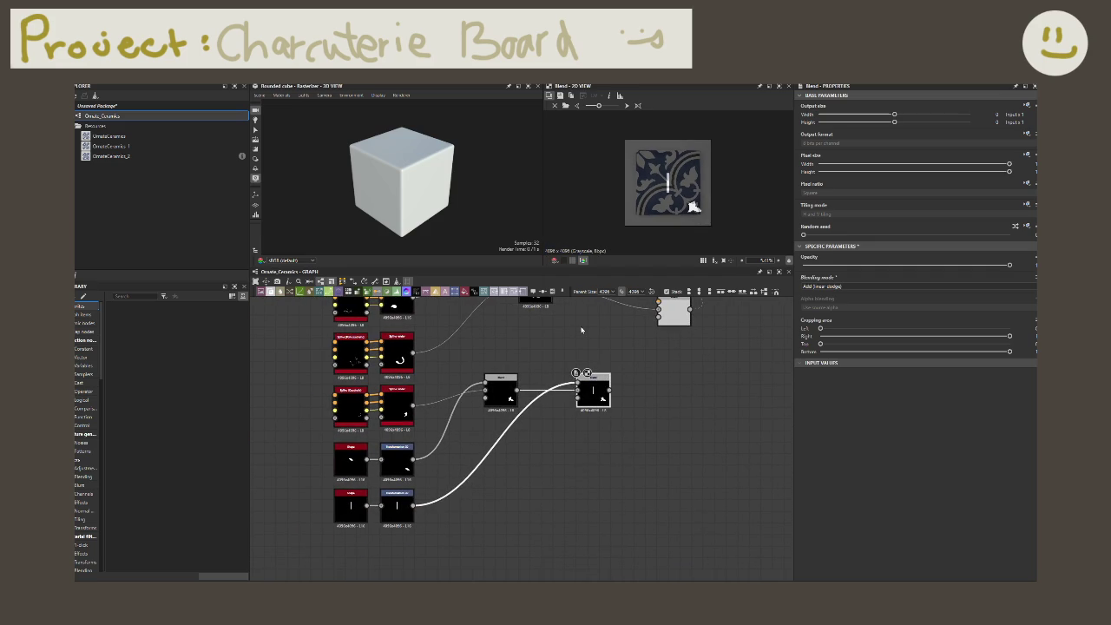
scroll(702, 217, up, 2)
scroll(713, 206, up, 2)
scroll(693, 195, up, 2)
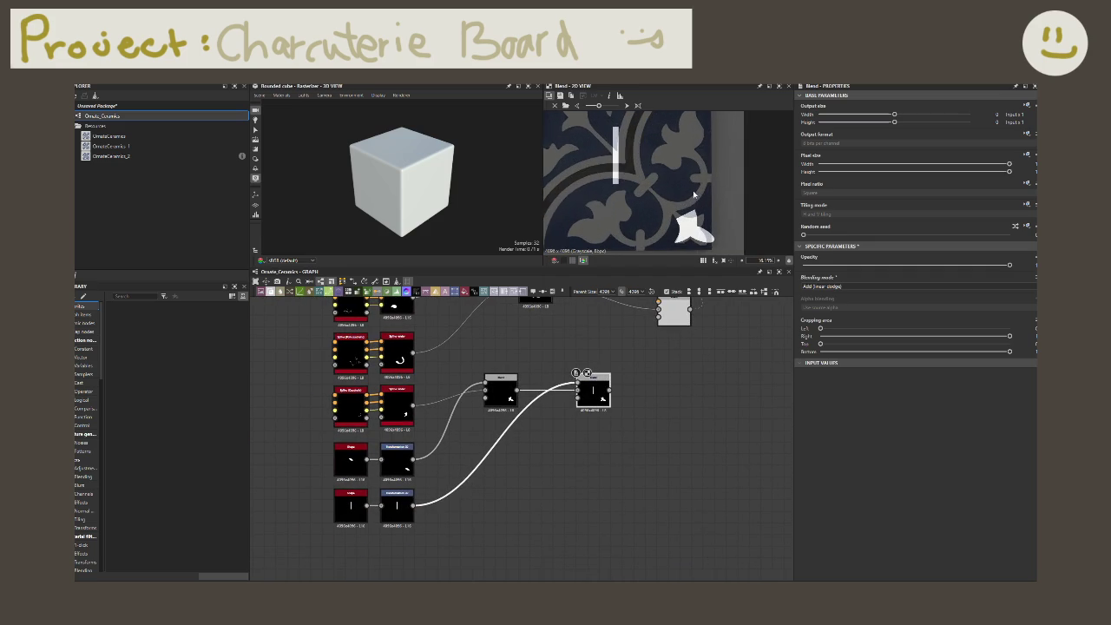
scroll(694, 195, up, 2)
scroll(668, 191, up, 2)
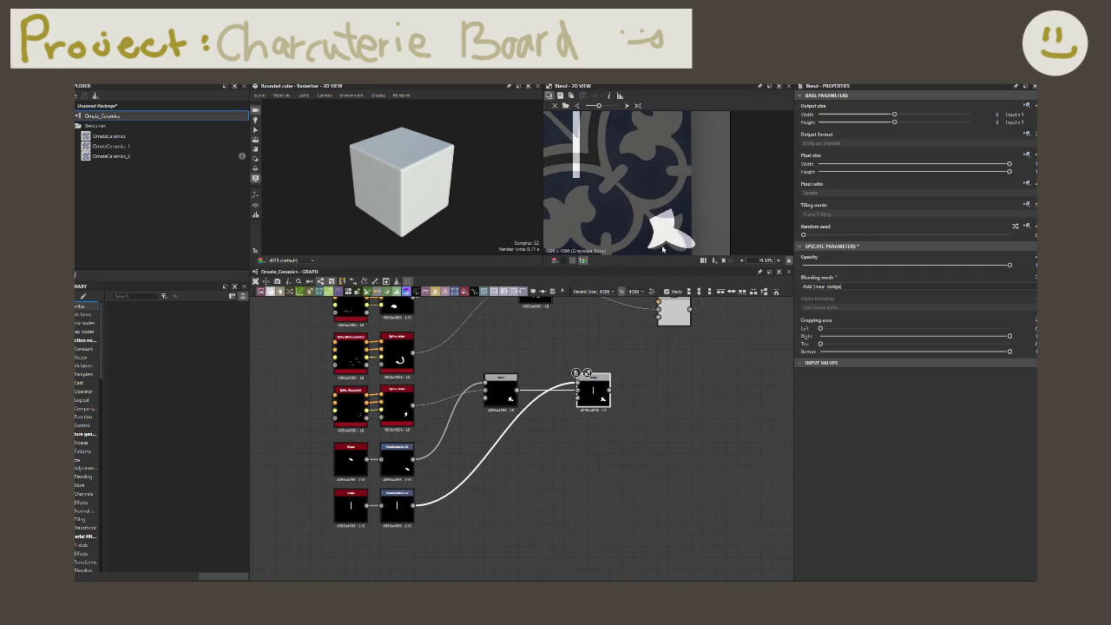
click(397, 456)
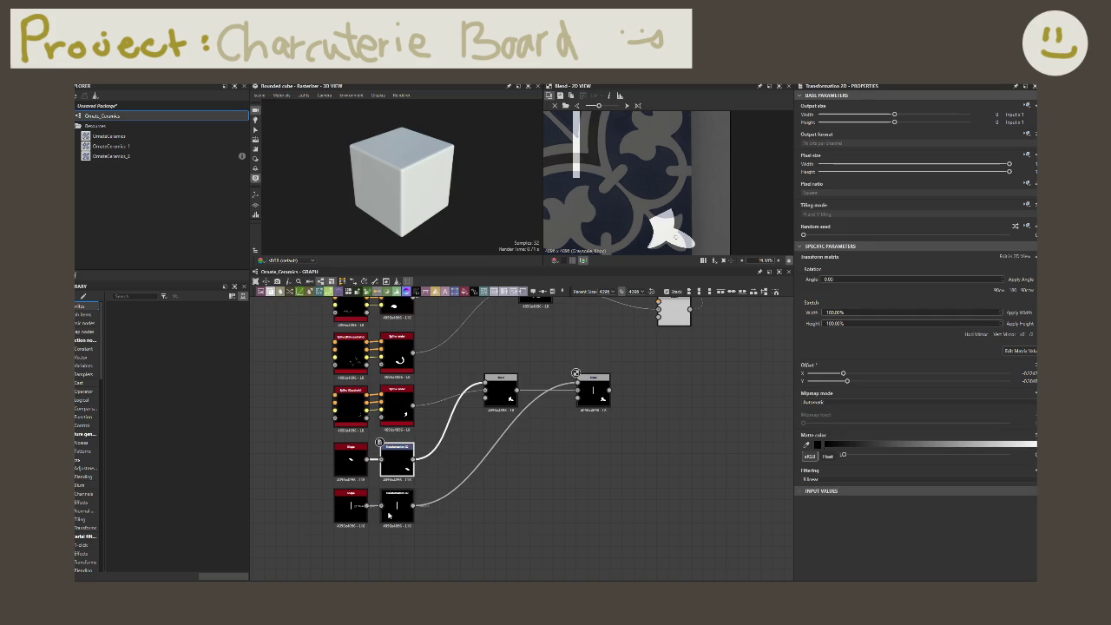
- Rotate the bar's Transformation 2D to a 45° angle
double_click(397, 505)
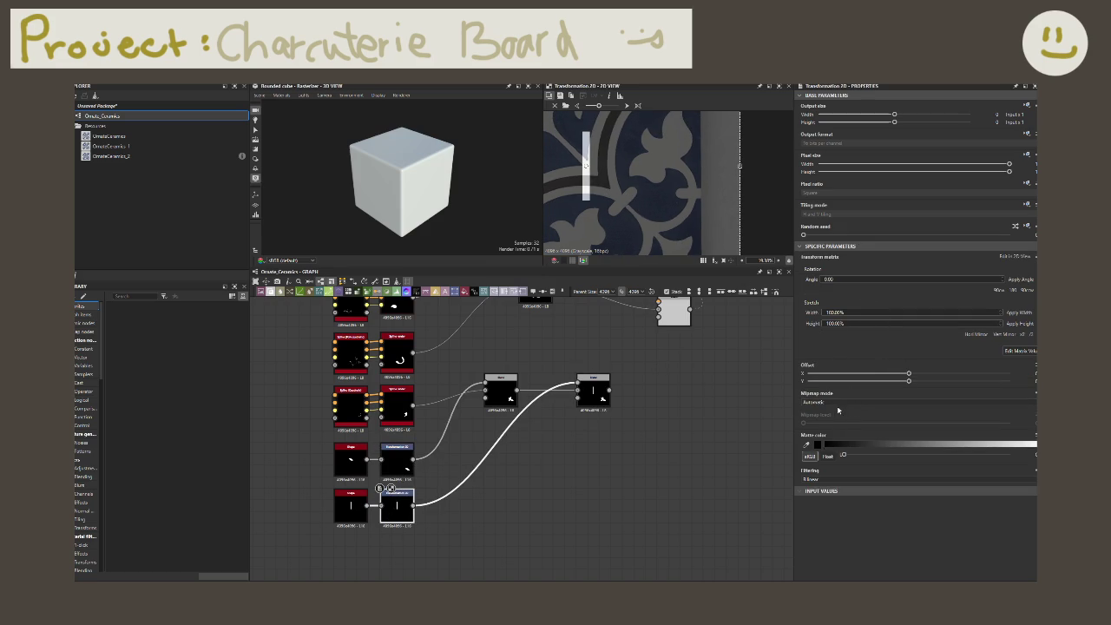
key(f)
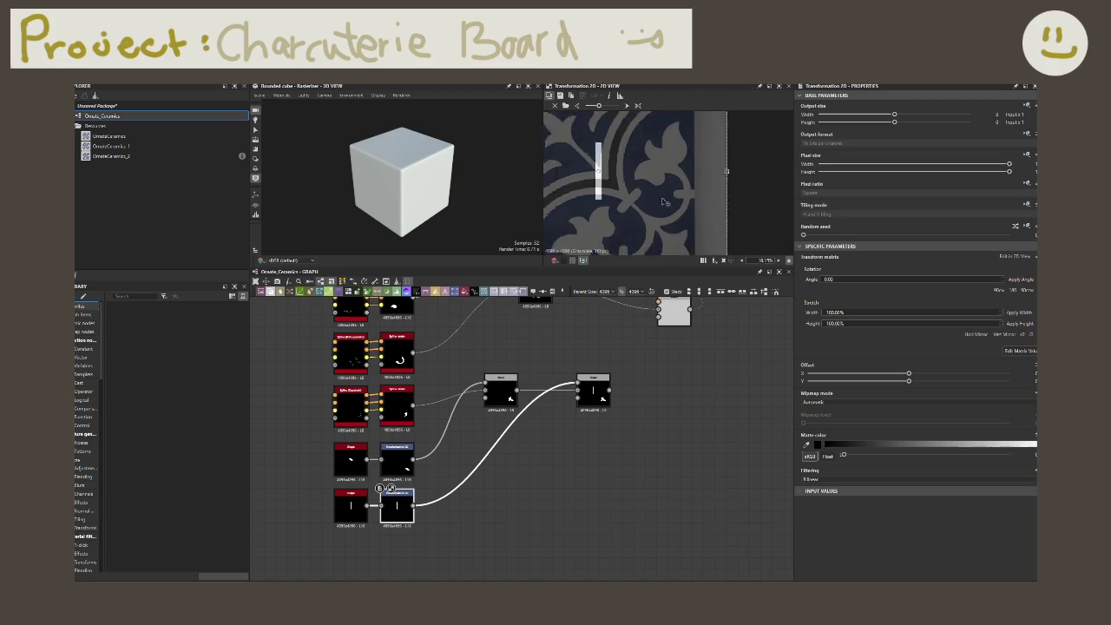
drag(764, 243, 755, 181)
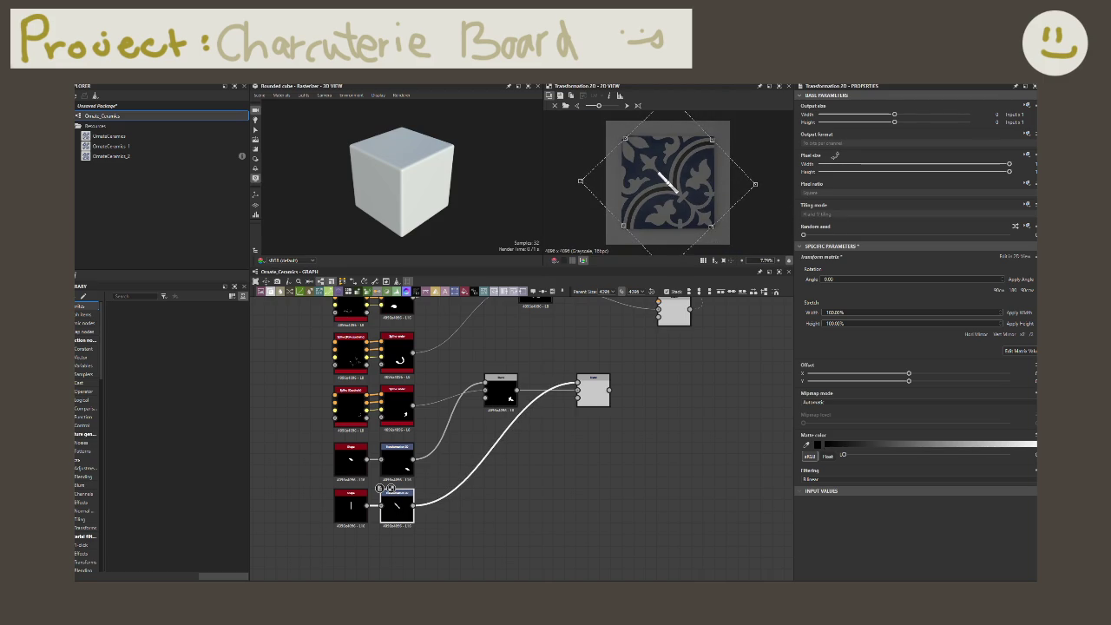
click(902, 280)
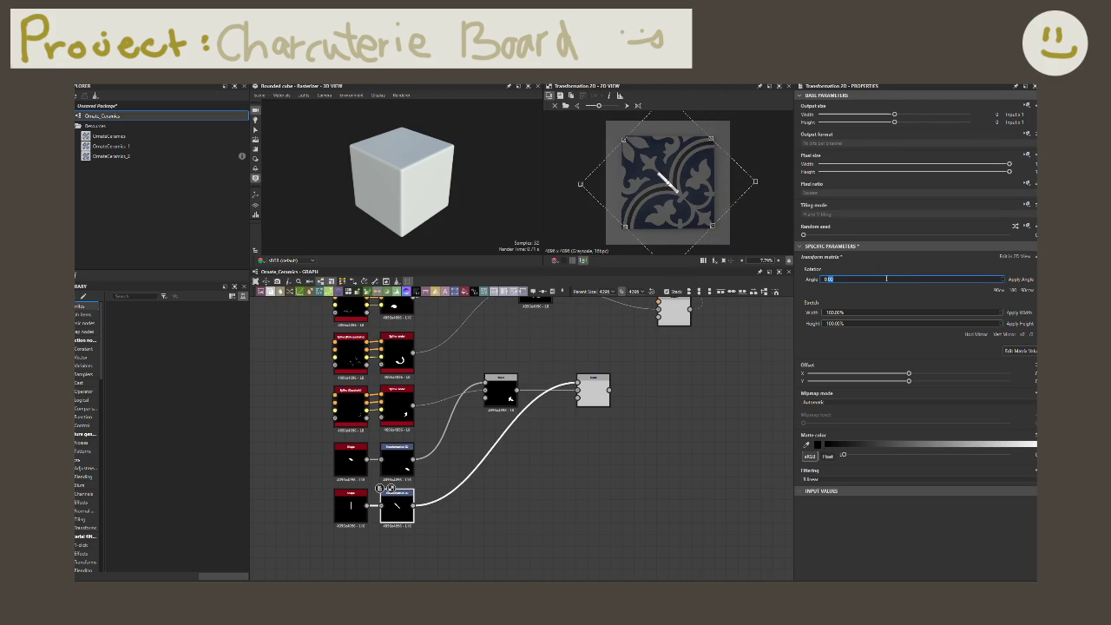
text(45)
key(Return)
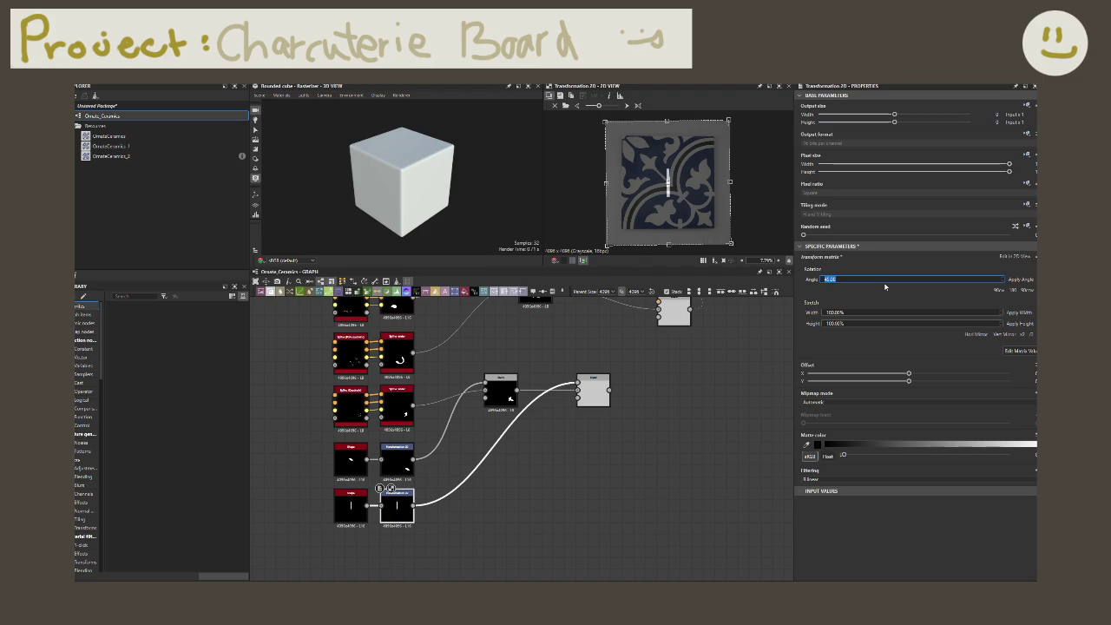
click(843, 279)
text(90)
key(Return)
click(843, 278)
text(45)
key(Return)
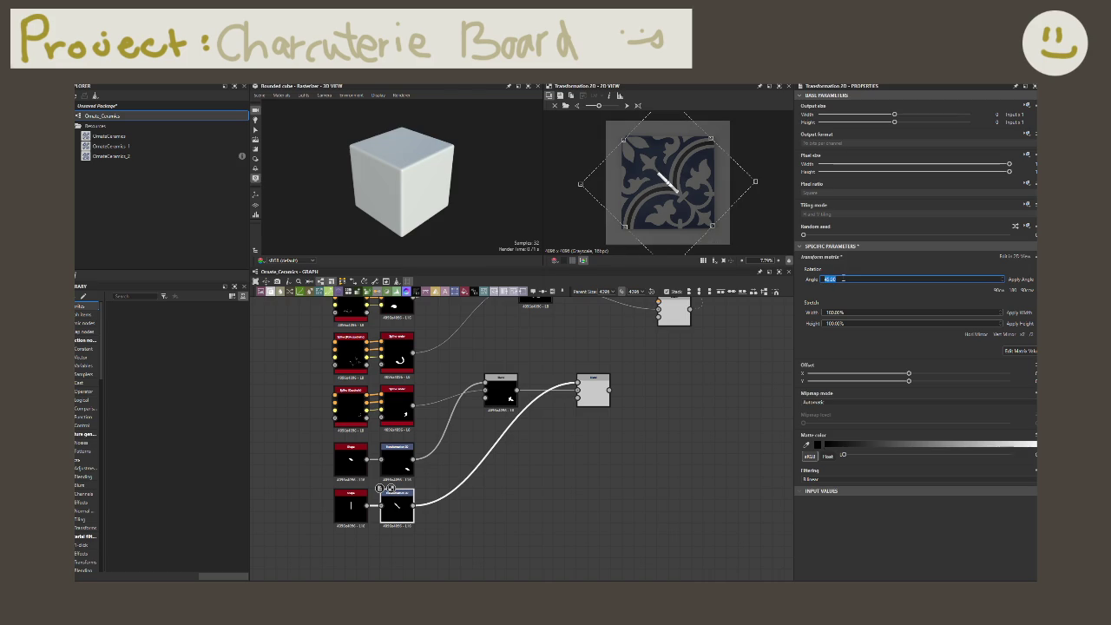
- Move the diagonal bar toward the lower-right and set Tiling mode to No tiling
mouse_move(681, 197)
mouse_down()
mouse_move(715, 232)
mouse_move(701, 214)
mouse_up()
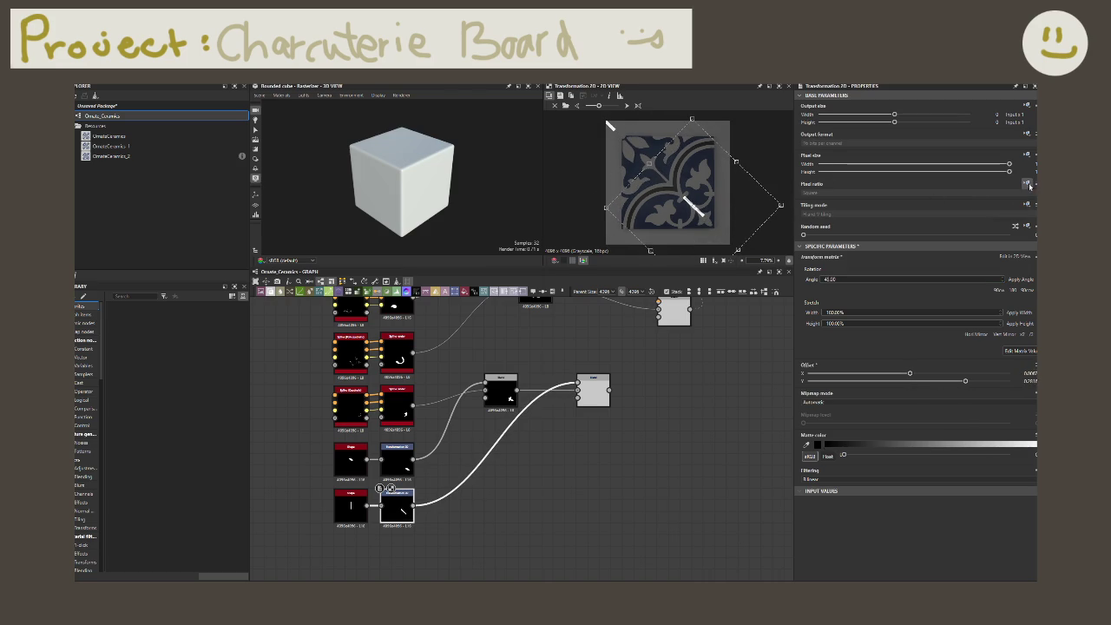
click(1015, 193)
click(1017, 209)
click(1013, 214)
click(1013, 220)
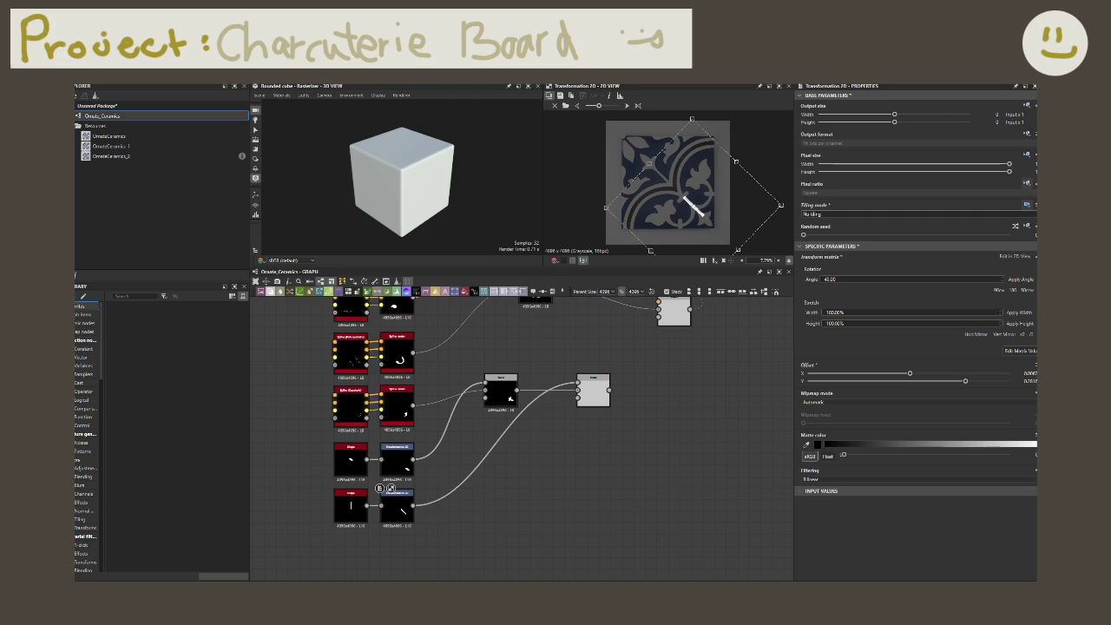
- Nudge the bar's horizontal offset slightly and select its source Shape node
scroll(662, 194, up, 2)
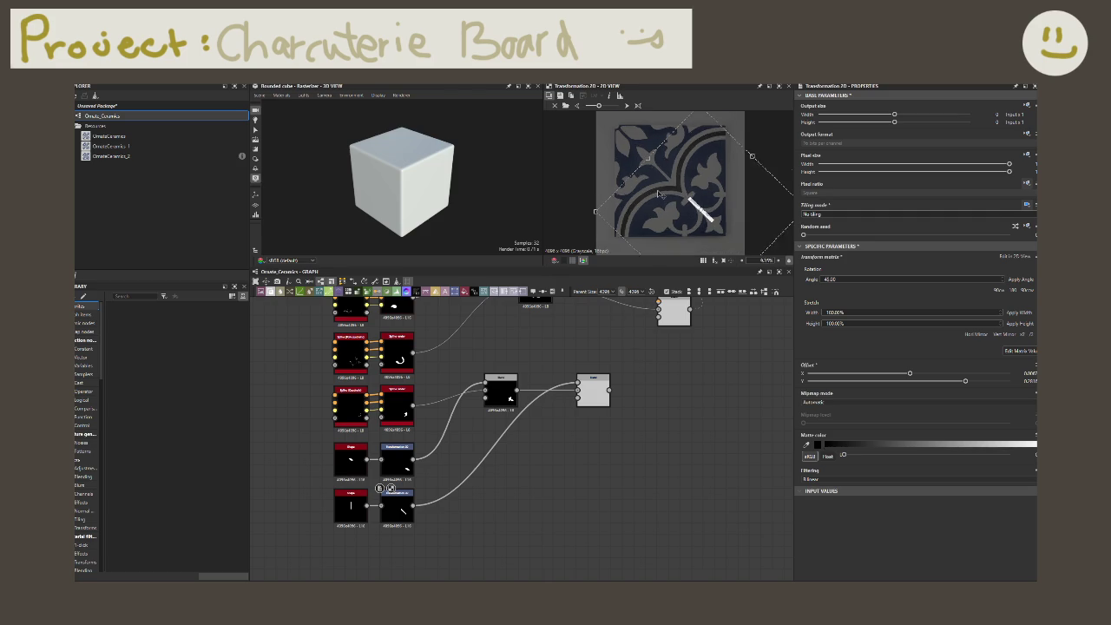
scroll(659, 206, up, 2)
scroll(659, 206, up, 2)
drag(743, 202, 739, 199)
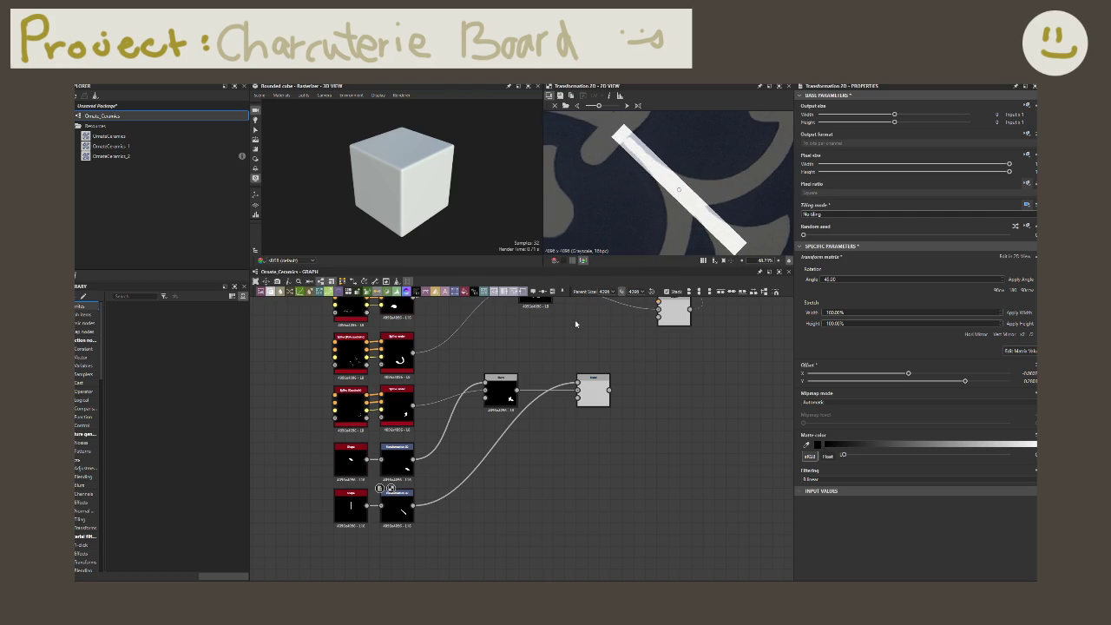
drag(374, 511, 374, 533)
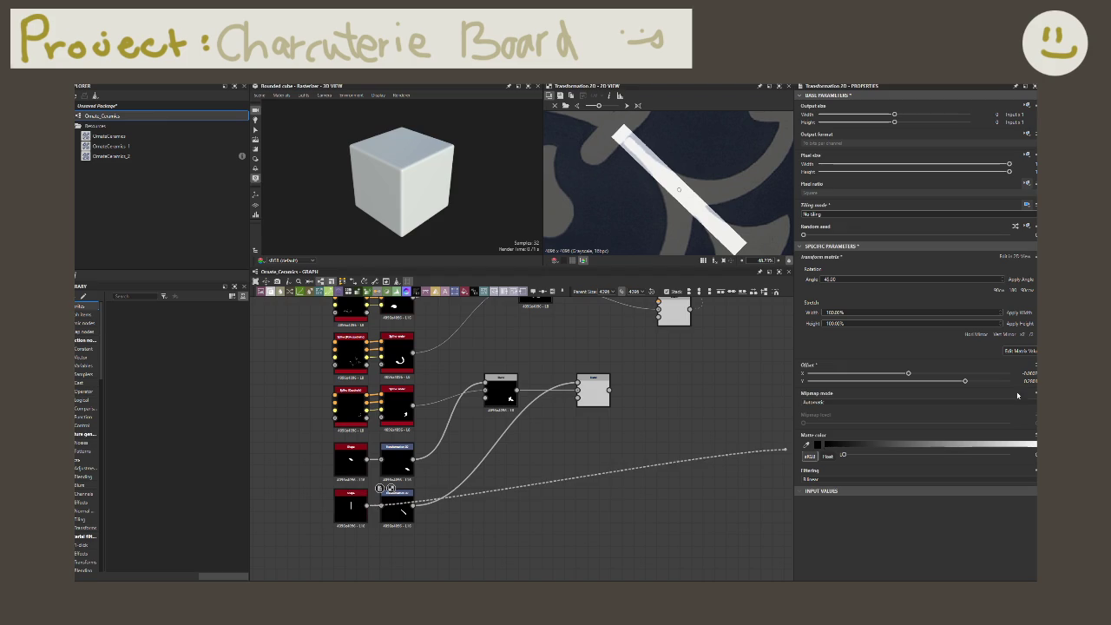
click(350, 508)
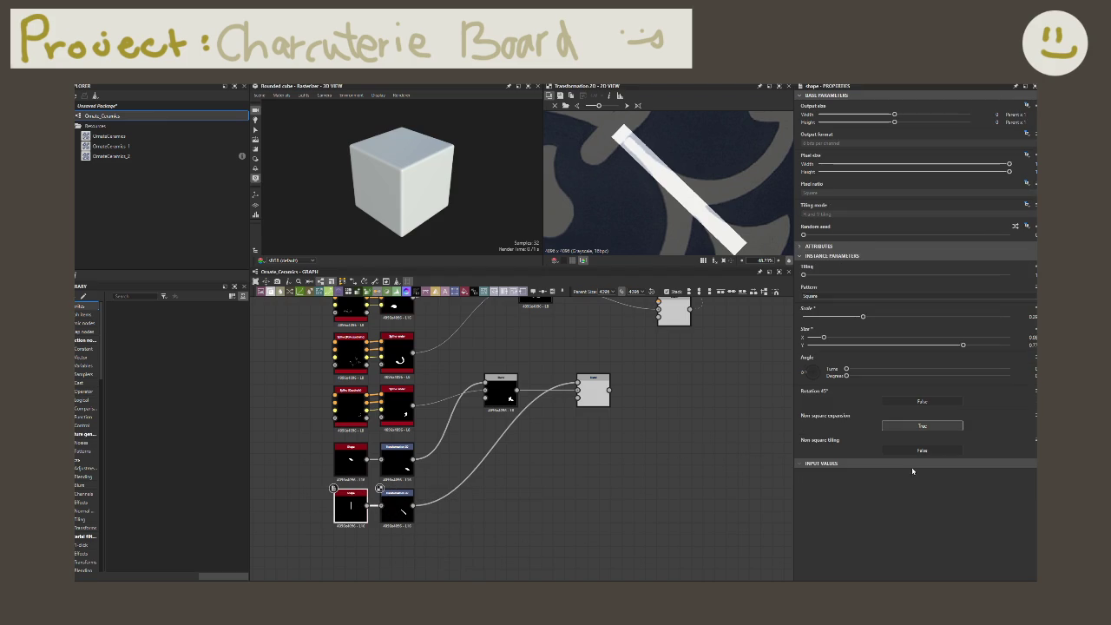
- Shorten and thin the diagonal bar slightly via its Shape size, then preview the blended tile
drag(962, 345, 962, 345)
drag(825, 338, 816, 339)
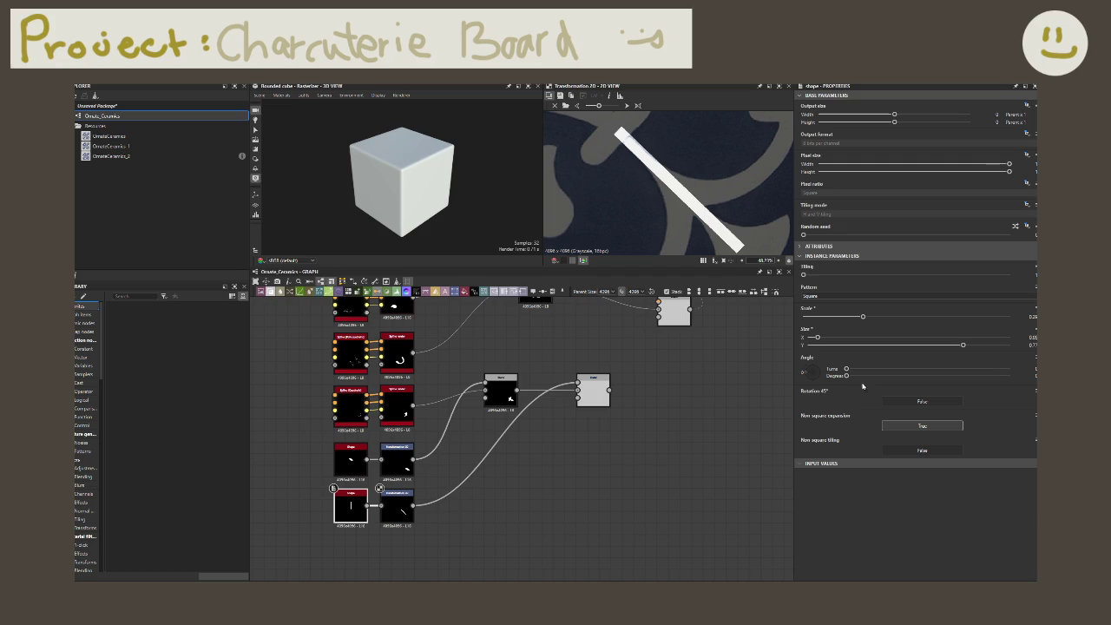
double_click(593, 392)
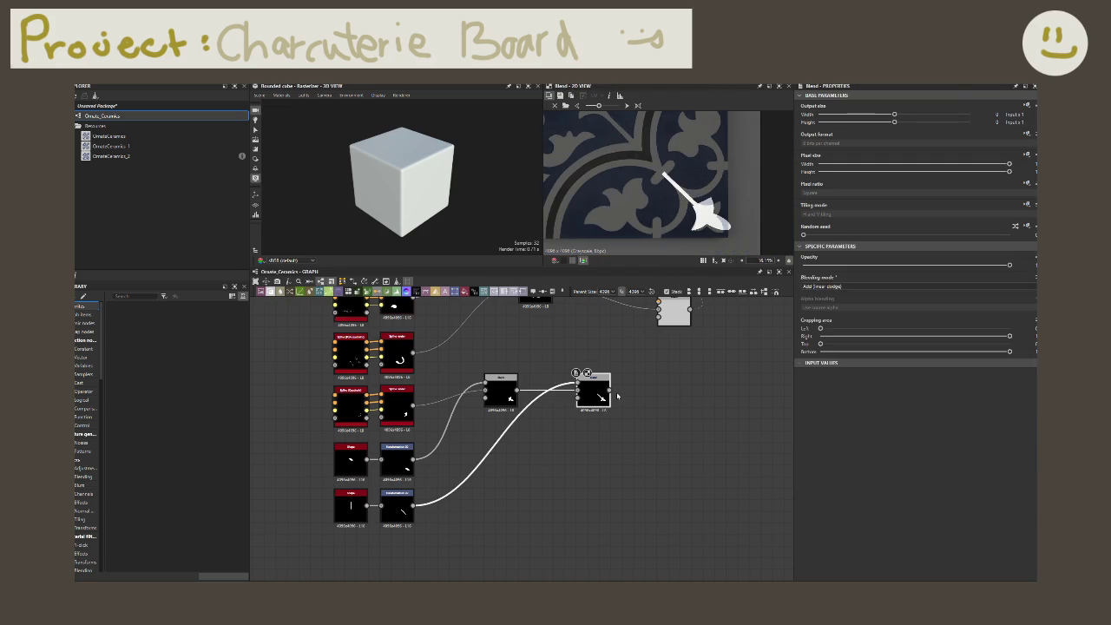
- Add a Mirror Grayscale node after the Blend and fit the mirrored tile in the 2D view
drag(610, 390, 621, 358)
text(mirror)
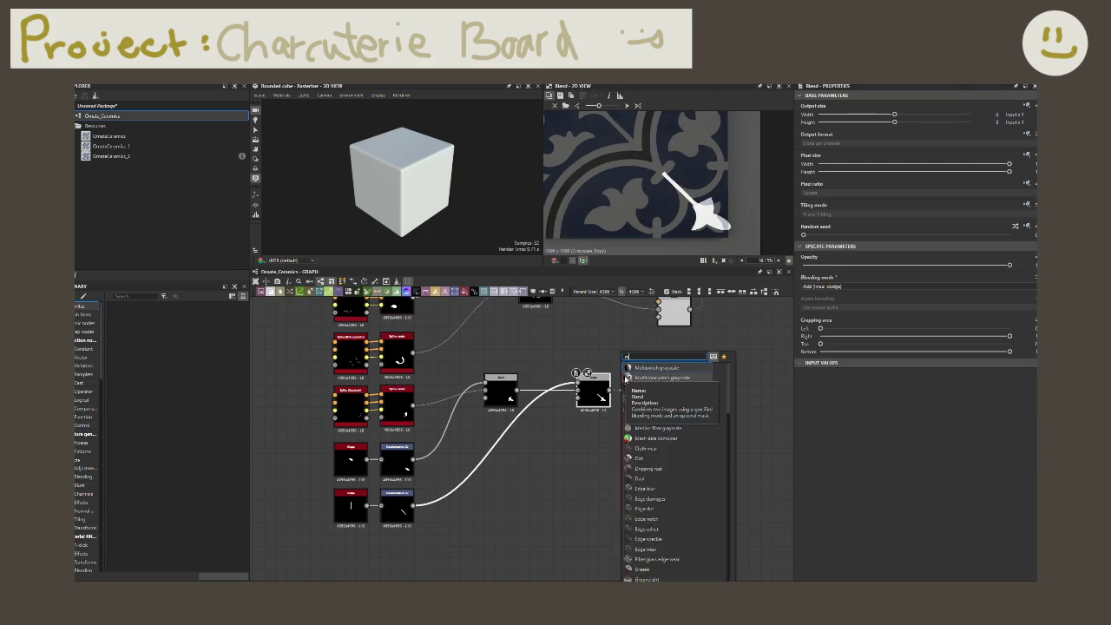
click(625, 378)
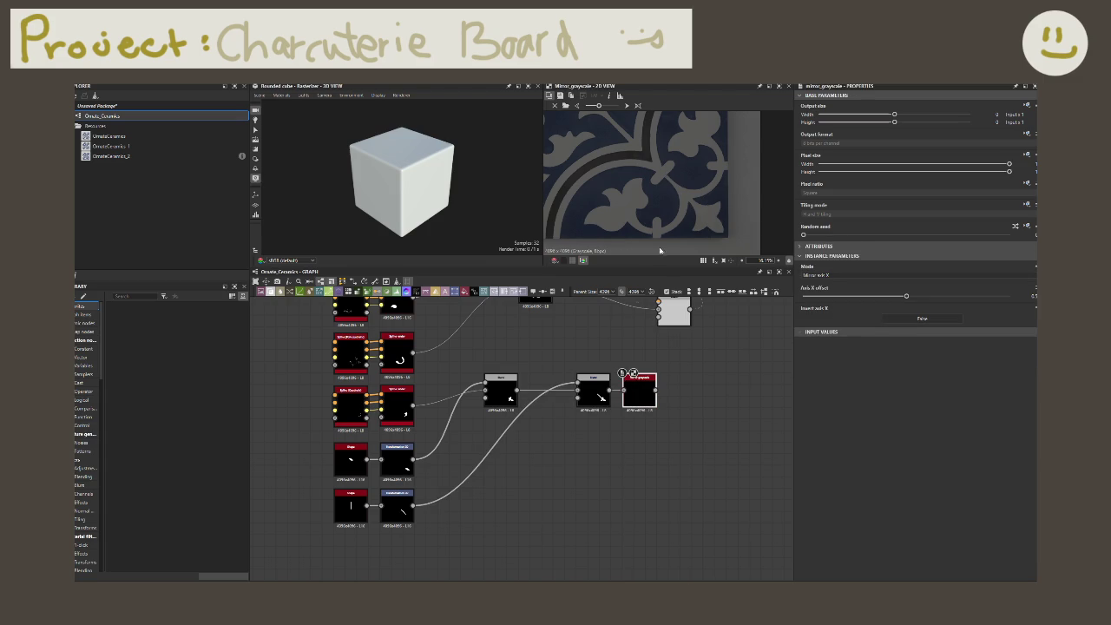
key(f)
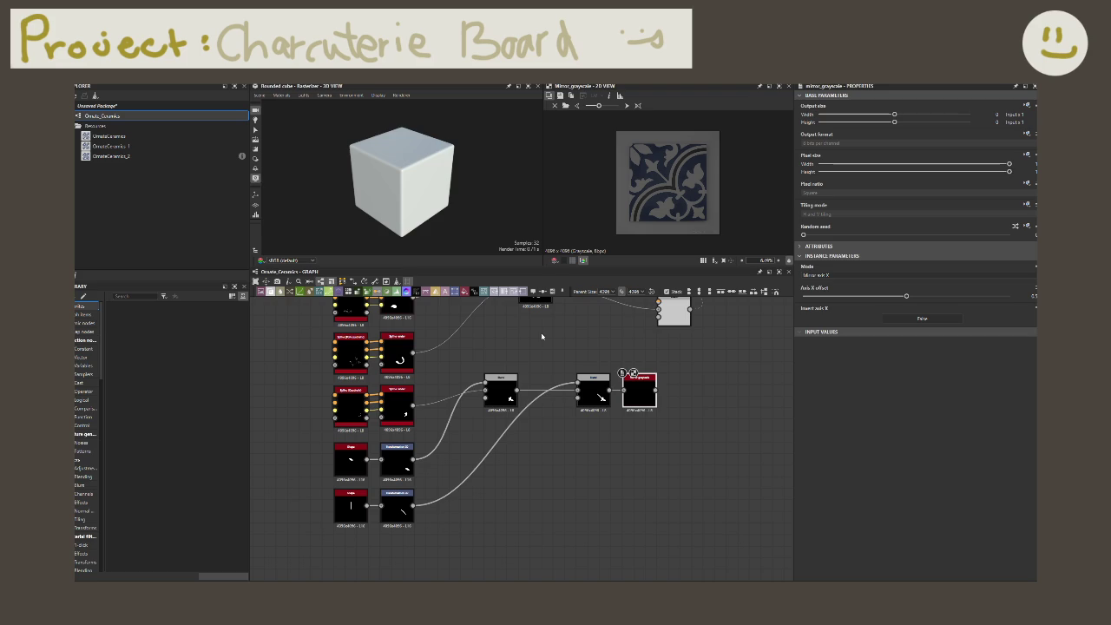
- Set the mirror node's Mode to Mirror axis Y with an Axis Y offset of 0.39
click(890, 276)
click(876, 289)
text(0.39)
key(Return)
scroll(569, 490, down, 2)
scroll(569, 490, down, 2)
scroll(569, 490, down, 2)
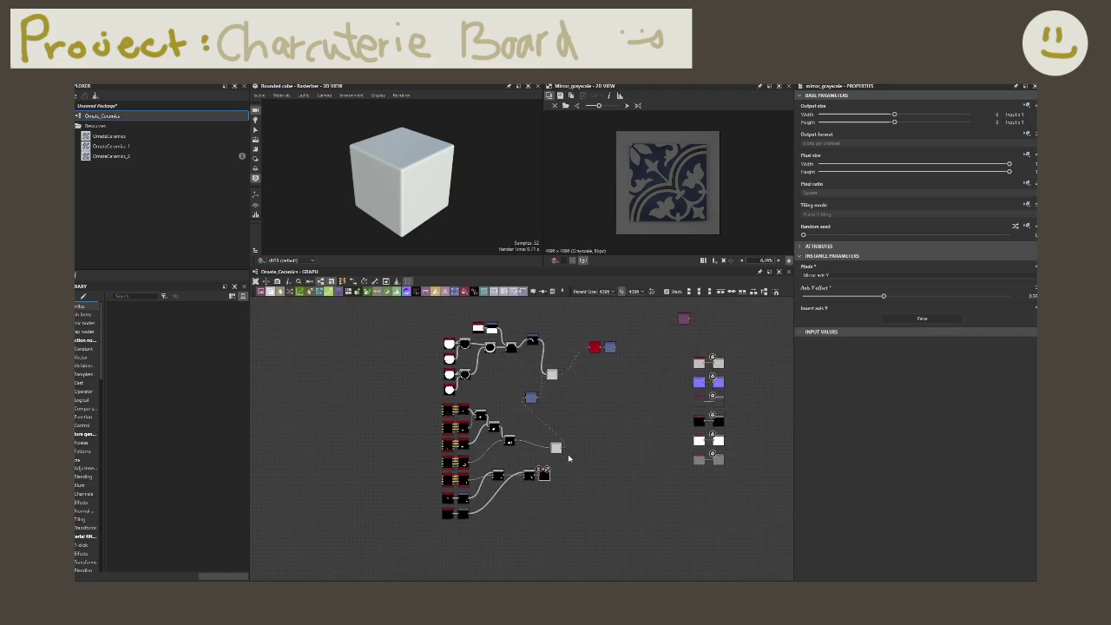
scroll(567, 454, up, 4)
scroll(568, 426, down, 1)
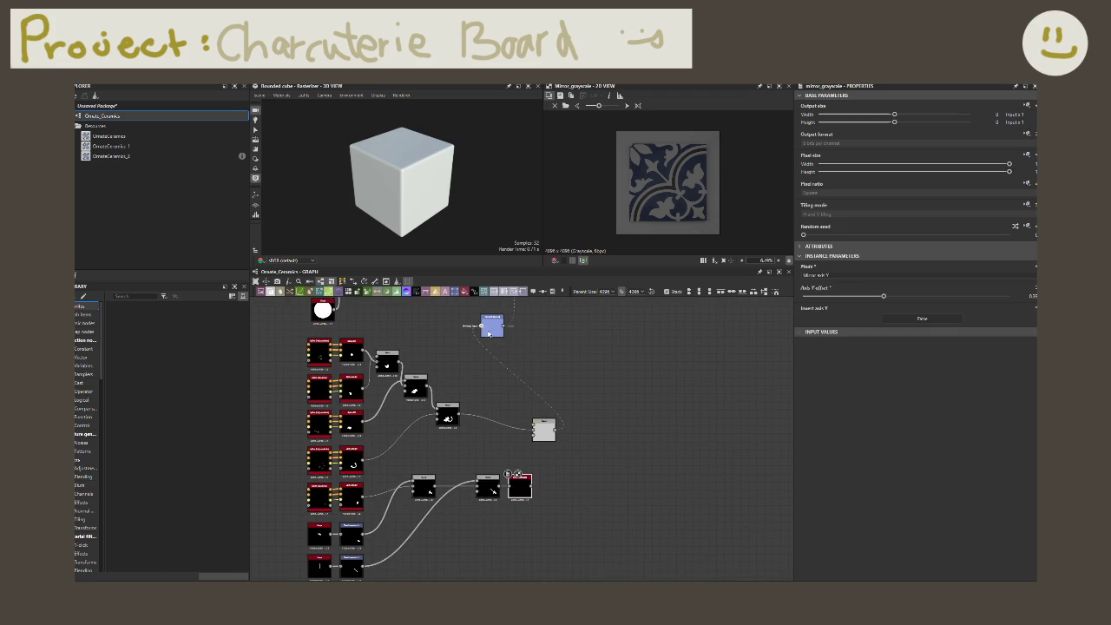
- Paste a copy of the mirror node into the lower ornament chain before the red node
click(492, 334)
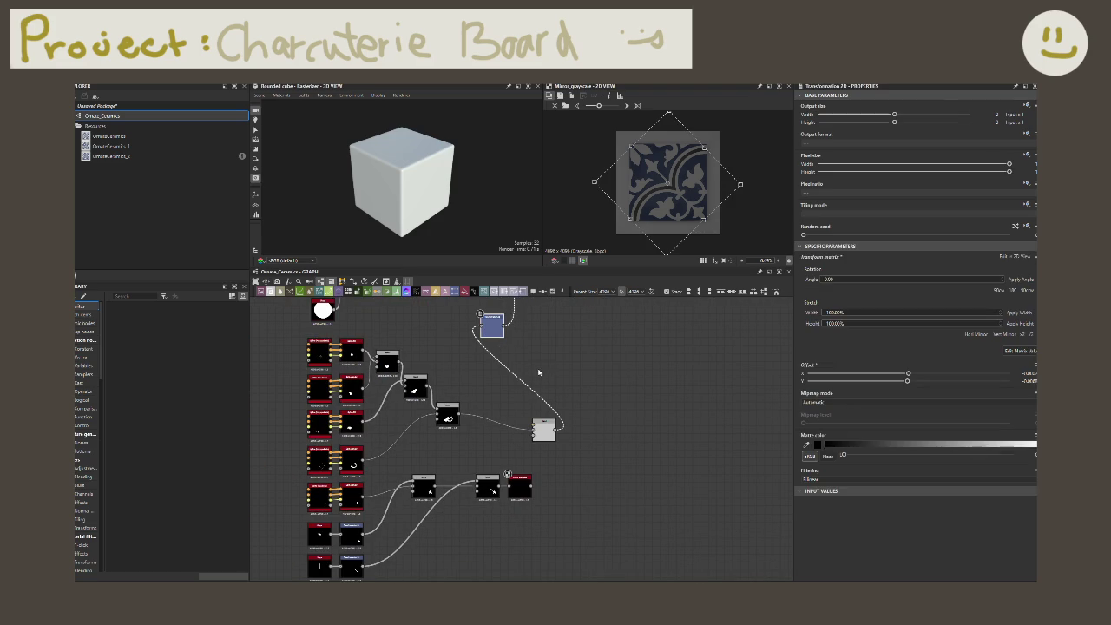
key(ctrl+v)
drag(519, 484, 575, 485)
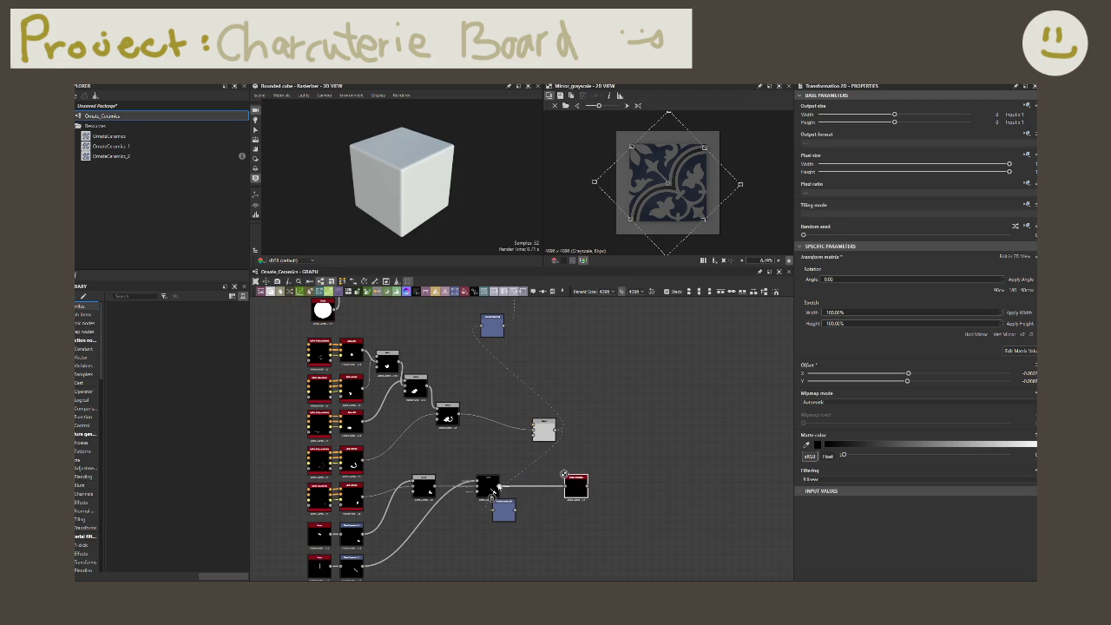
click(494, 509)
drag(503, 508, 536, 505)
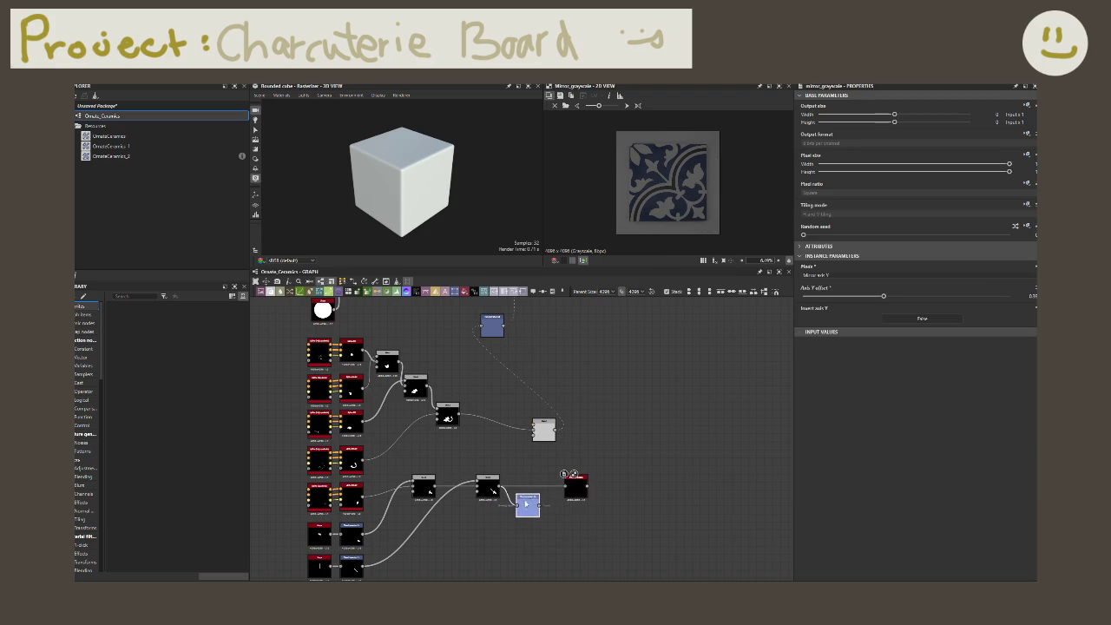
click(572, 491)
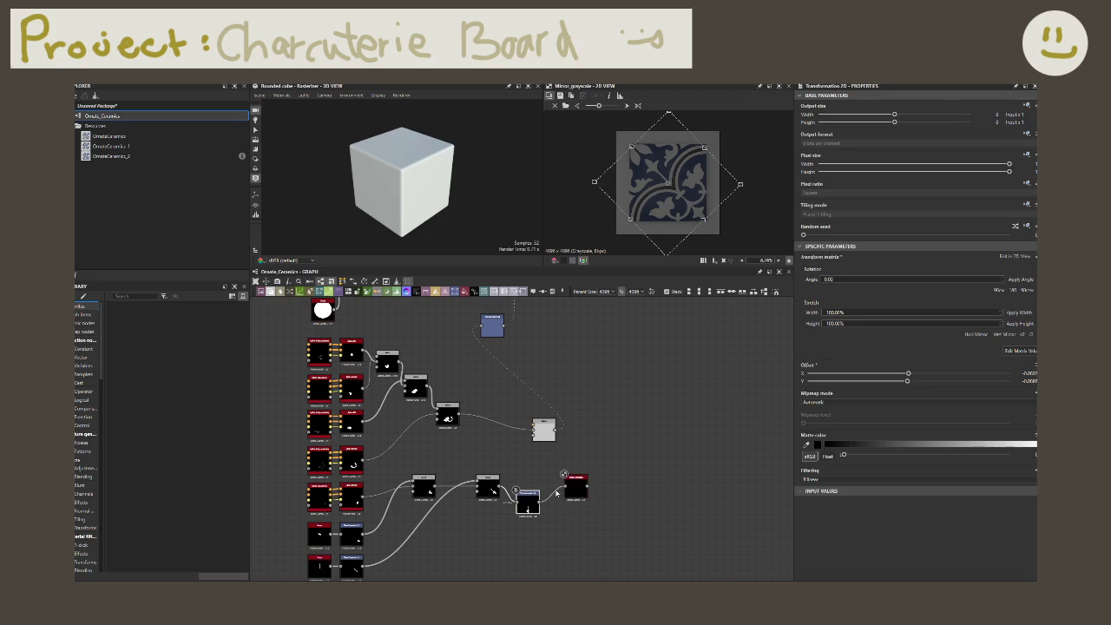
click(573, 492)
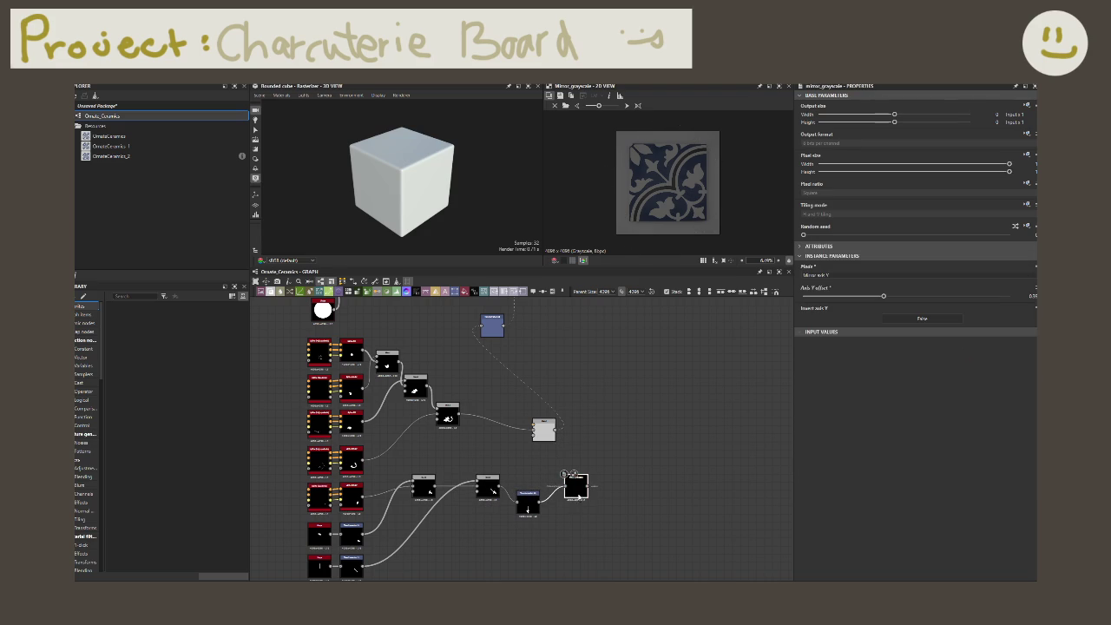
- Set the new mirror's Invert axis Y to True and fine-tune its Axis Y offset
mouse_move(882, 296)
mouse_down()
mouse_move(1016, 303)
mouse_move(831, 324)
mouse_move(908, 328)
mouse_up()
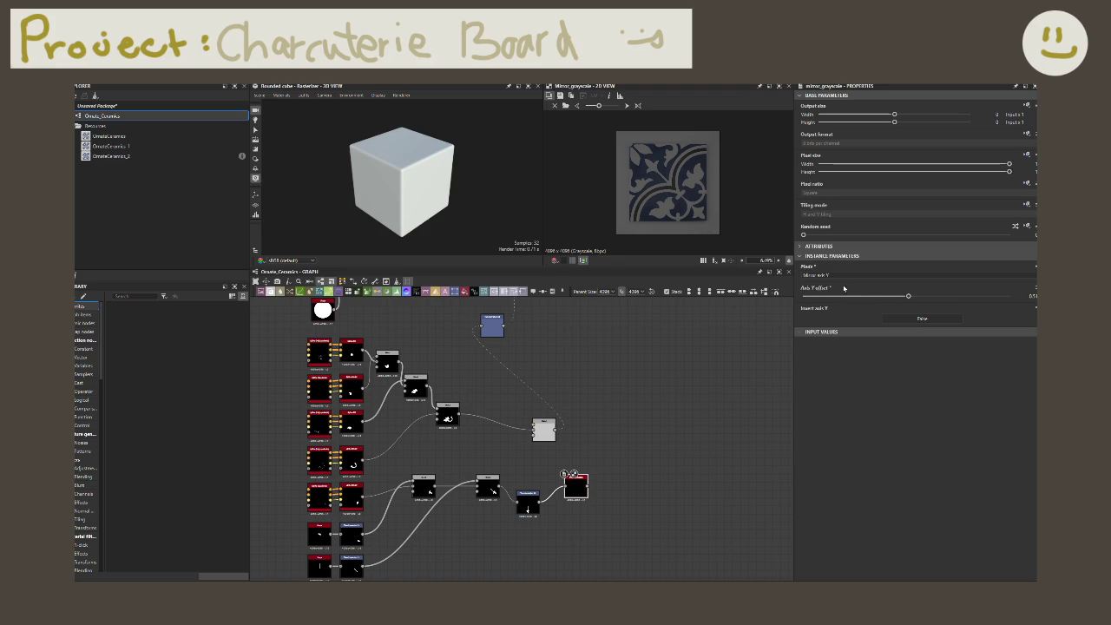
click(902, 318)
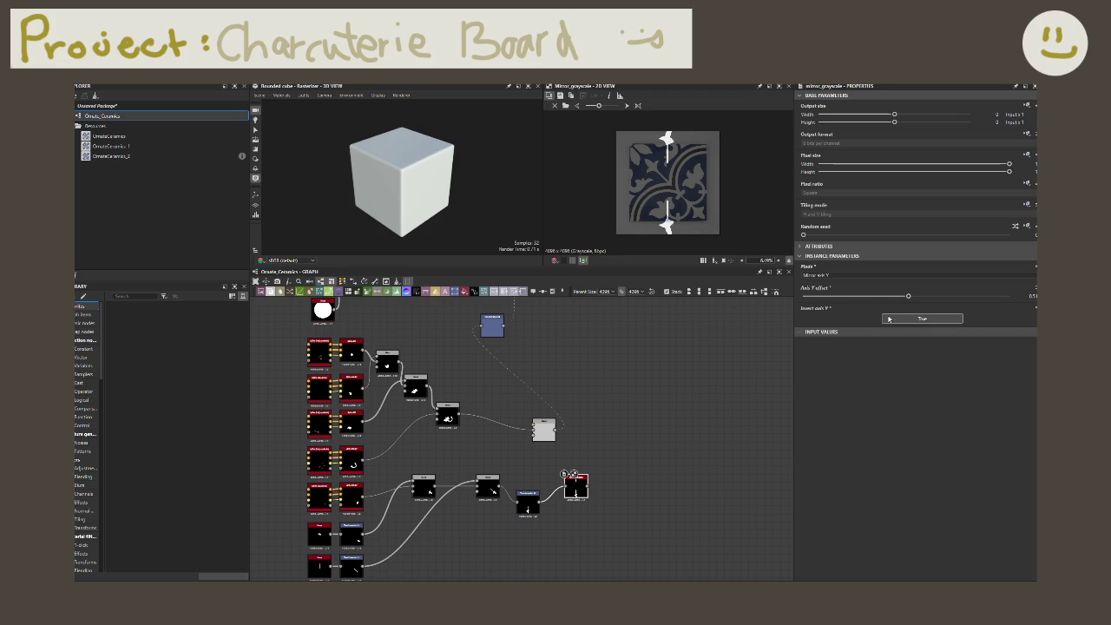
drag(907, 297, 888, 298)
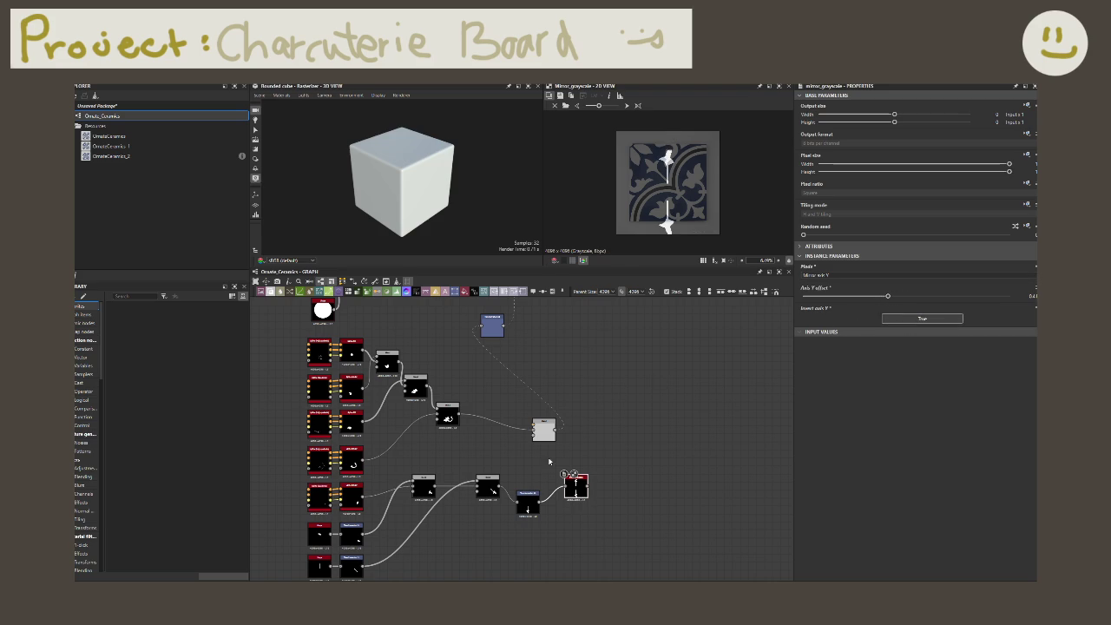
middle_drag(617, 419, 544, 495)
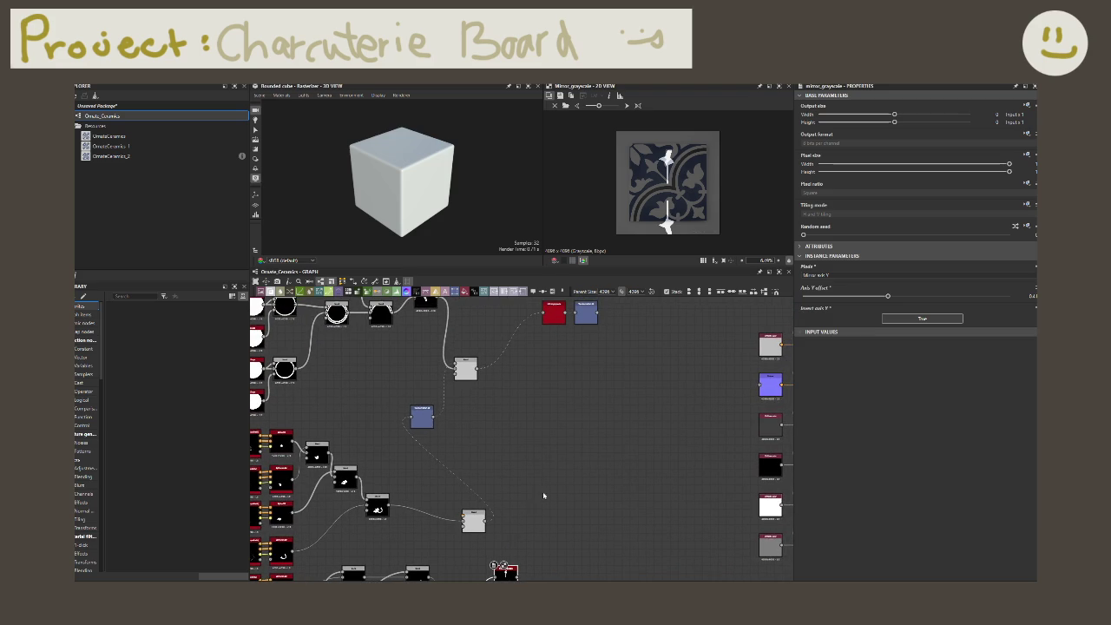
- Blend the quadrant pattern with the mirrored ornament and route the Blend output to the grey node
middle_drag(520, 532, 533, 506)
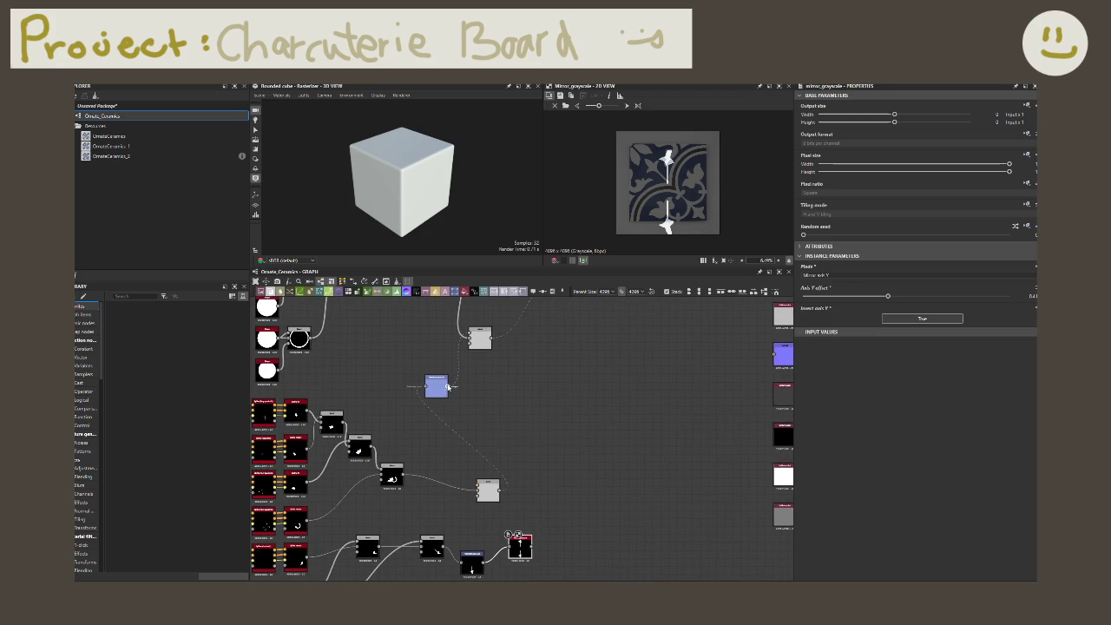
drag(547, 393, 531, 388)
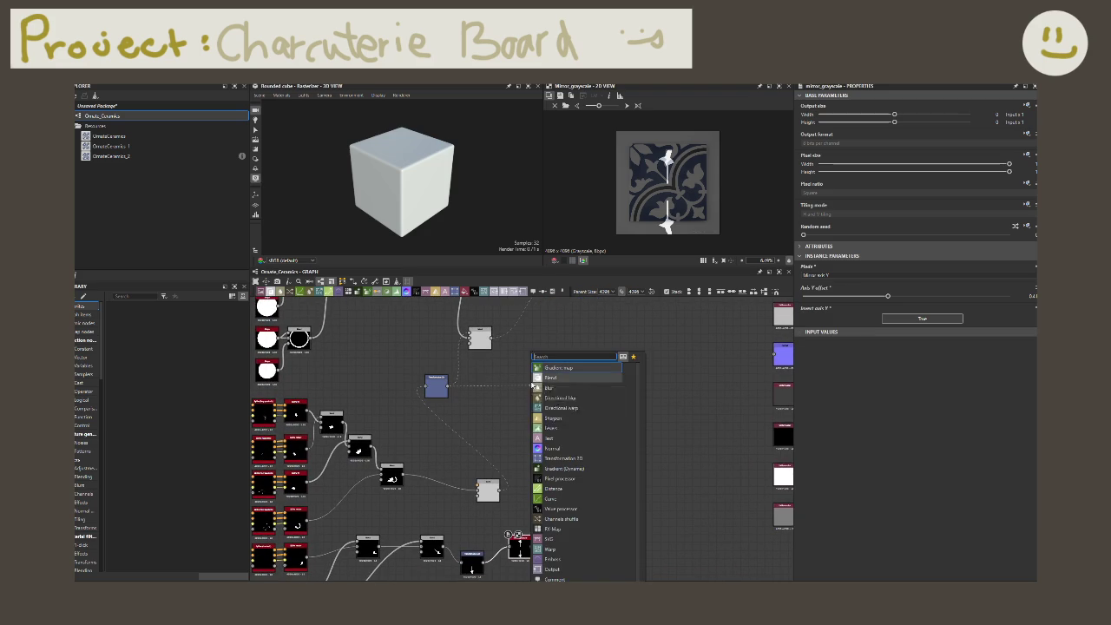
click(517, 370)
drag(448, 387, 531, 380)
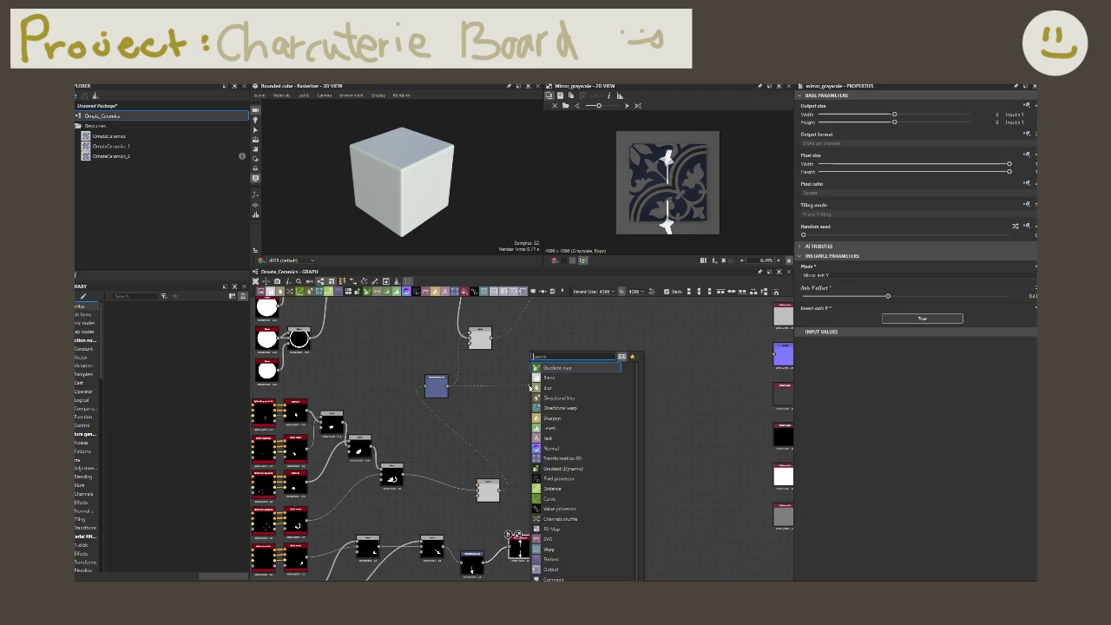
click(564, 380)
drag(533, 547, 529, 380)
drag(530, 547, 526, 382)
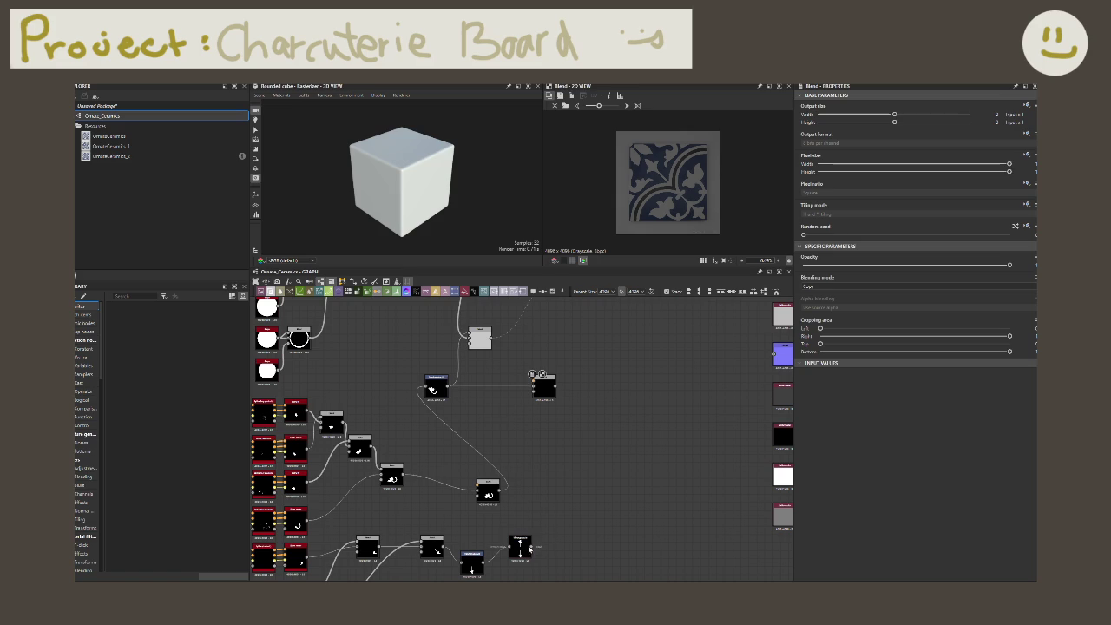
drag(533, 376, 458, 340)
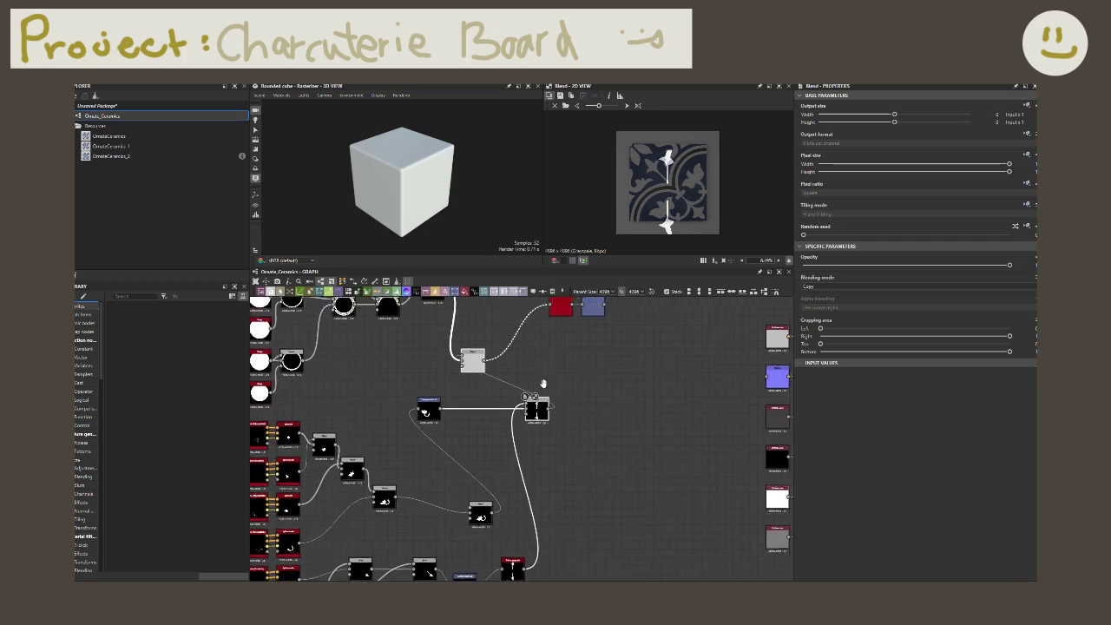
- Shift the Transformation 2D quadrant pattern slightly right by nudging its Offset X
middle_drag(508, 304, 460, 455)
click(550, 434)
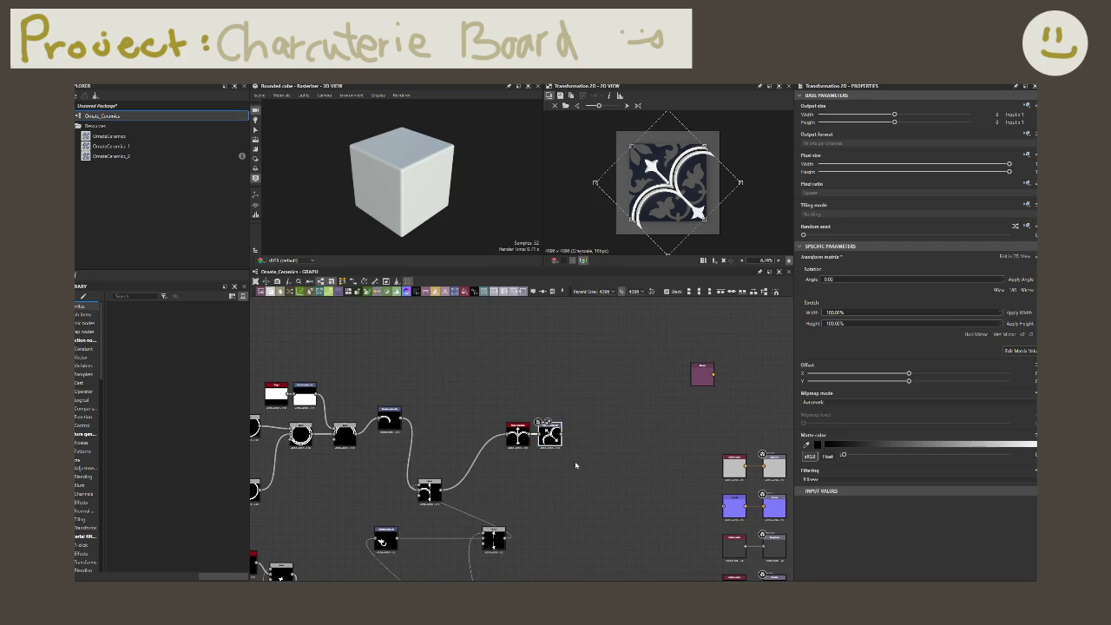
middle_drag(575, 460, 590, 424)
click(465, 508)
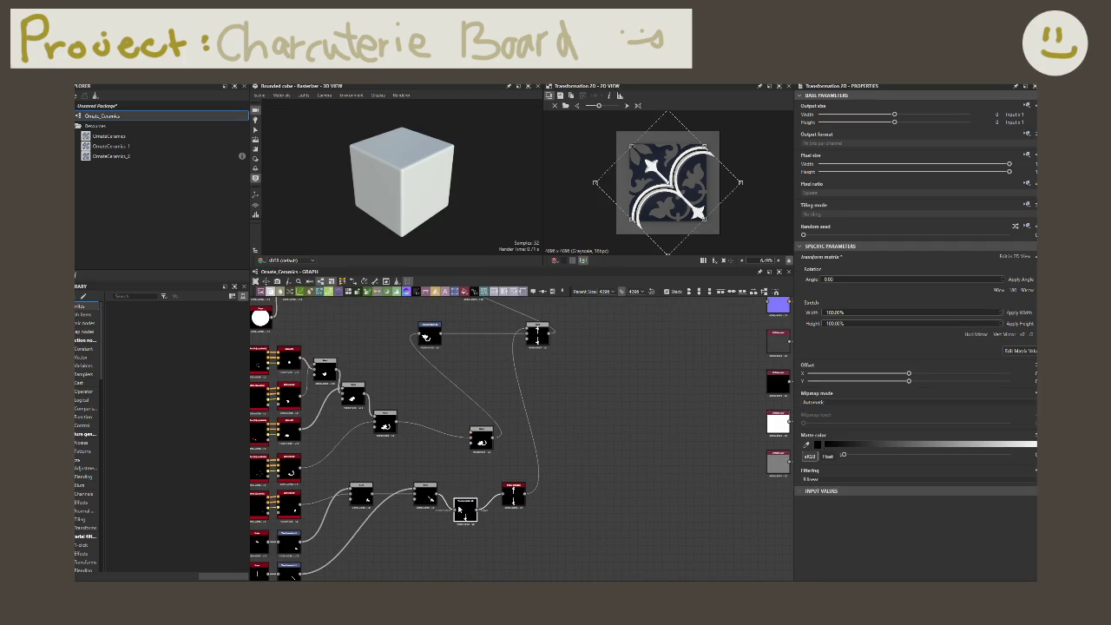
scroll(697, 208, up, 3)
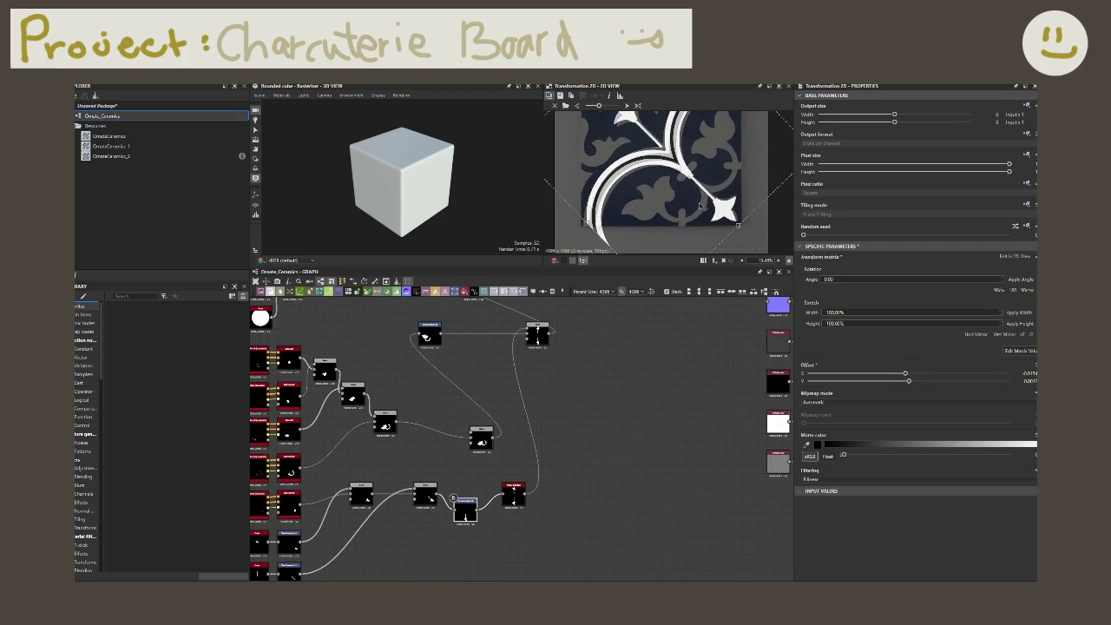
middle_drag(697, 205, 717, 263)
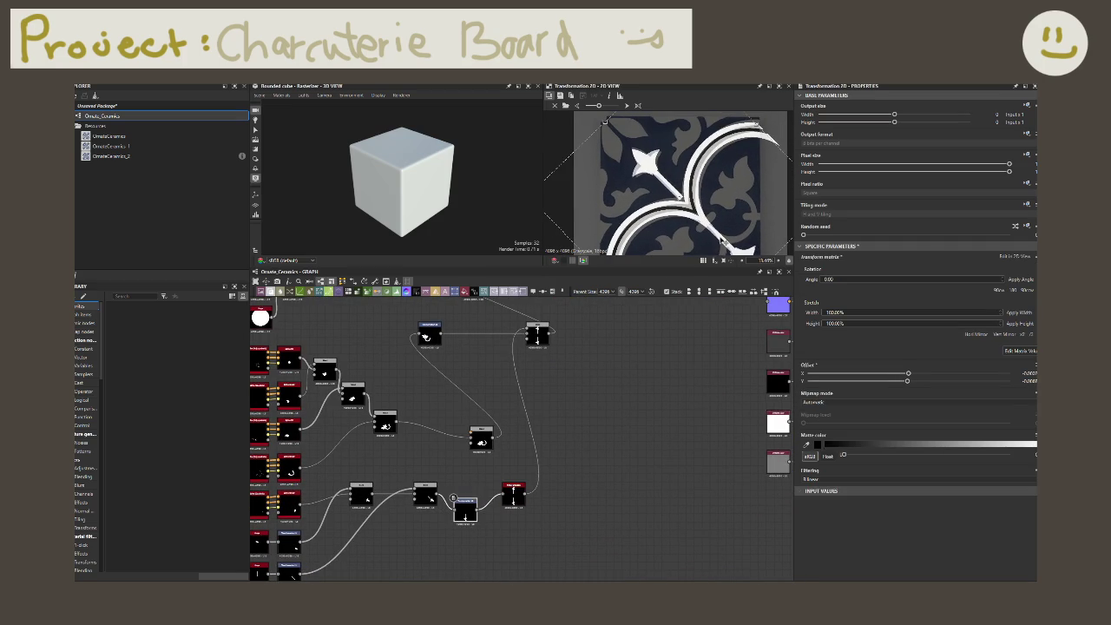
drag(656, 198, 686, 234)
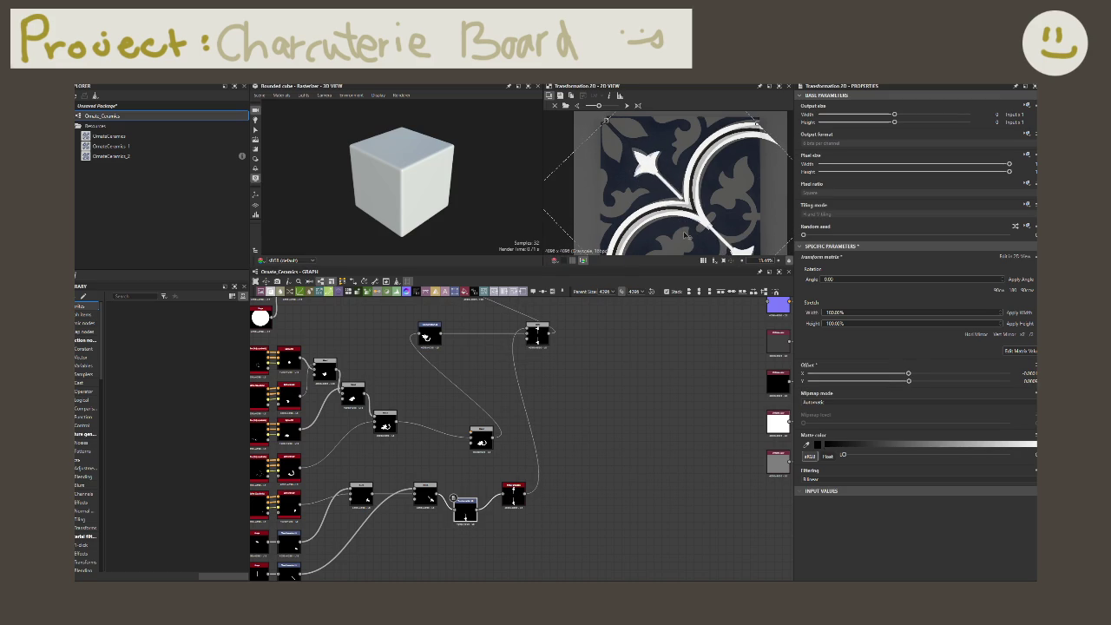
middle_drag(286, 573, 332, 577)
click(318, 557)
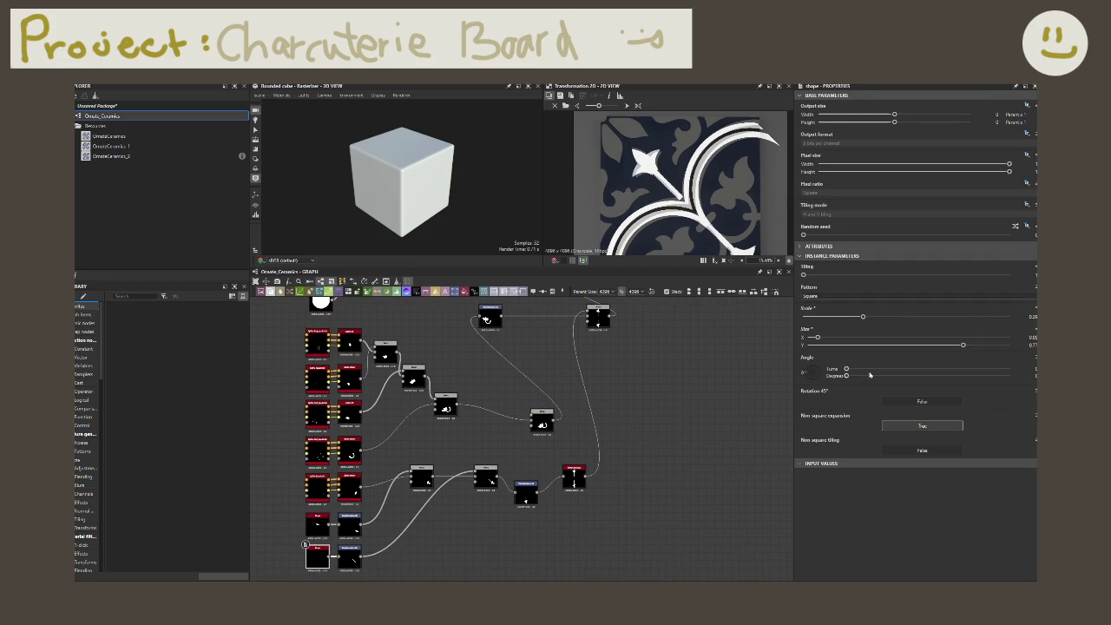
drag(964, 346, 1009, 345)
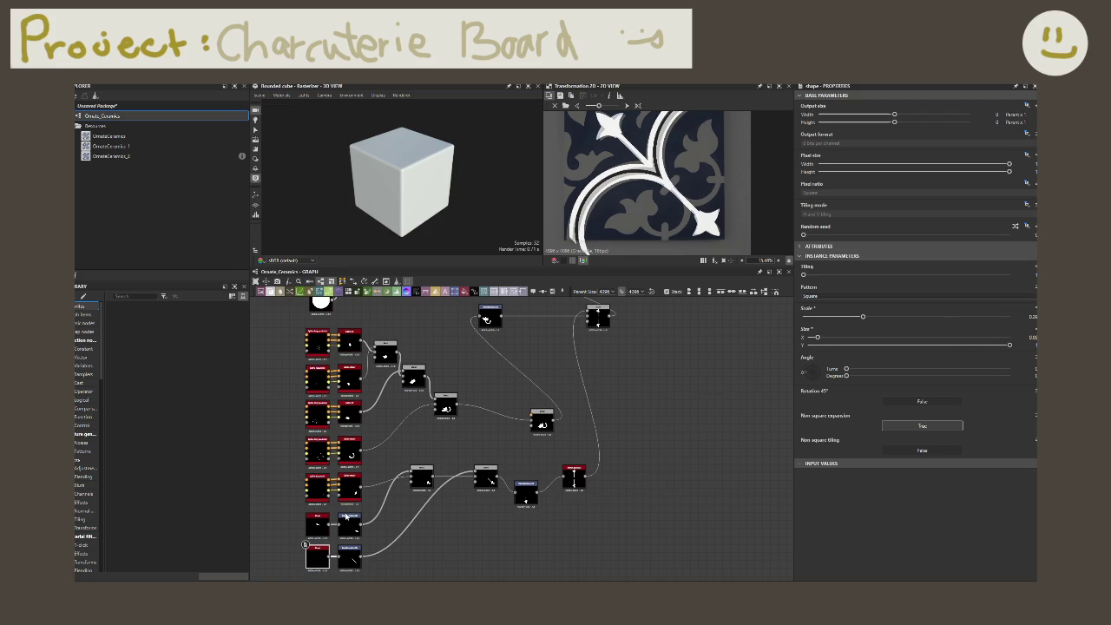
mouse_move(318, 488)
click(318, 450)
scroll(683, 217, up, 2)
scroll(683, 217, up, 2)
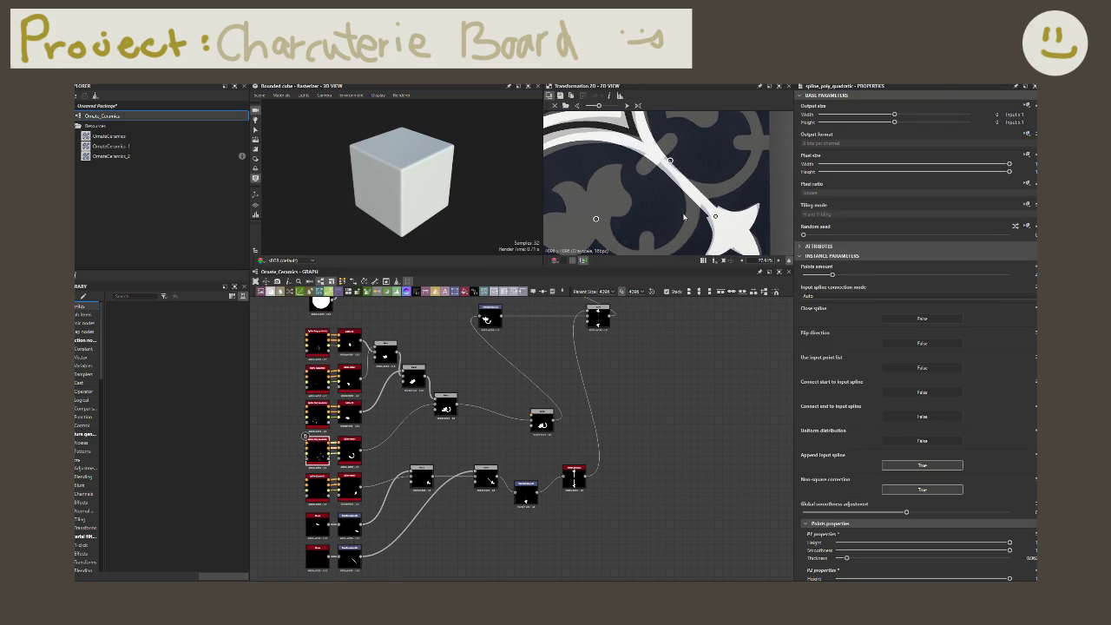
click(318, 418)
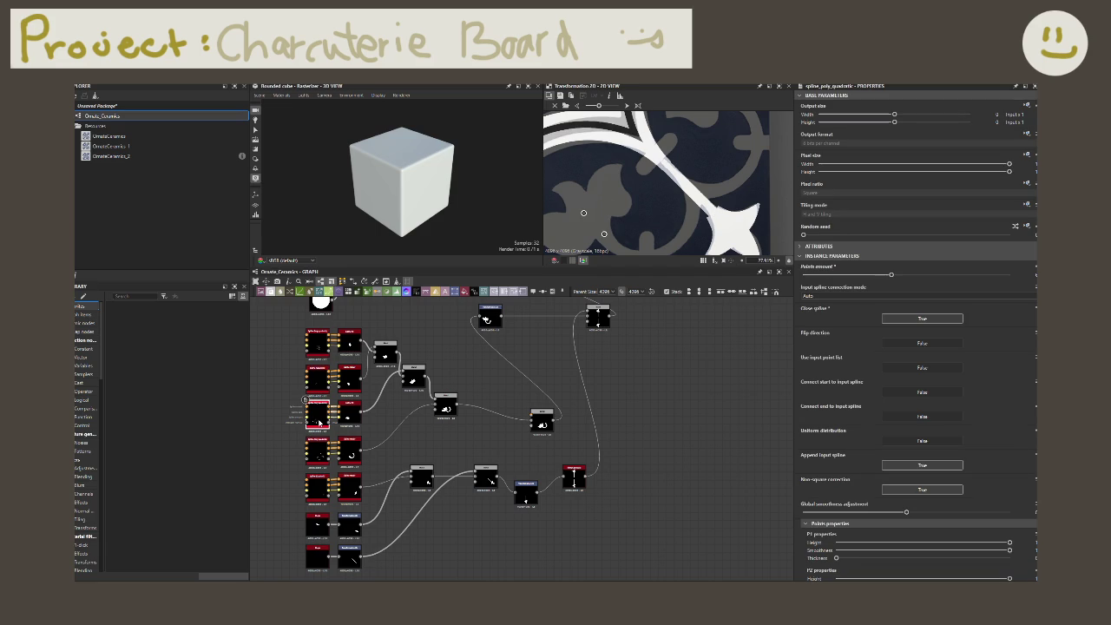
click(324, 374)
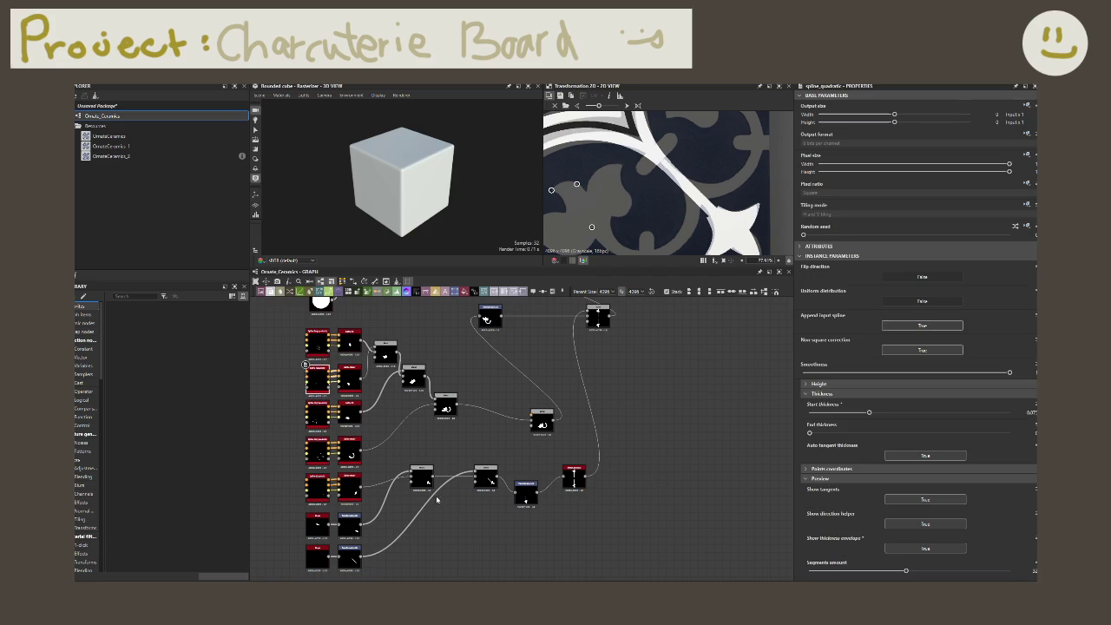
click(444, 401)
click(415, 378)
scroll(708, 187, down, 5)
scroll(708, 187, up, 2)
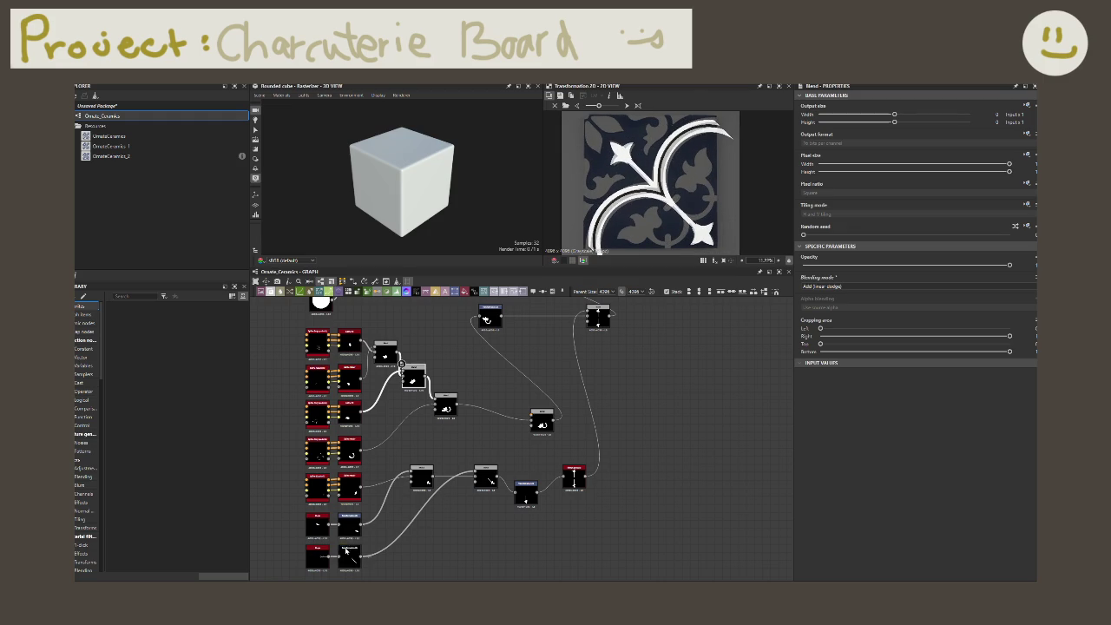
click(317, 556)
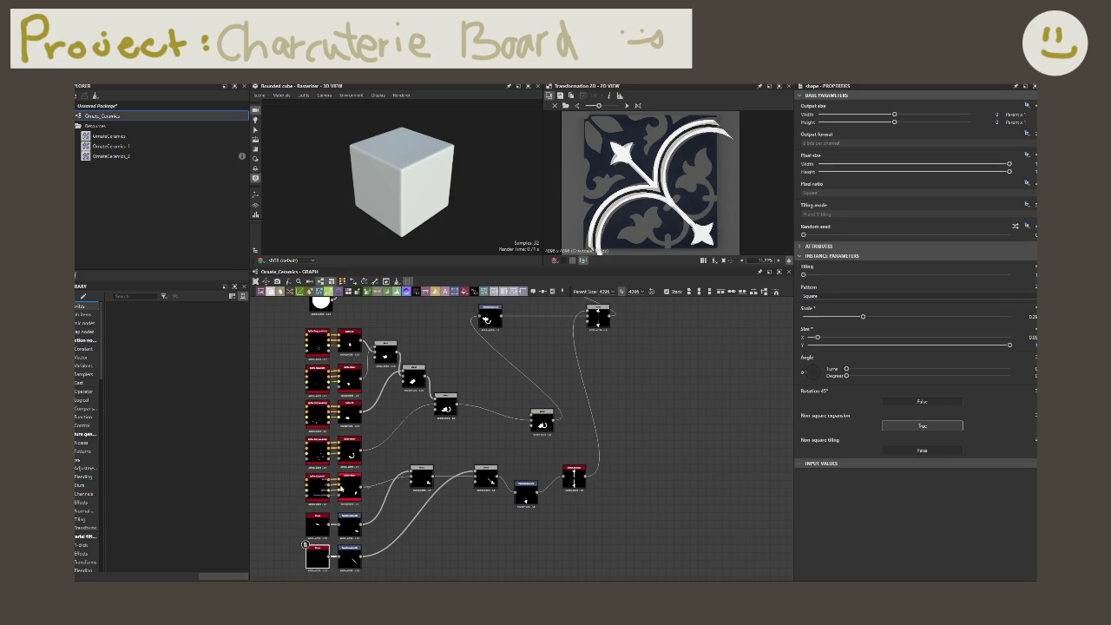
click(318, 450)
scroll(691, 205, up, 2)
scroll(691, 205, up, 2)
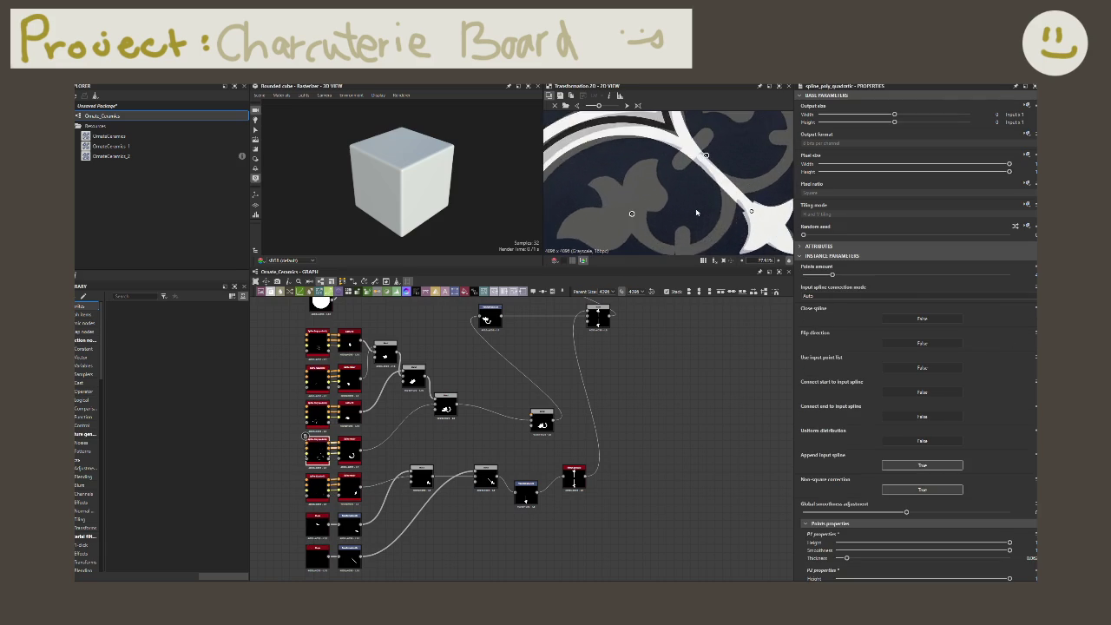
scroll(691, 205, up, 1)
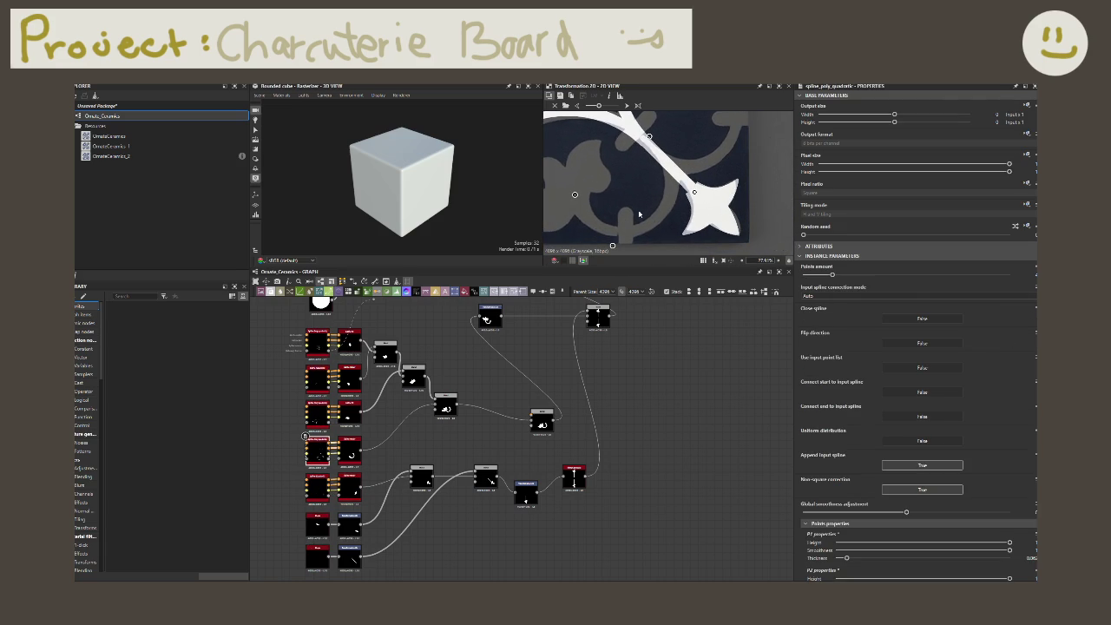
middle_drag(668, 216, 688, 161)
scroll(642, 351, down, 1)
scroll(642, 351, down, 1)
middle_drag(642, 351, 687, 482)
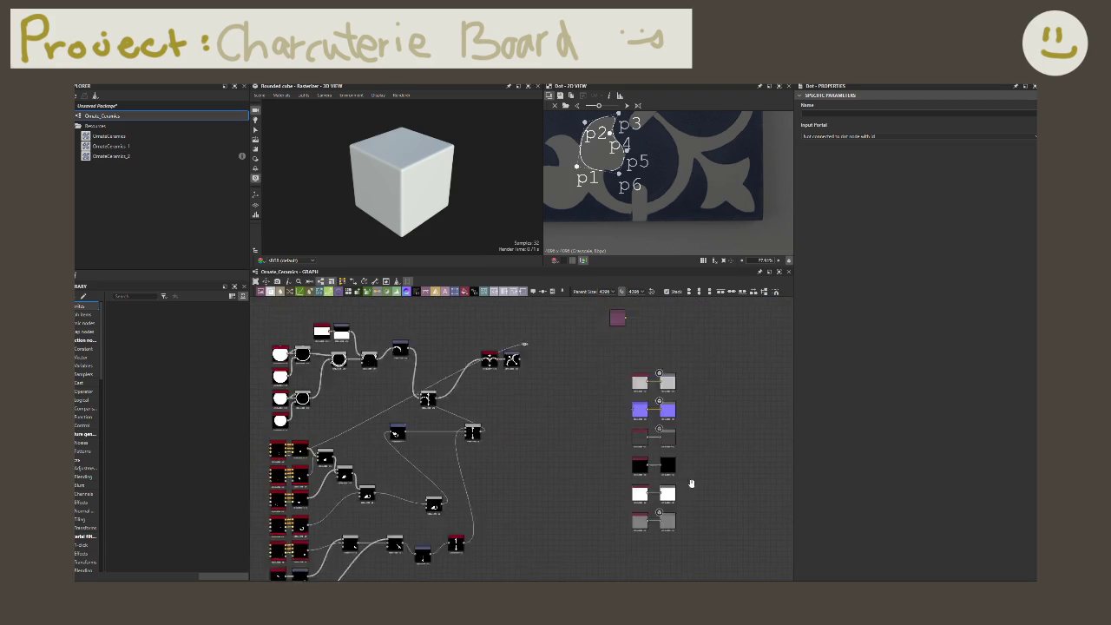
click(607, 383)
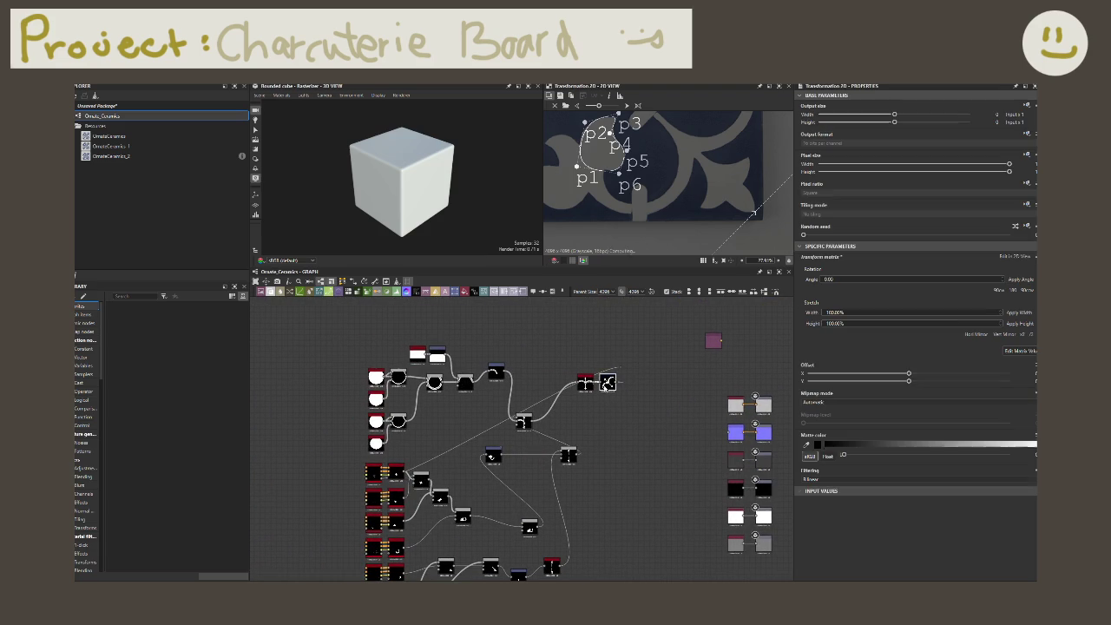
click(614, 367)
key(Delete)
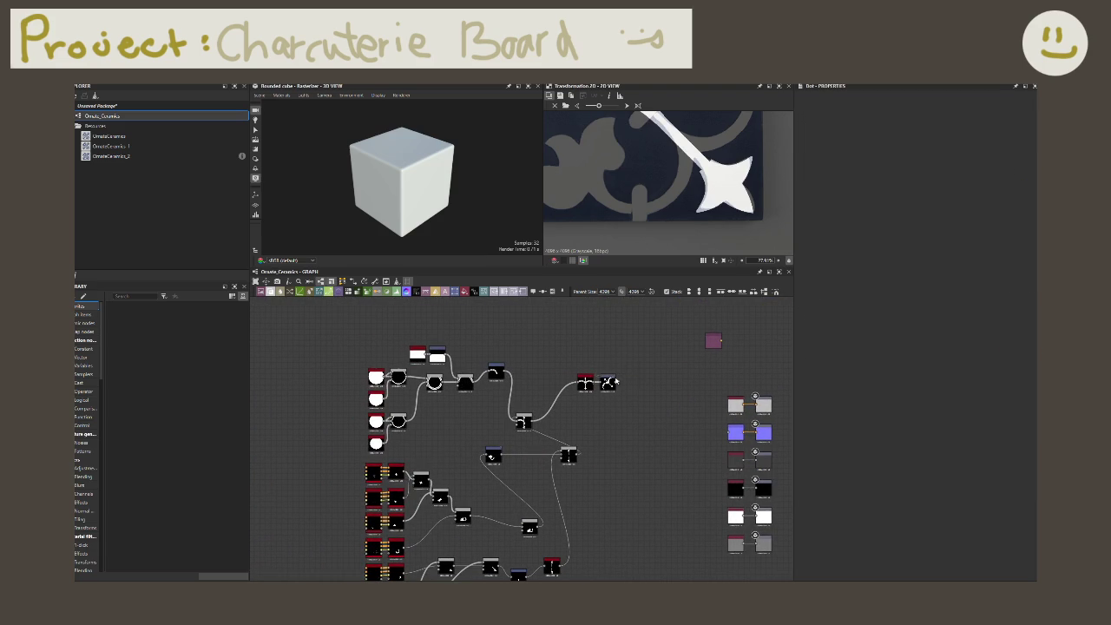
click(371, 474)
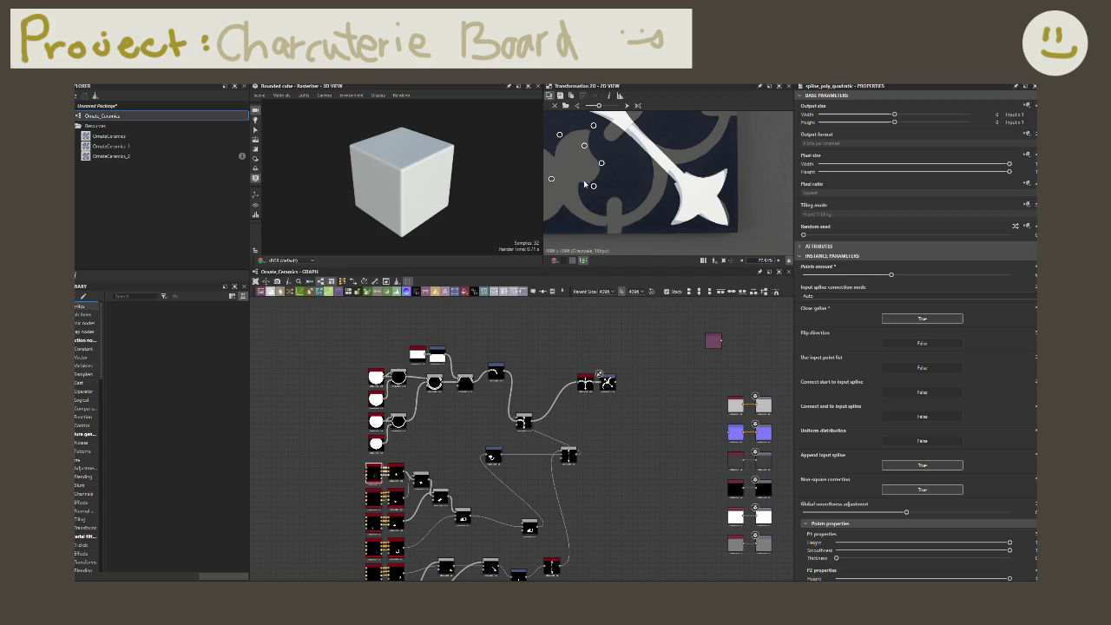
key(ctrl+z)
click(599, 375)
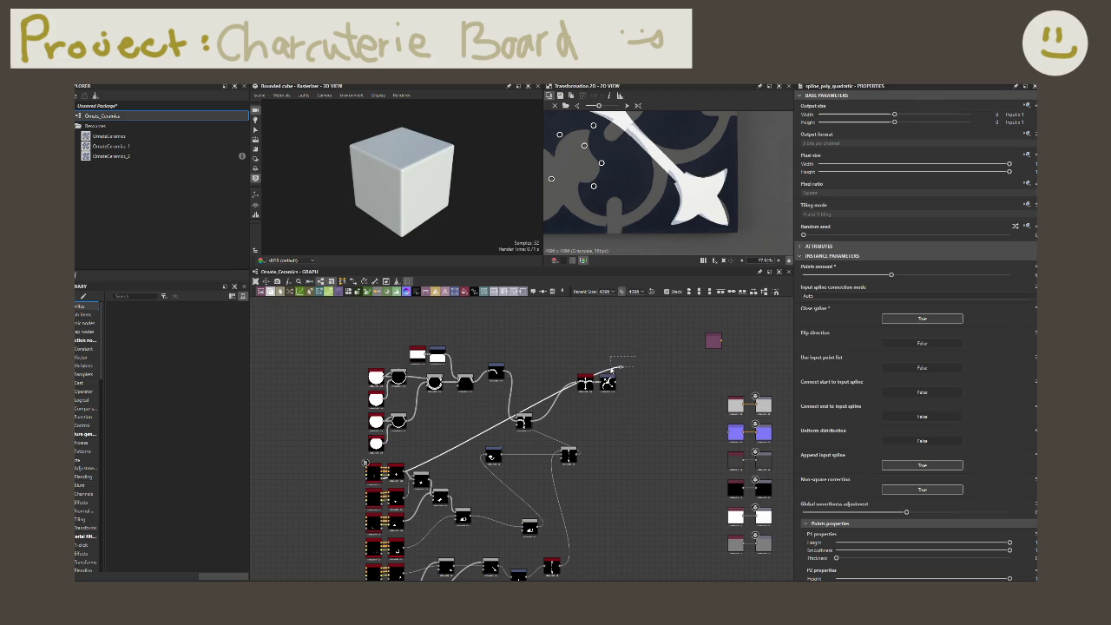
scroll(618, 423, down, 3)
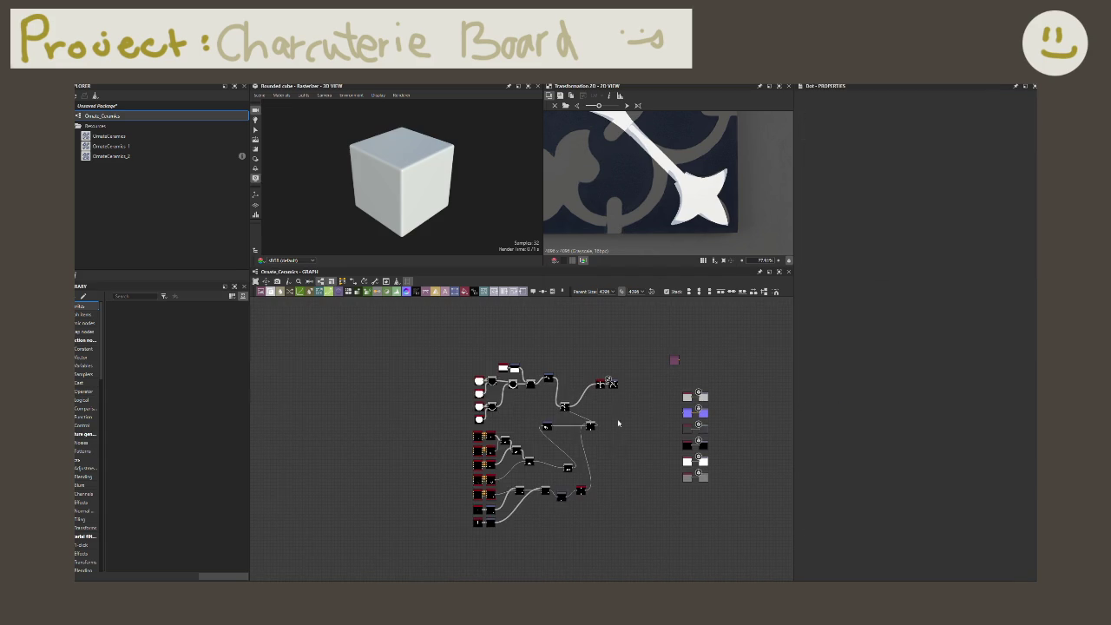
- Select the Spline (Quadratic) node and zoom the 2D view in on the star ornament
click(474, 510)
scroll(514, 482, up, 2)
scroll(515, 482, up, 3)
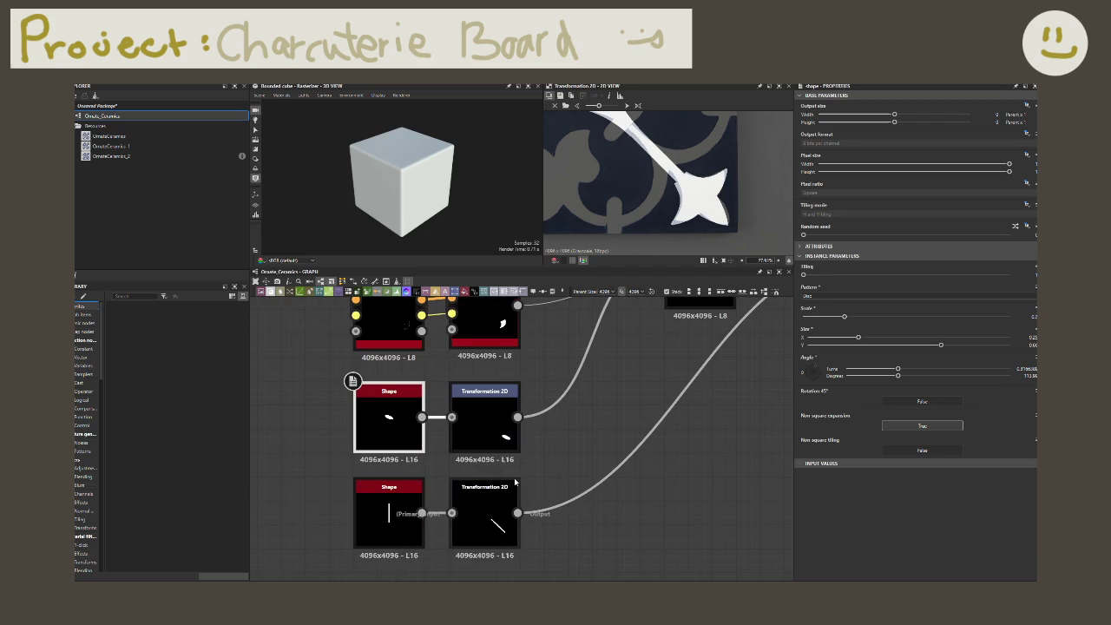
middle_drag(608, 442, 642, 579)
click(422, 451)
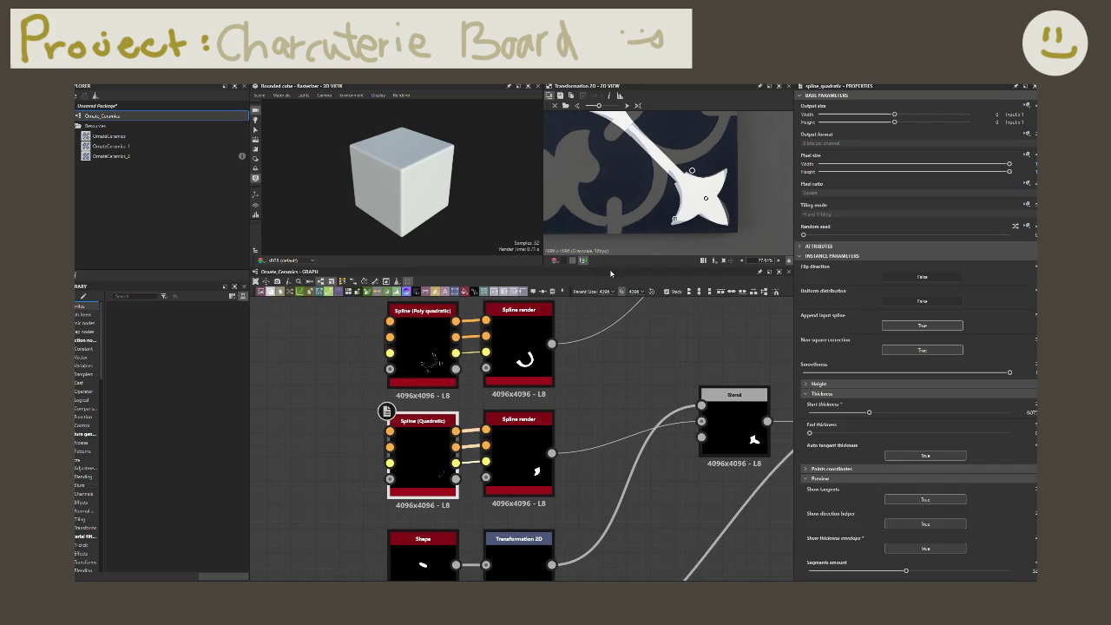
scroll(671, 201, up, 2)
scroll(671, 201, up, 2)
- Drag spline control points to slightly reshape the star's edge, then zoom back out
drag(676, 184, 681, 181)
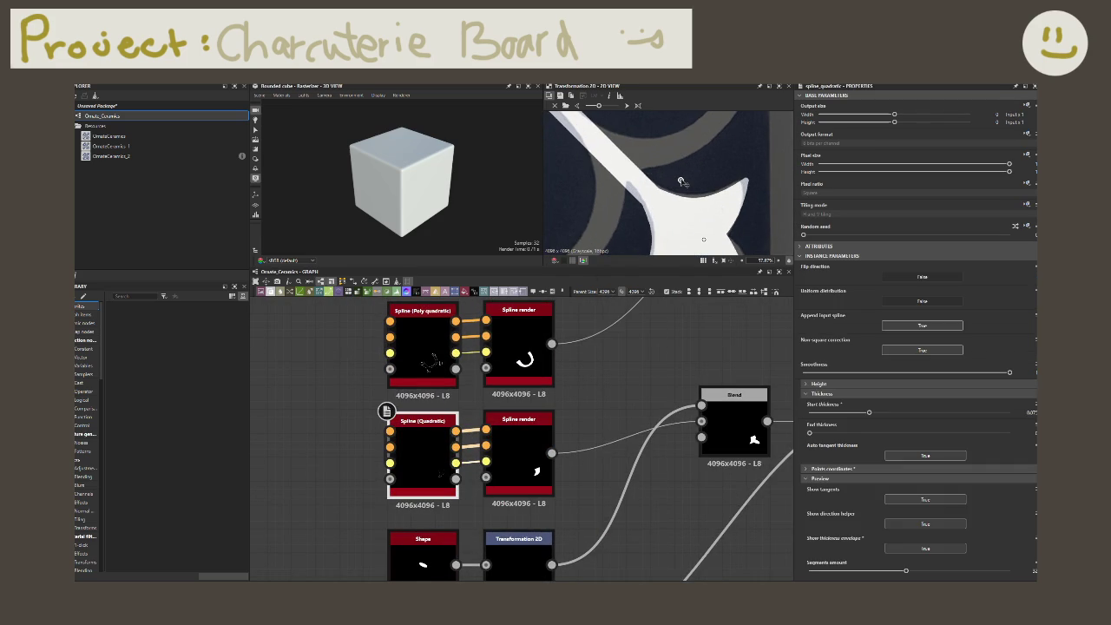
drag(681, 181, 681, 179)
scroll(668, 186, down, 2)
scroll(668, 186, down, 1)
scroll(669, 186, down, 1)
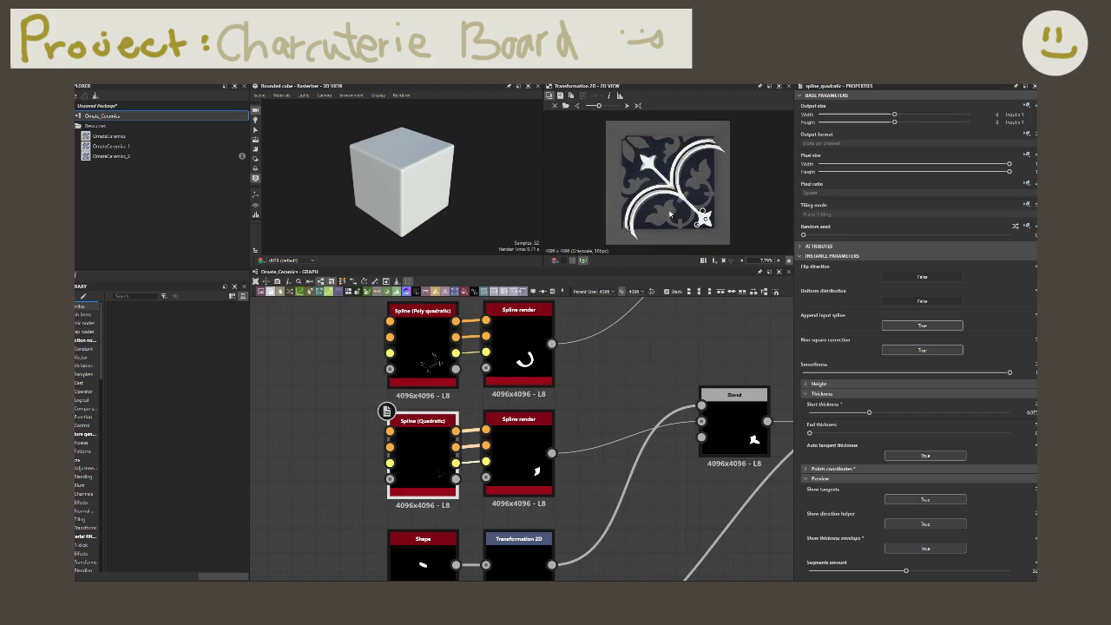
scroll(668, 186, down, 1)
scroll(607, 390, down, 2)
scroll(564, 451, down, 2)
scroll(538, 486, down, 2)
scroll(538, 495, down, 1)
scroll(539, 492, up, 1)
scroll(525, 507, up, 2)
scroll(499, 529, up, 1)
middle_drag(531, 510, 516, 541)
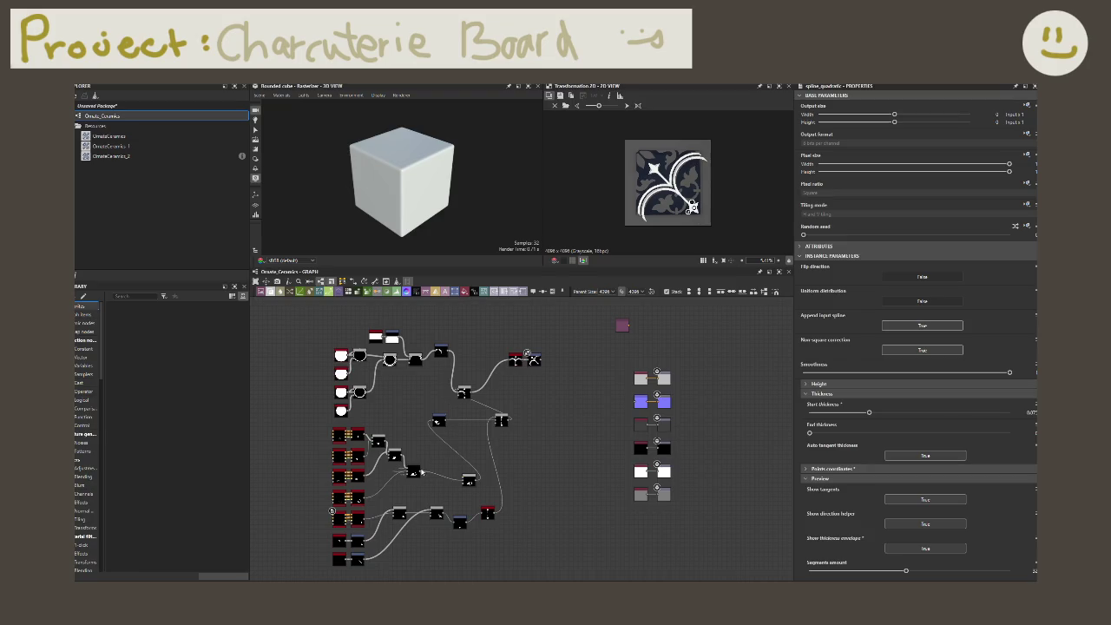
click(436, 422)
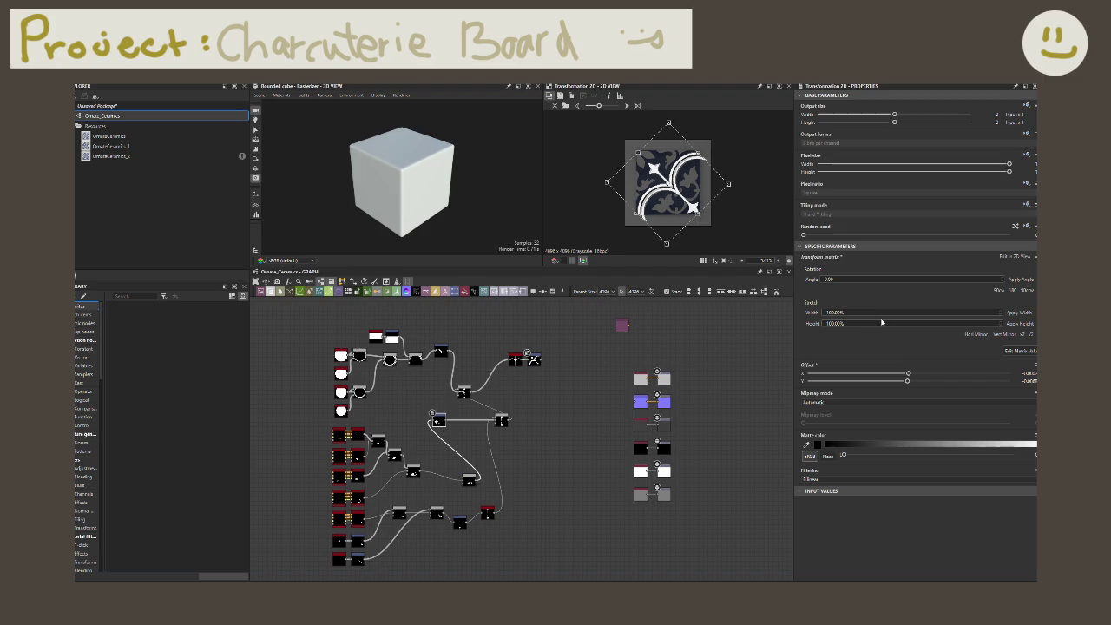
click(1031, 335)
click(1033, 335)
click(1033, 335)
click(1024, 336)
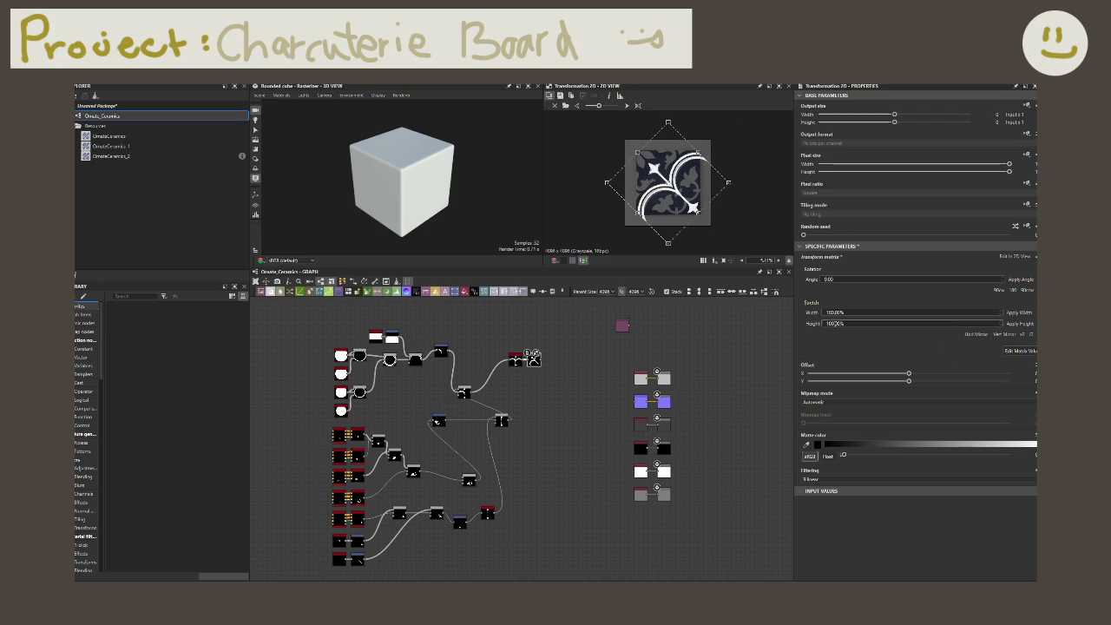
click(489, 514)
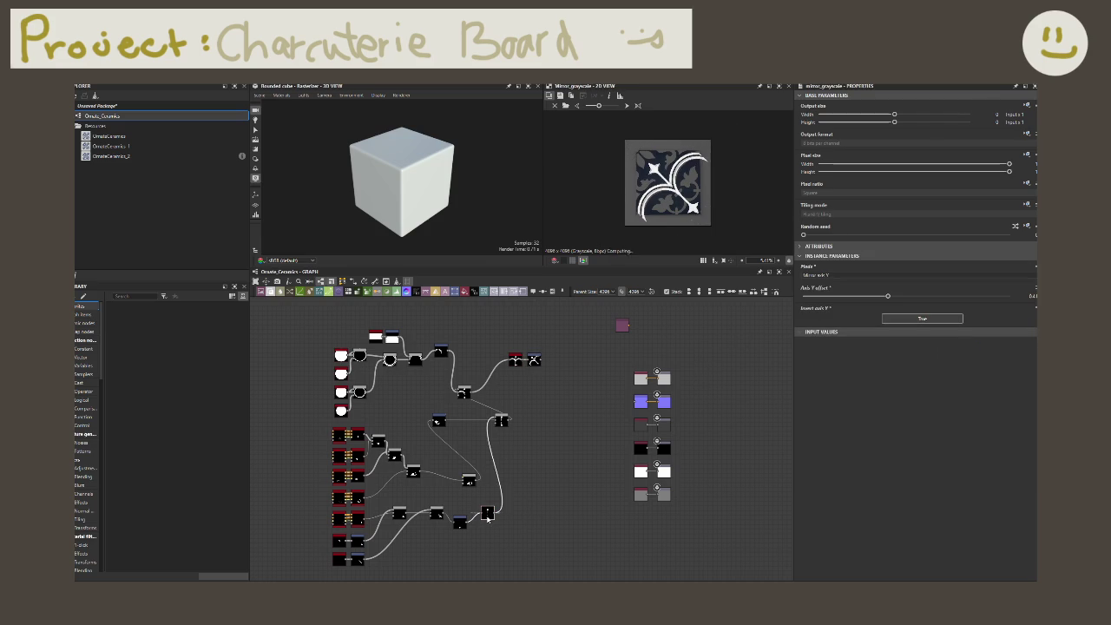
mouse_move(486, 512)
click(532, 361)
key(f)
scroll(572, 392, up, 3)
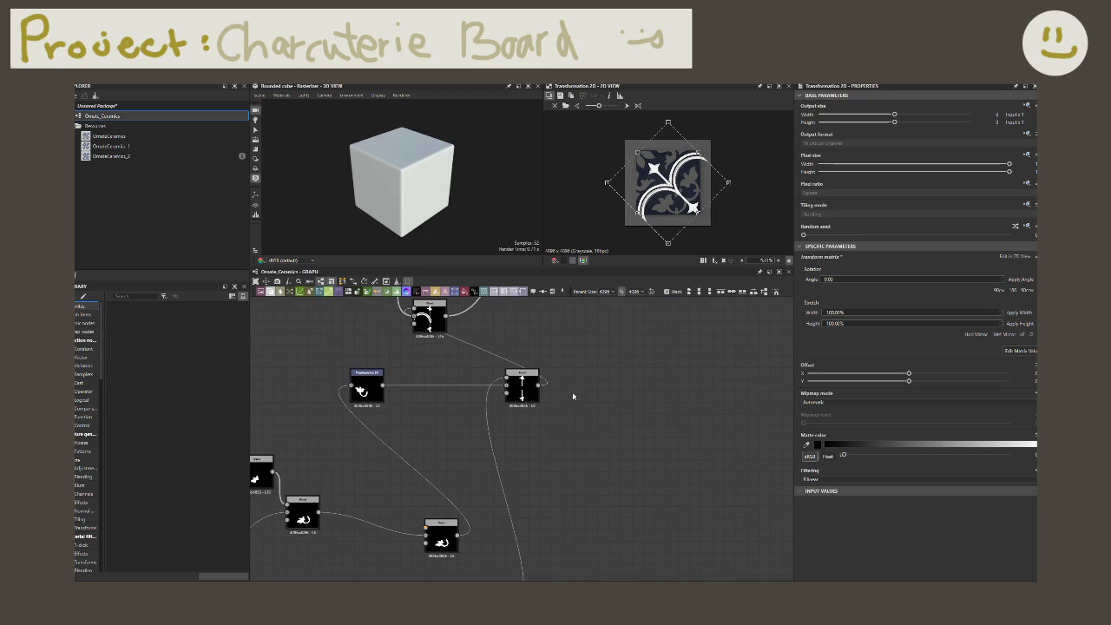
middle_drag(548, 404, 545, 406)
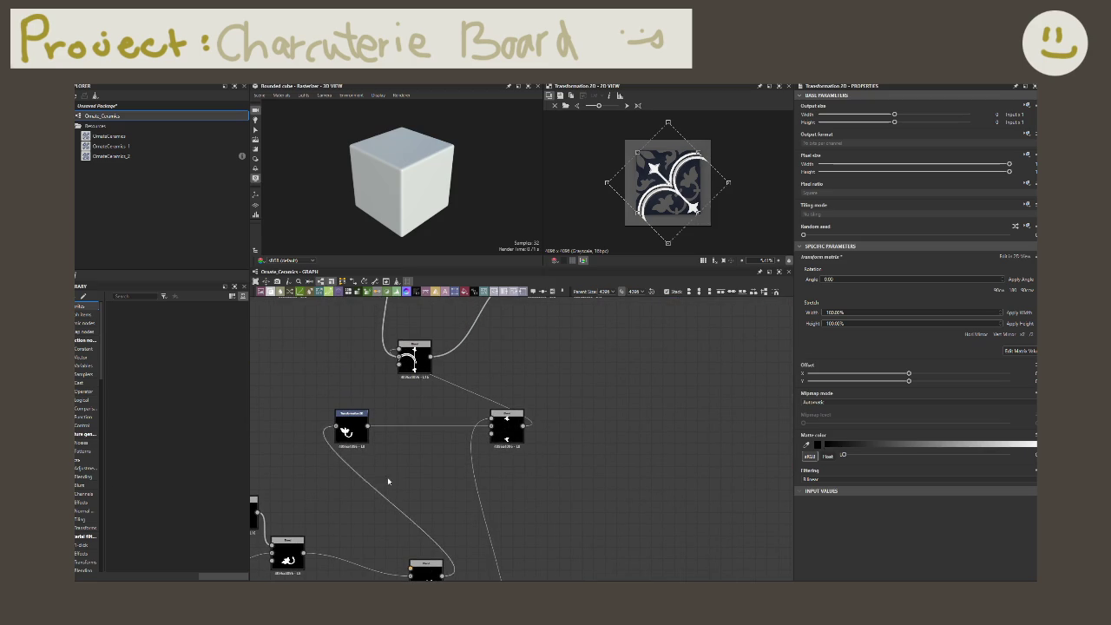
scroll(495, 476, down, 2)
scroll(496, 476, down, 2)
middle_drag(496, 477, 570, 466)
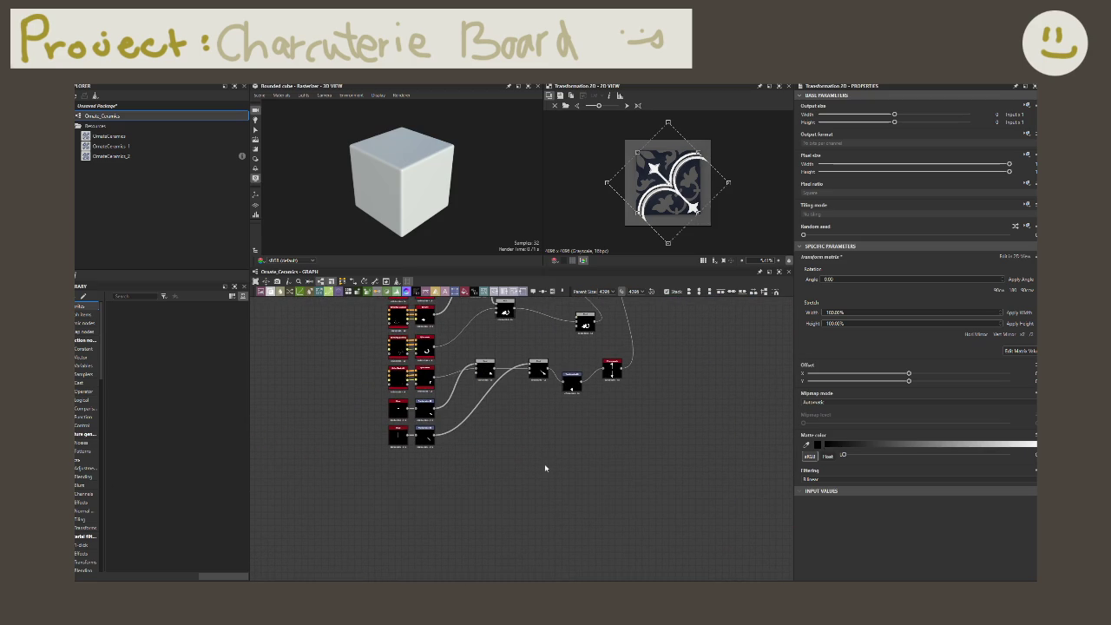
- Add a Shape node with its Tiling mode set to Absolute, No tiling
key(space)
text(shap)
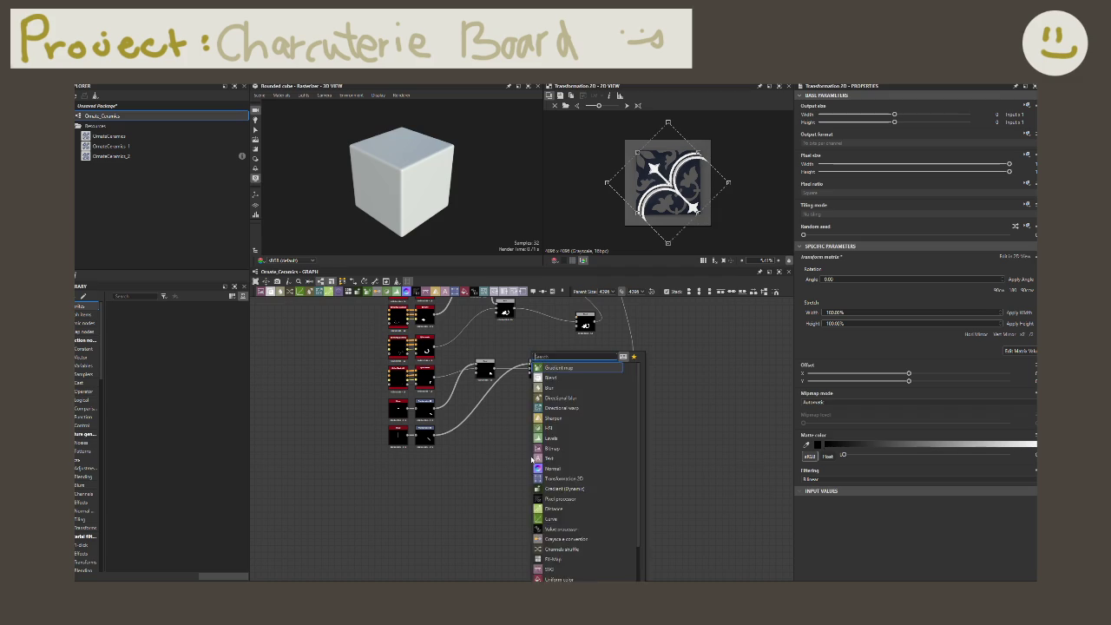
key(Return)
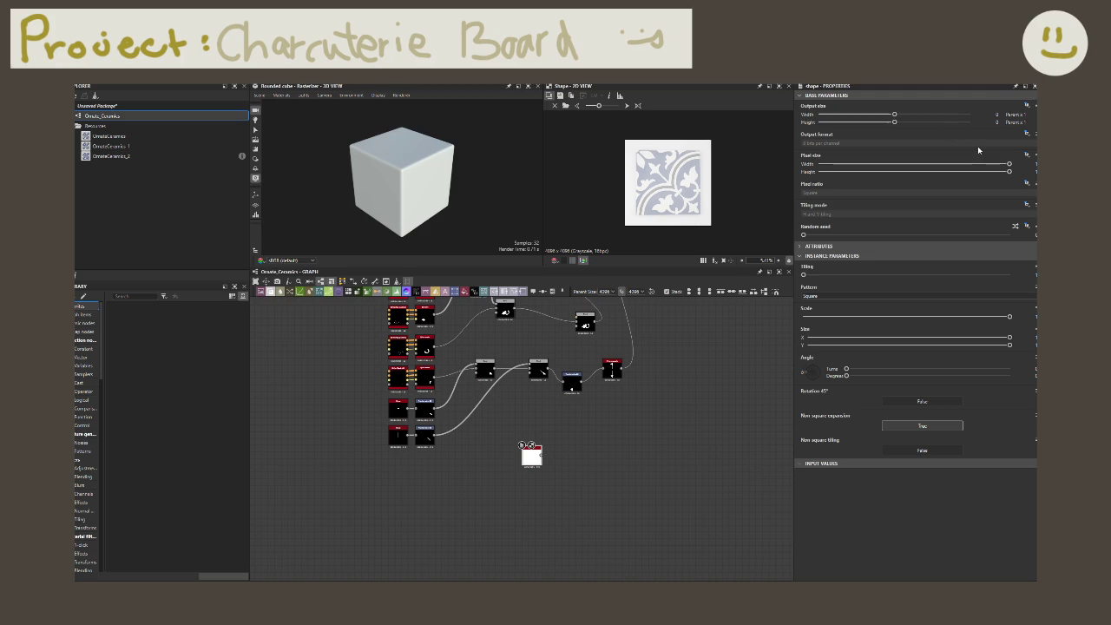
click(1026, 205)
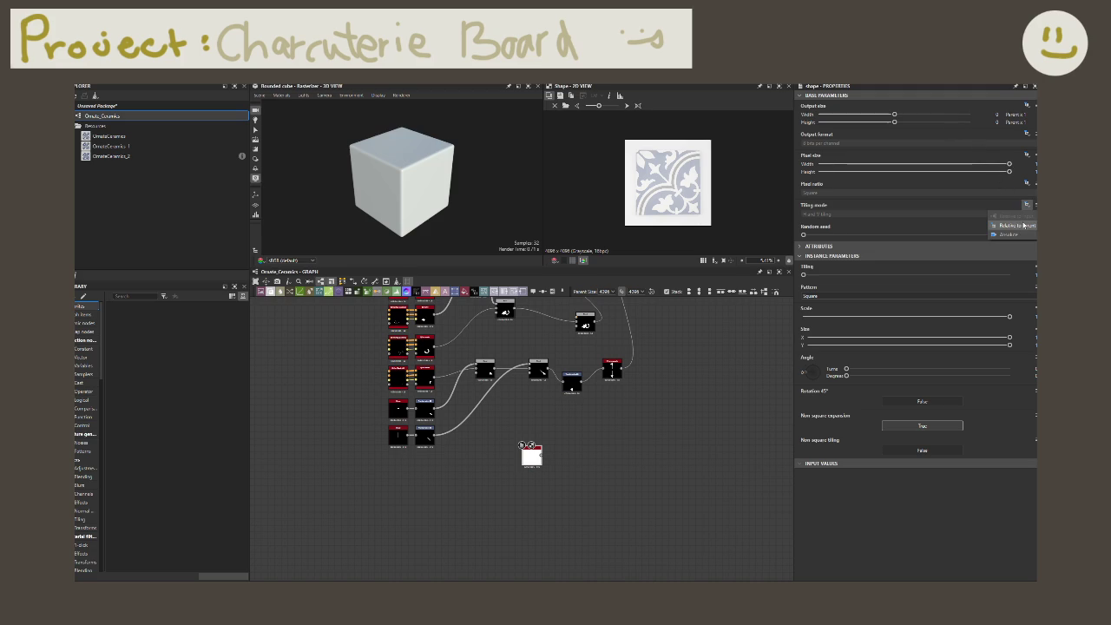
click(1020, 232)
click(981, 213)
click(989, 224)
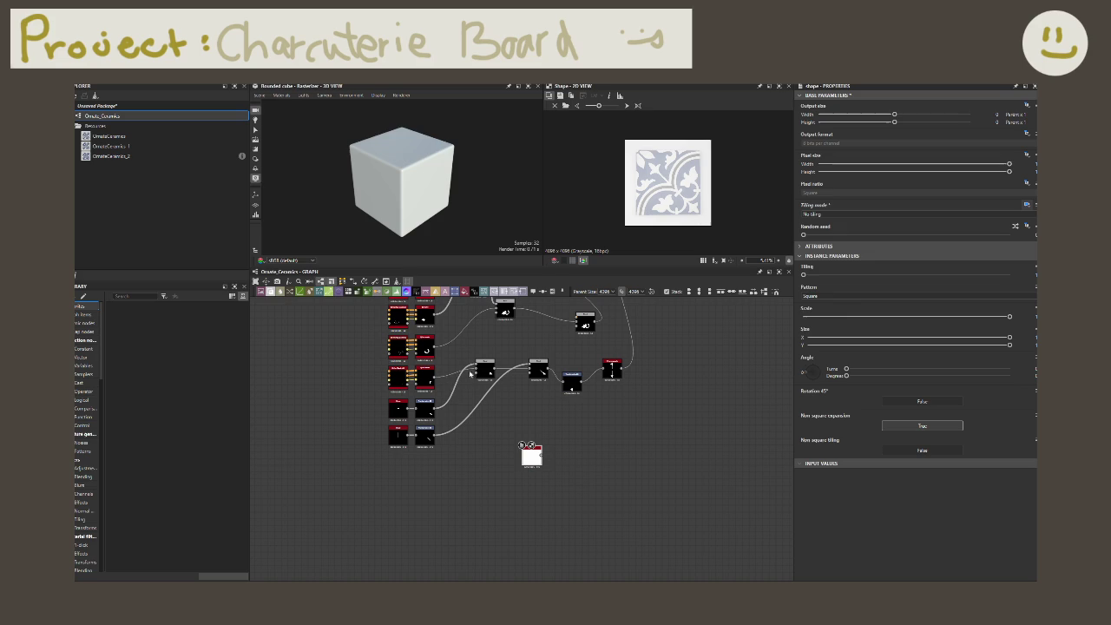
- Change the Shape pattern to Disc and set its Scale to 0.2
click(844, 299)
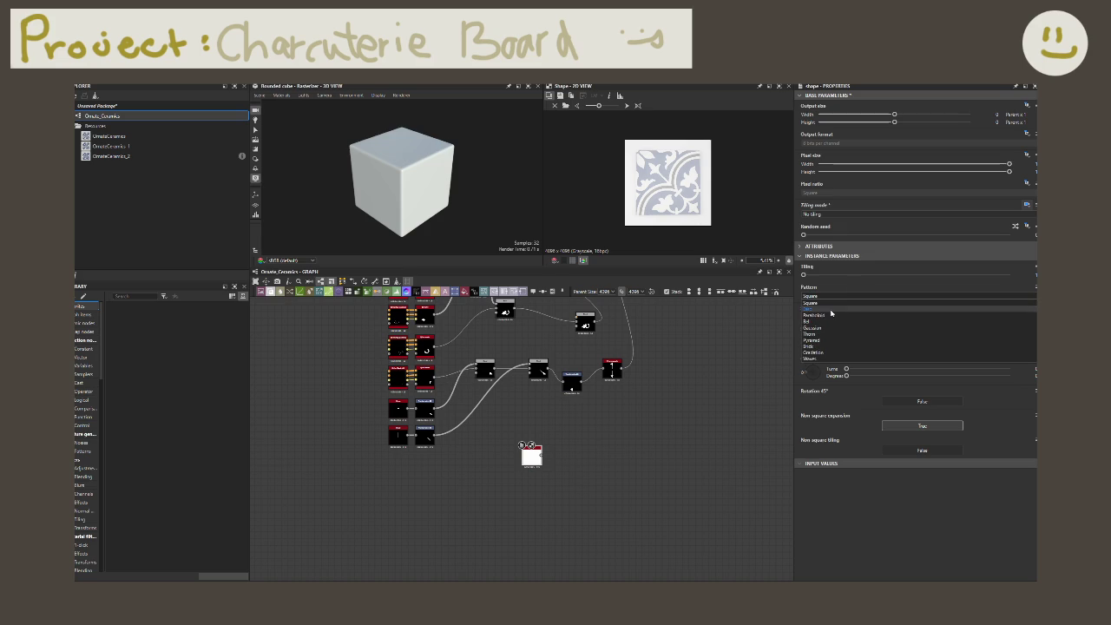
click(830, 313)
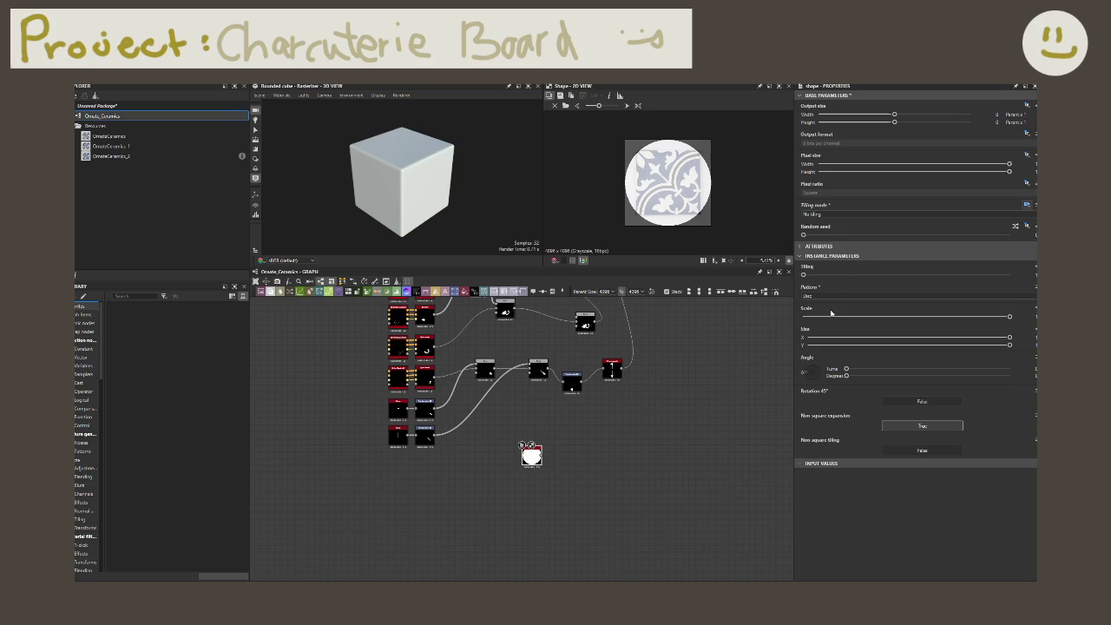
click(1009, 315)
drag(1009, 316, 906, 316)
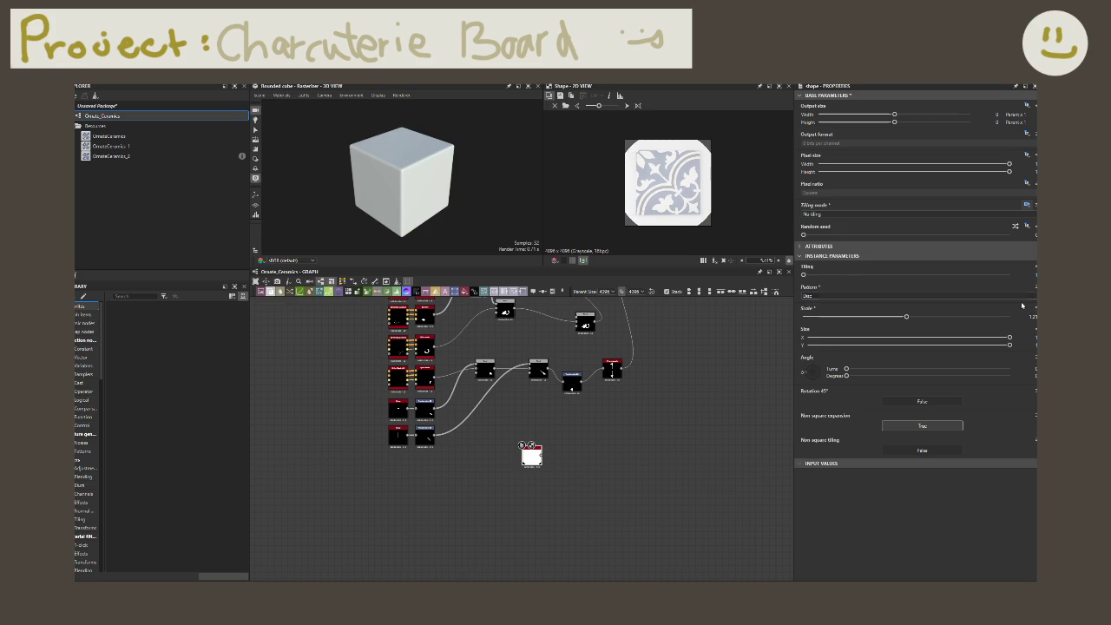
click(1033, 316)
text(0.2)
key(Return)
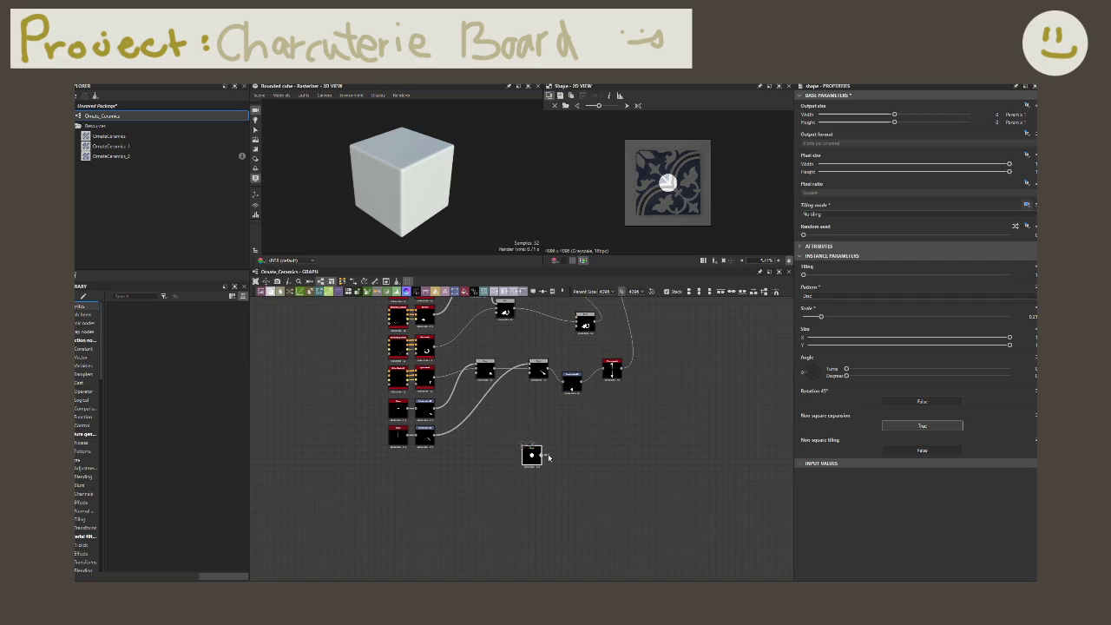
- Add an Extend Shape Grayscale node after the disc and set its Mode to Uni-directional
key(space)
text(extrude)
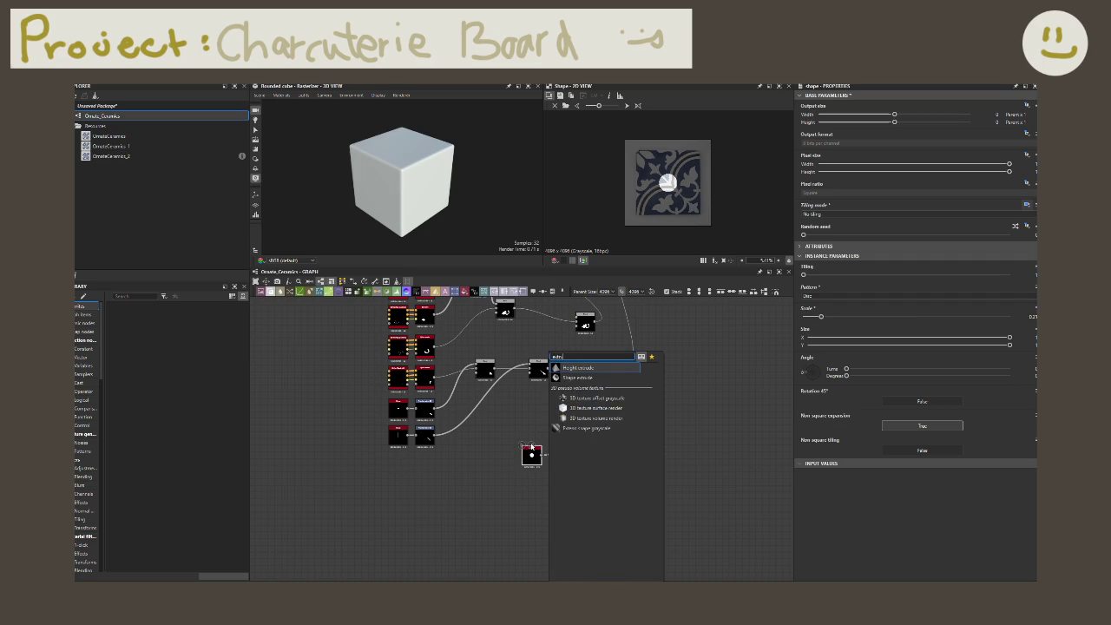
key(Down)
key(Down)
key(Down)
key(Down)
key(Up)
key(Return)
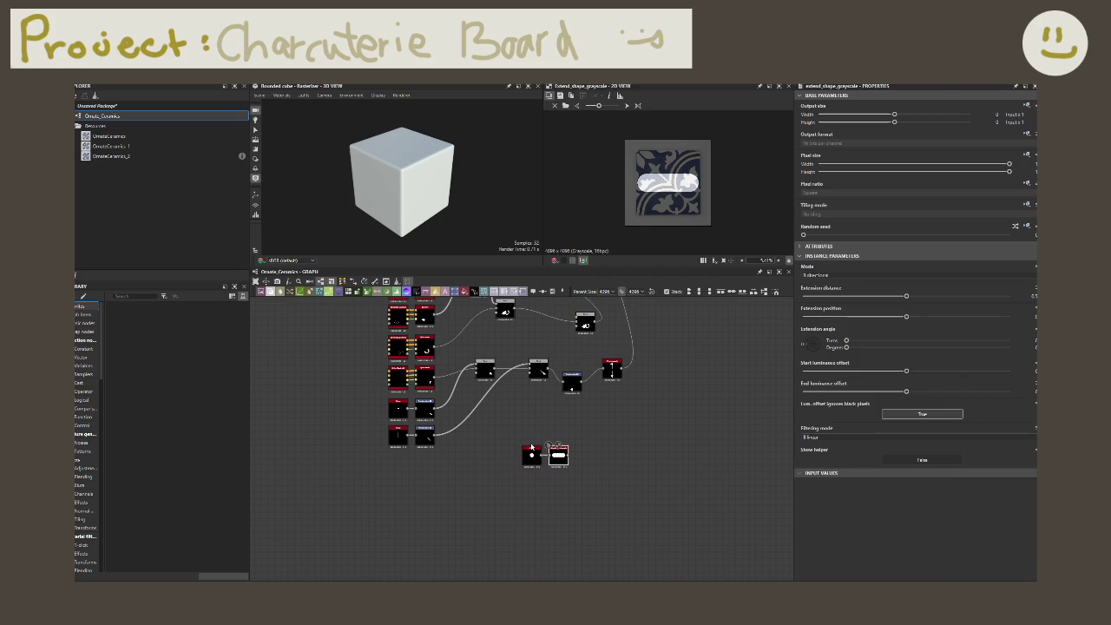
scroll(597, 458, up, 2)
scroll(560, 460, up, 1)
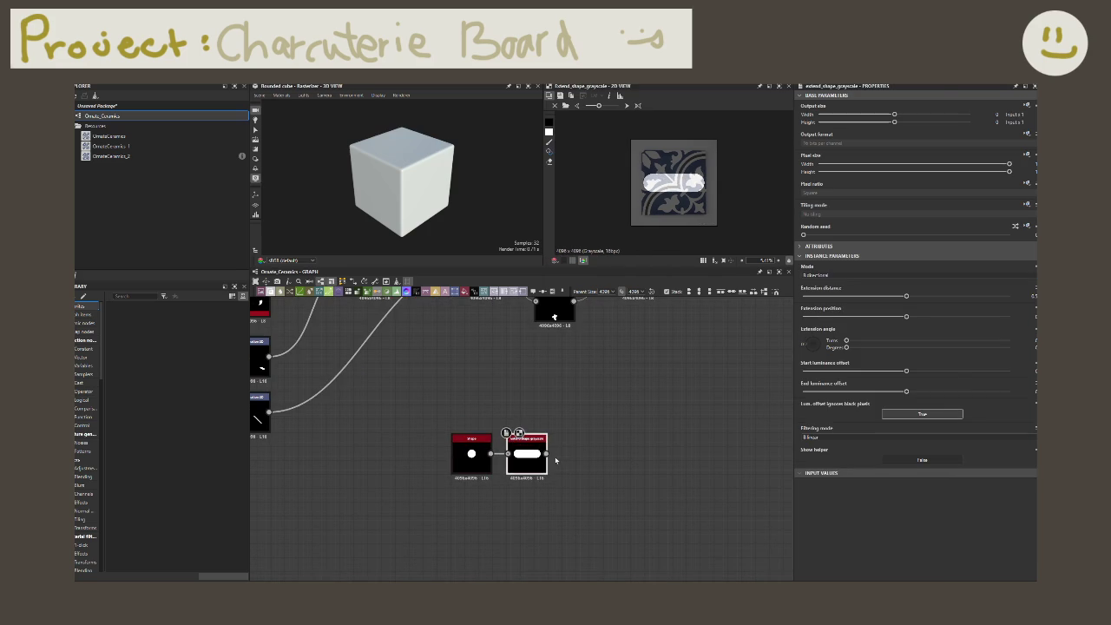
scroll(555, 460, up, 1)
scroll(599, 416, up, 1)
scroll(648, 384, up, 1)
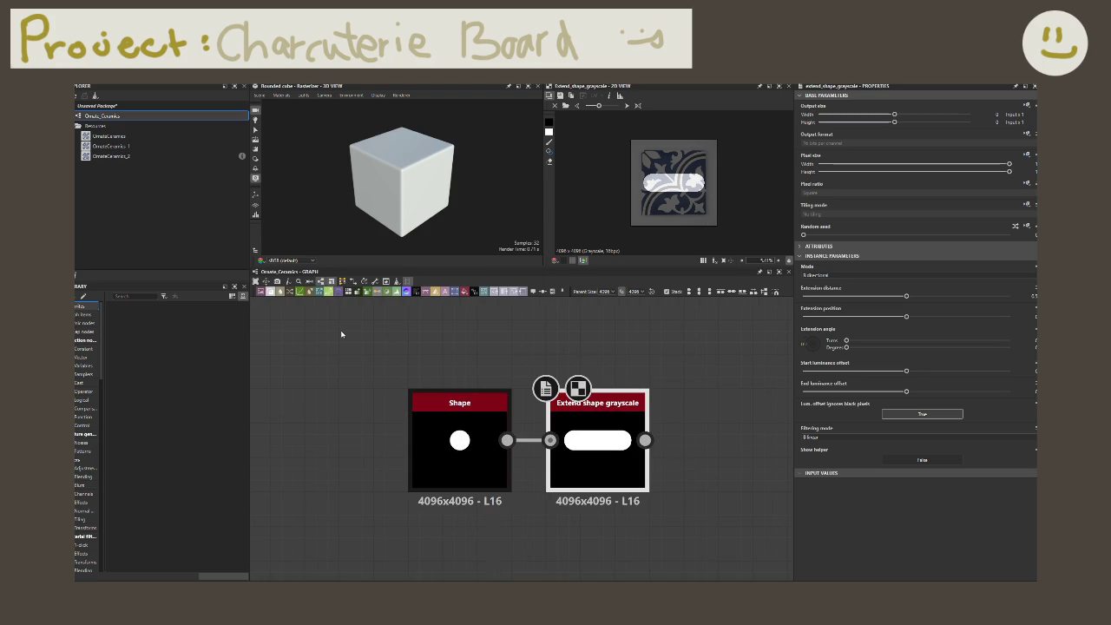
click(833, 274)
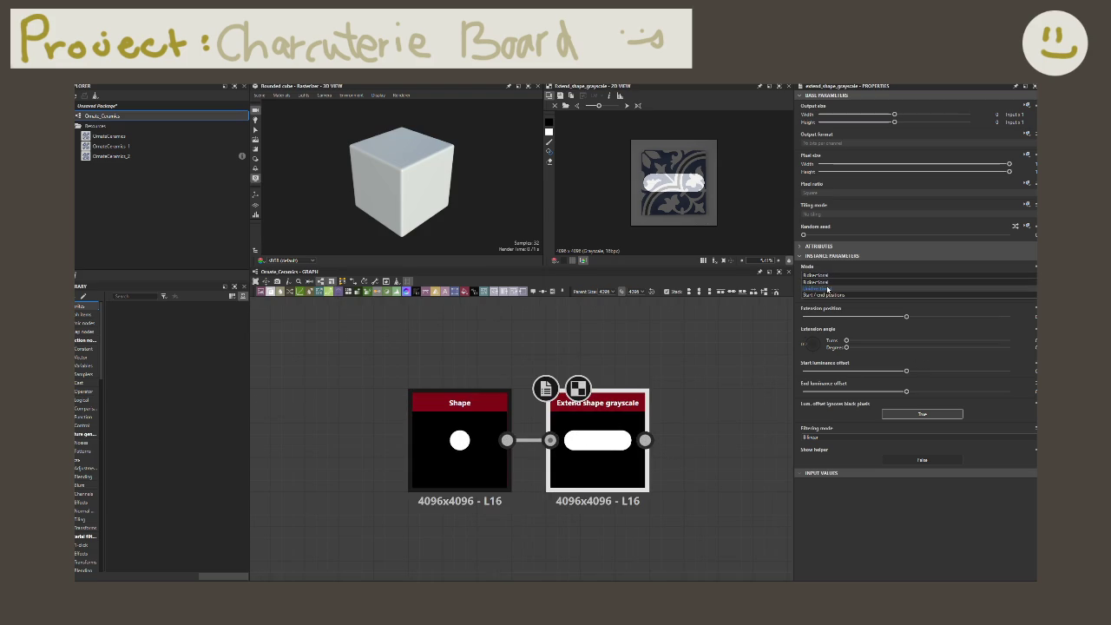
click(826, 288)
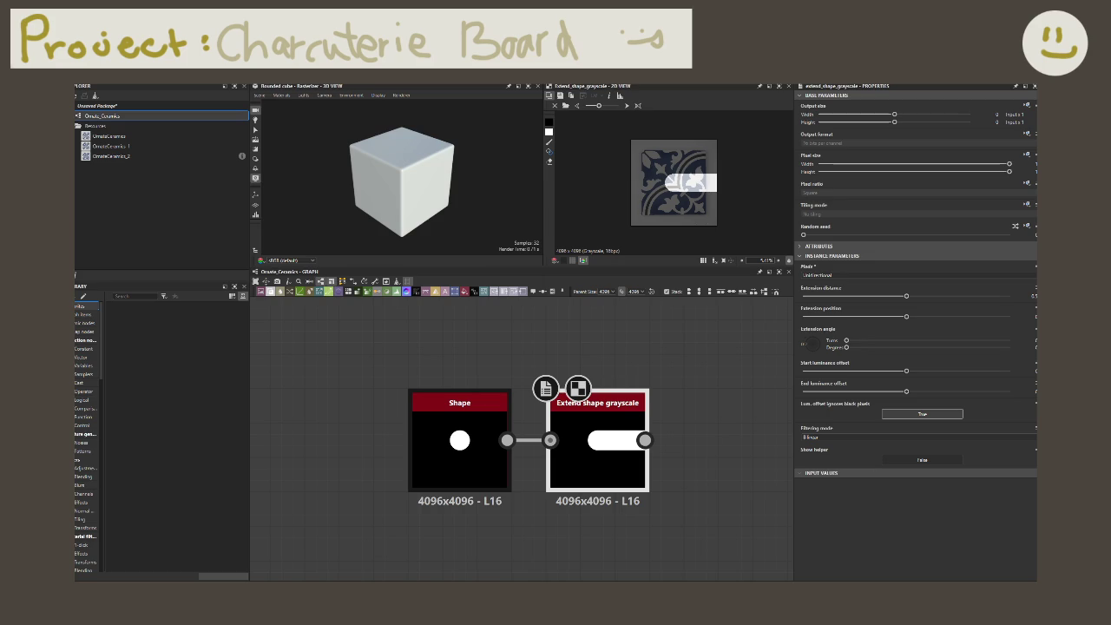
- Add a Transformation 2D node after the Extend shape grayscale output
middle_drag(662, 459, 560, 467)
drag(542, 446, 609, 446)
text(trans)
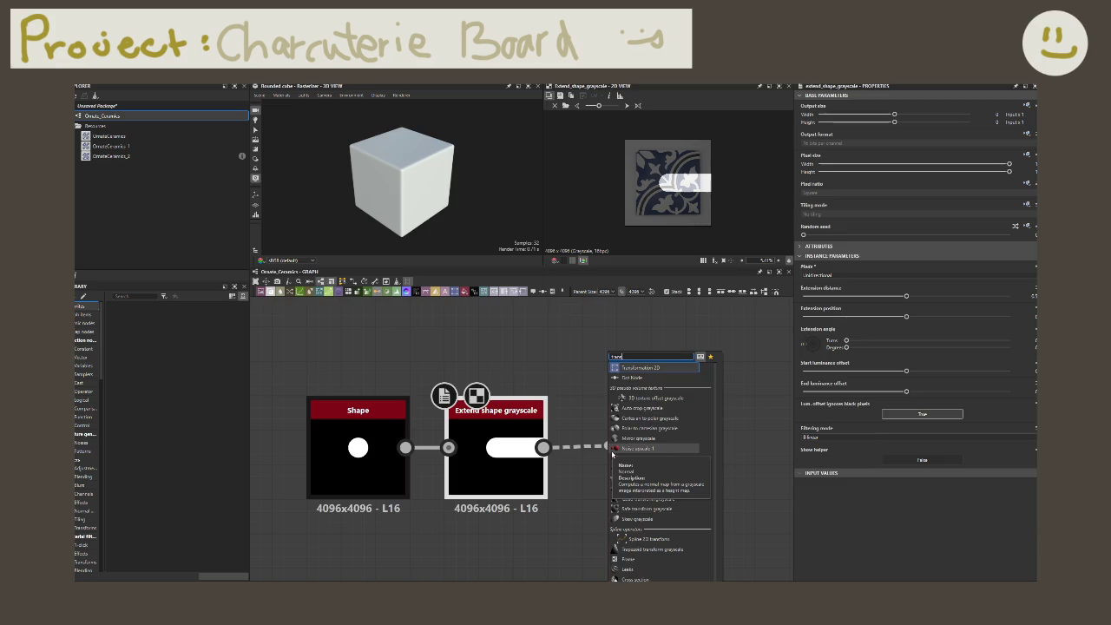
key(Return)
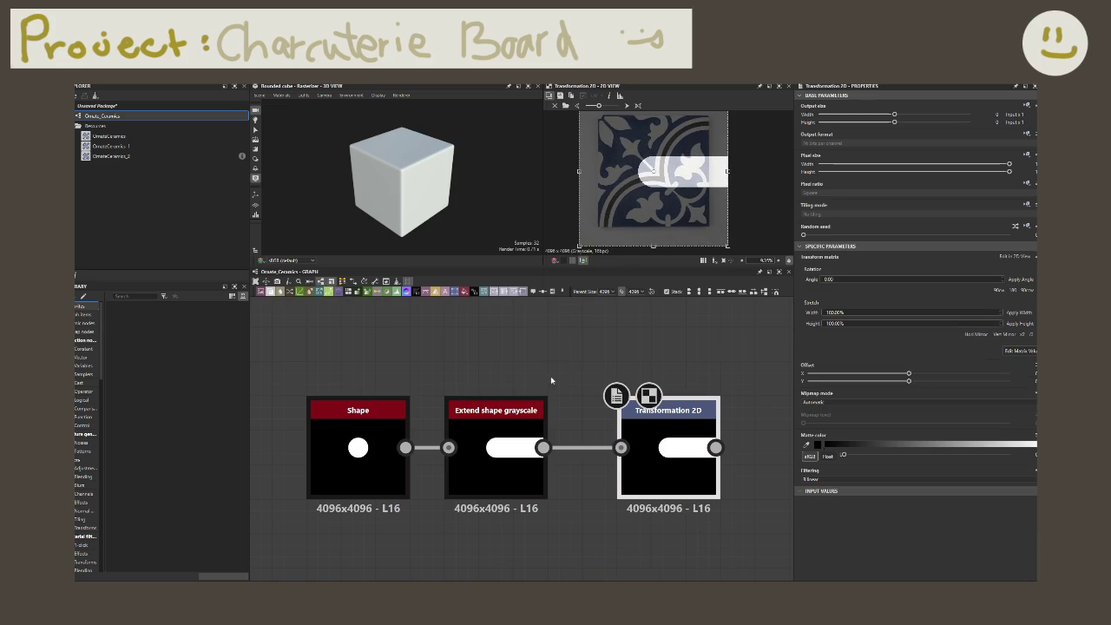
- Shrink the Shape circle to a small dot by lowering its Scale value
click(366, 447)
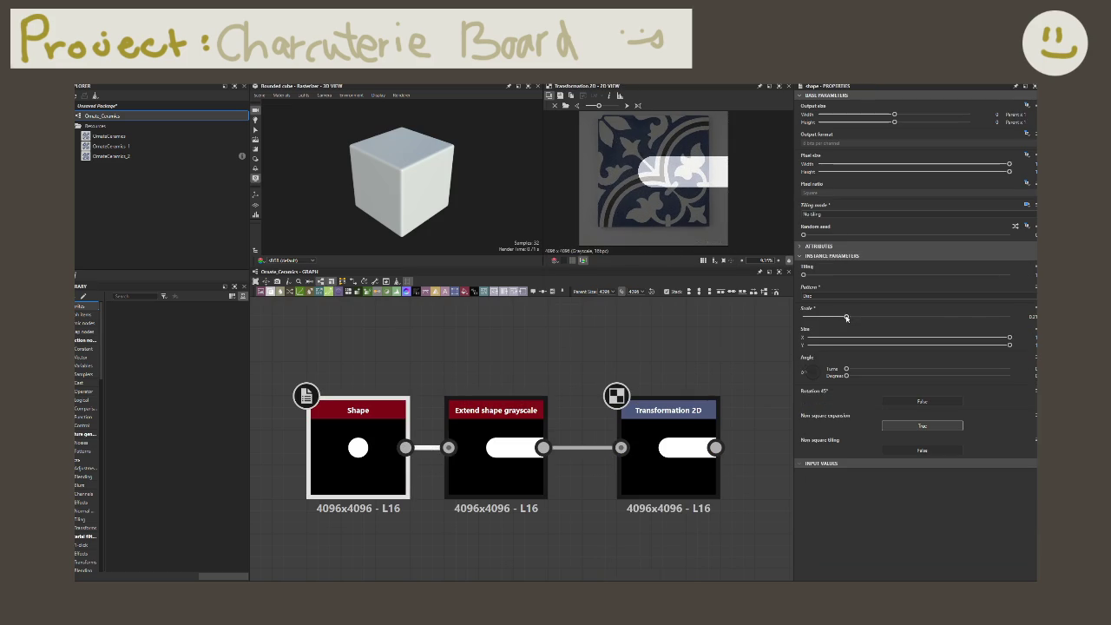
double_click(336, 448)
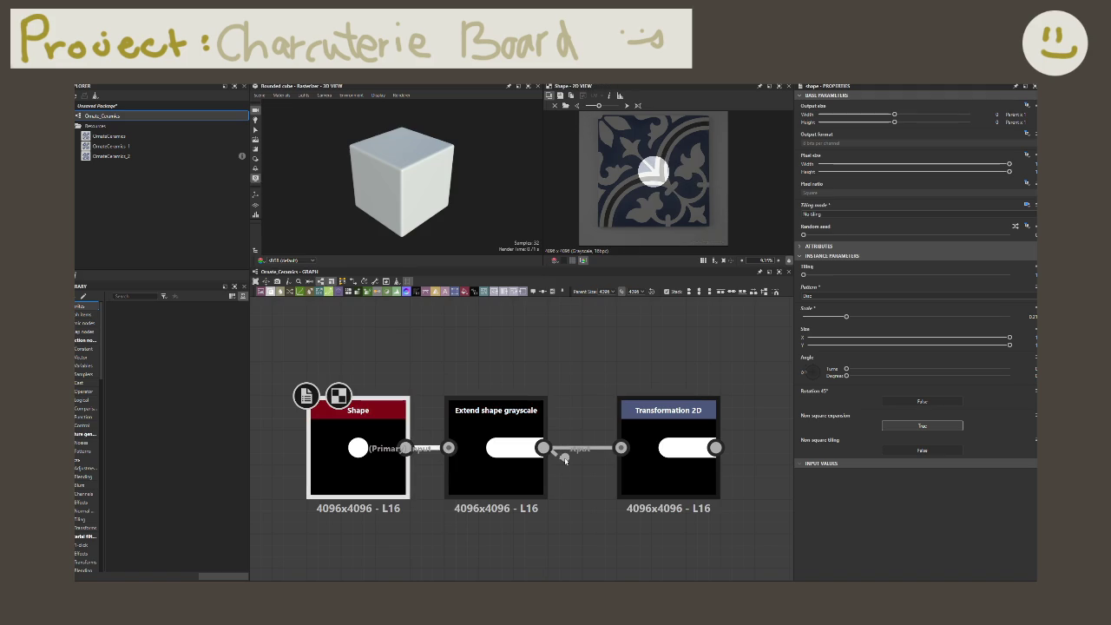
drag(714, 448, 789, 359)
click(372, 442)
drag(846, 316, 809, 319)
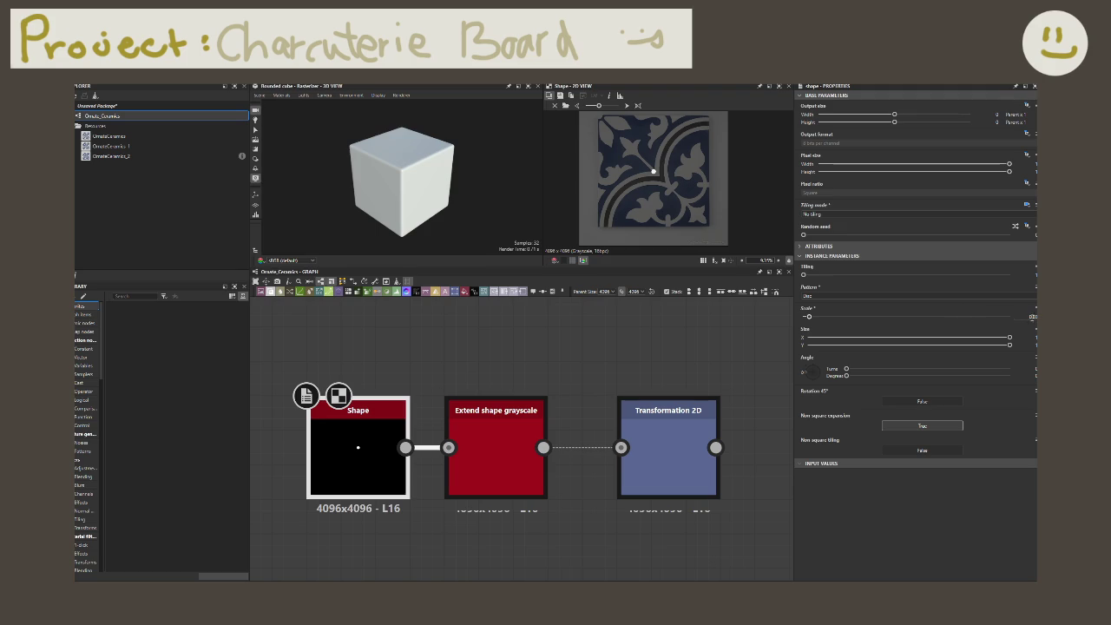
double_click(1033, 316)
text(5)
key(Return)
double_click(1033, 316)
text(2)
key(Return)
- Try a negative tile offset on Transformation 2D, then reset the offset to default
click(668, 442)
scroll(678, 188, up, 3)
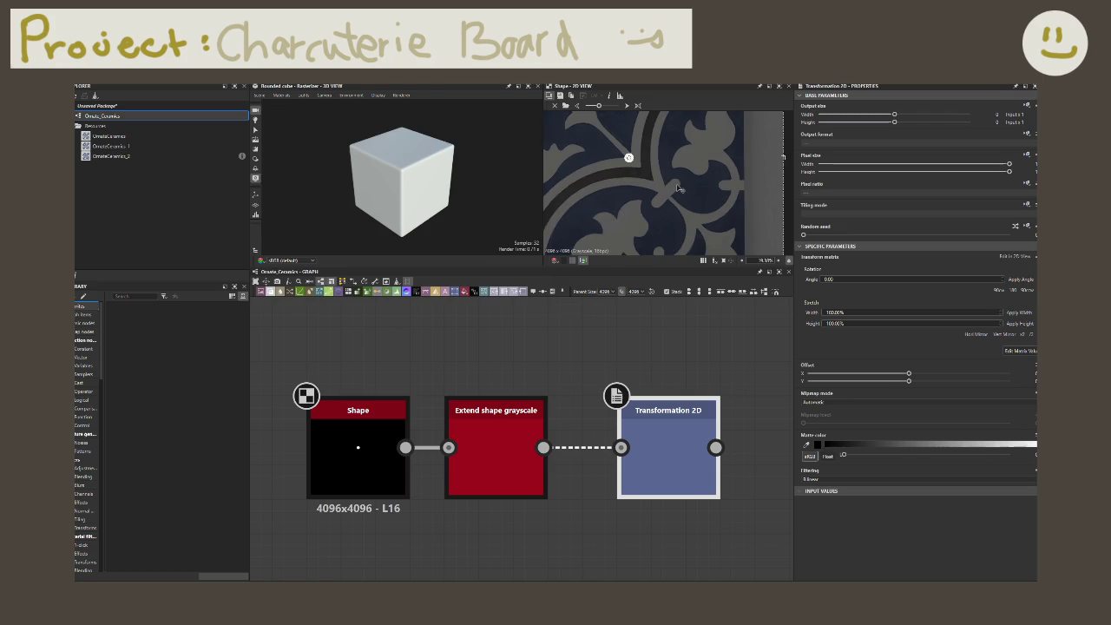
scroll(679, 188, up, 2)
drag(716, 207, 781, 271)
click(781, 271)
- Reorder the chain to Shape → Transformation 2D → Extend shape grayscale
click(369, 484)
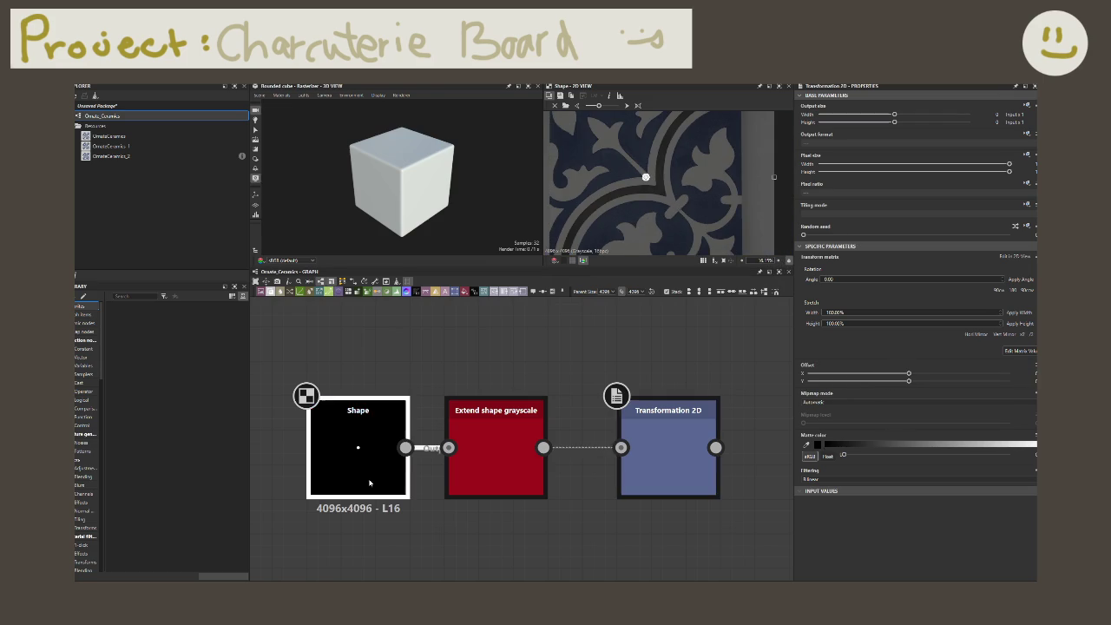
scroll(369, 483, down, 2)
click(519, 455)
mouse_move(519, 456)
mouse_down()
mouse_move(738, 539)
mouse_move(699, 479)
mouse_up()
mouse_move(453, 448)
mouse_down()
mouse_move(577, 448)
mouse_move(505, 456)
mouse_up()
drag(686, 469, 585, 456)
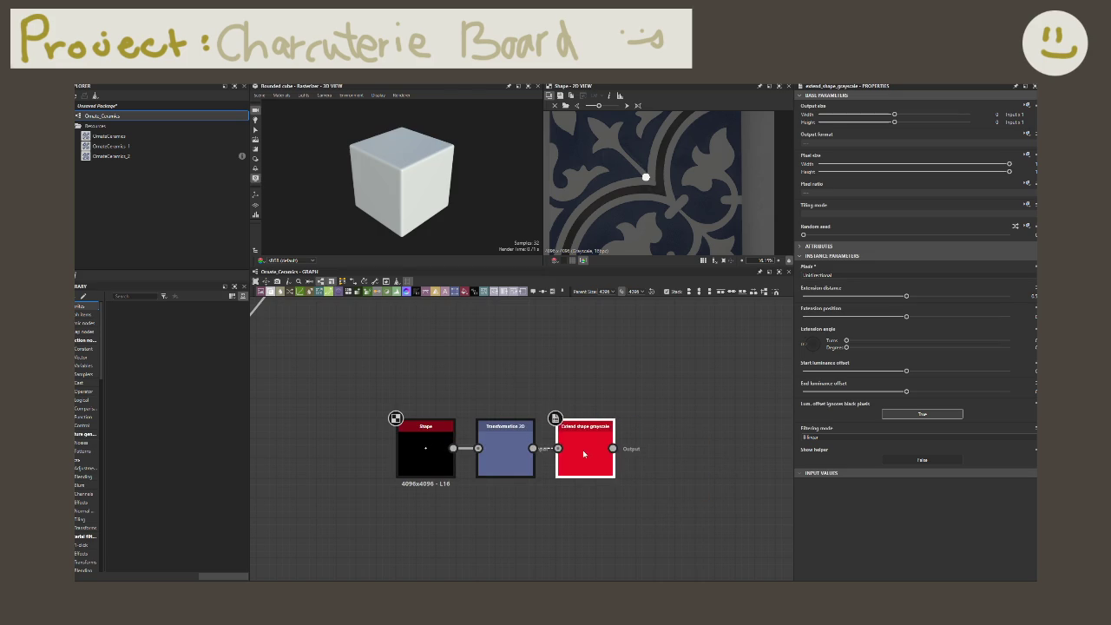
- Flatten the disc vertically by lowering the Shape's Size Y
click(507, 445)
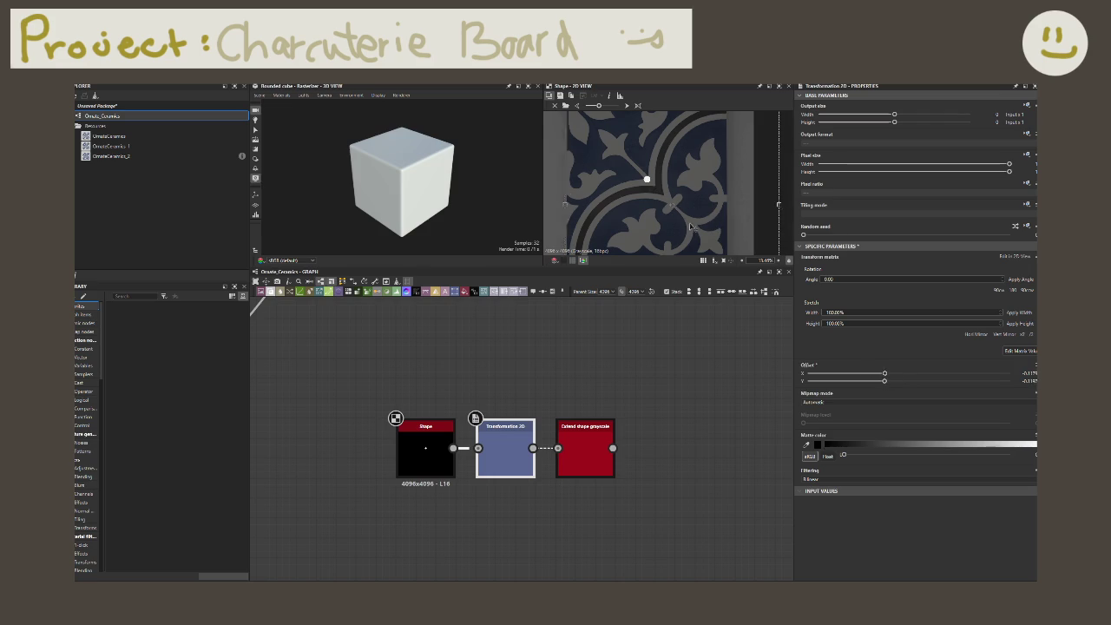
click(426, 447)
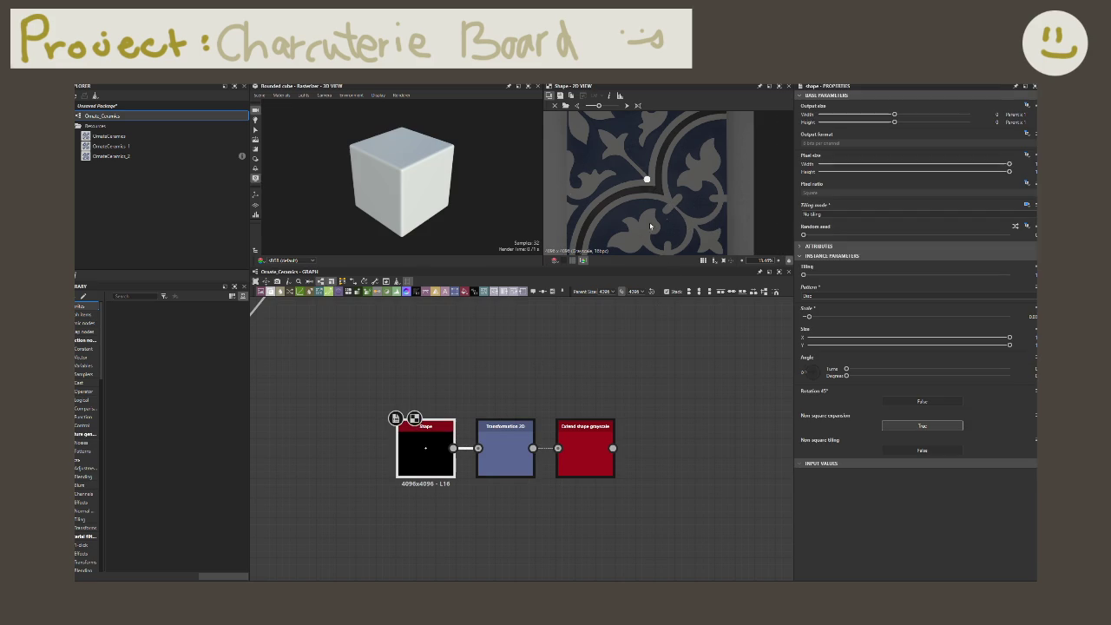
click(847, 345)
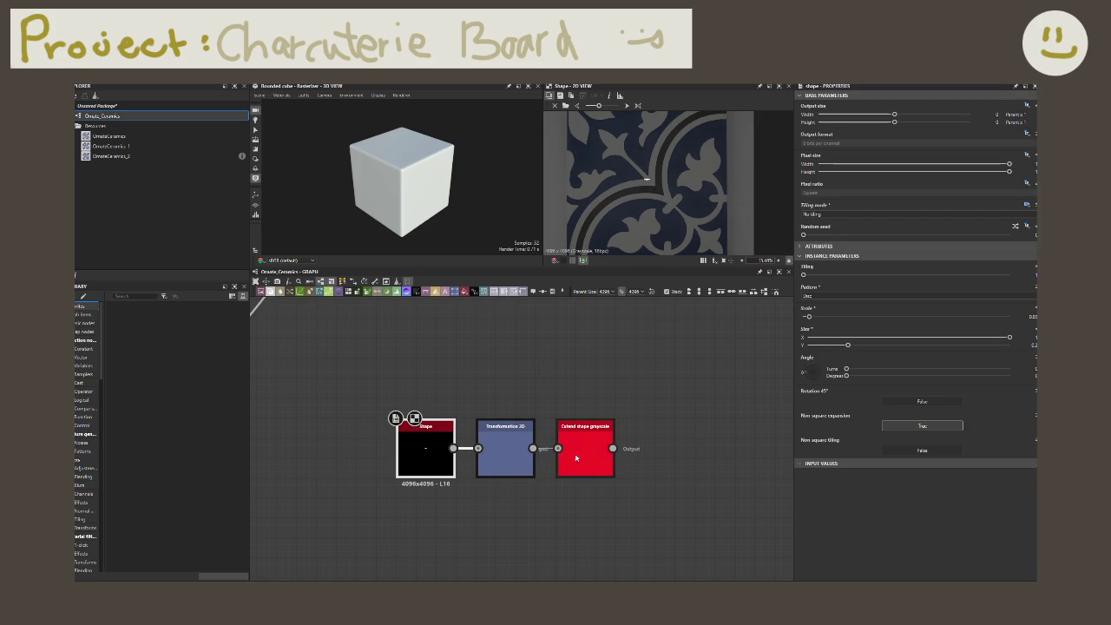
- Replace both downstream nodes with a fresh Transformation 2D off Shape, offset right and down
key(Delete)
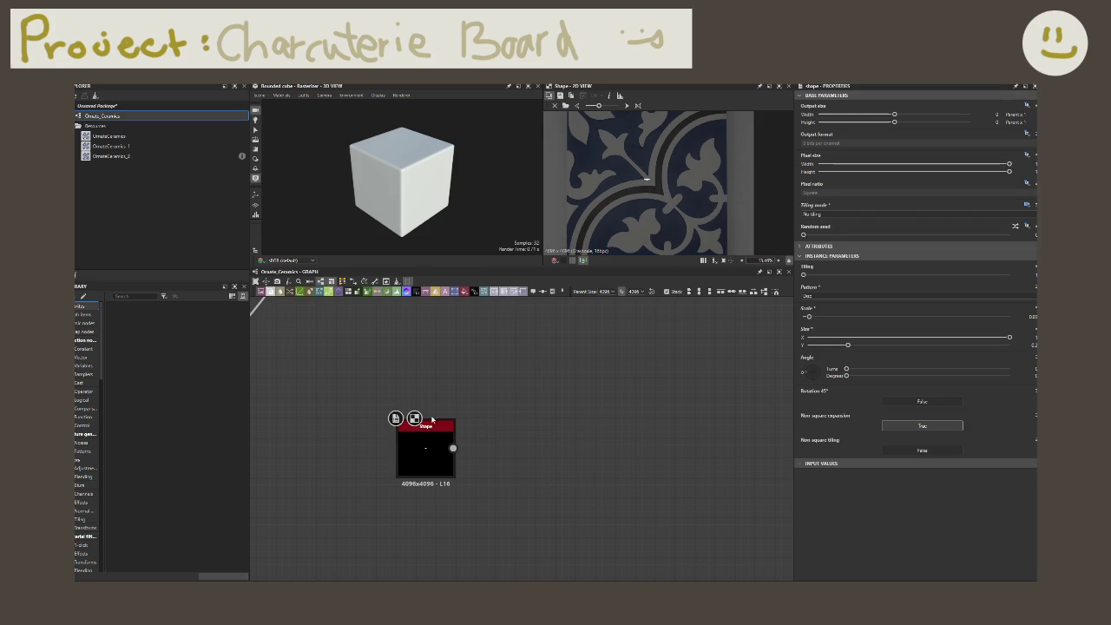
drag(461, 451, 497, 453)
text(tra)
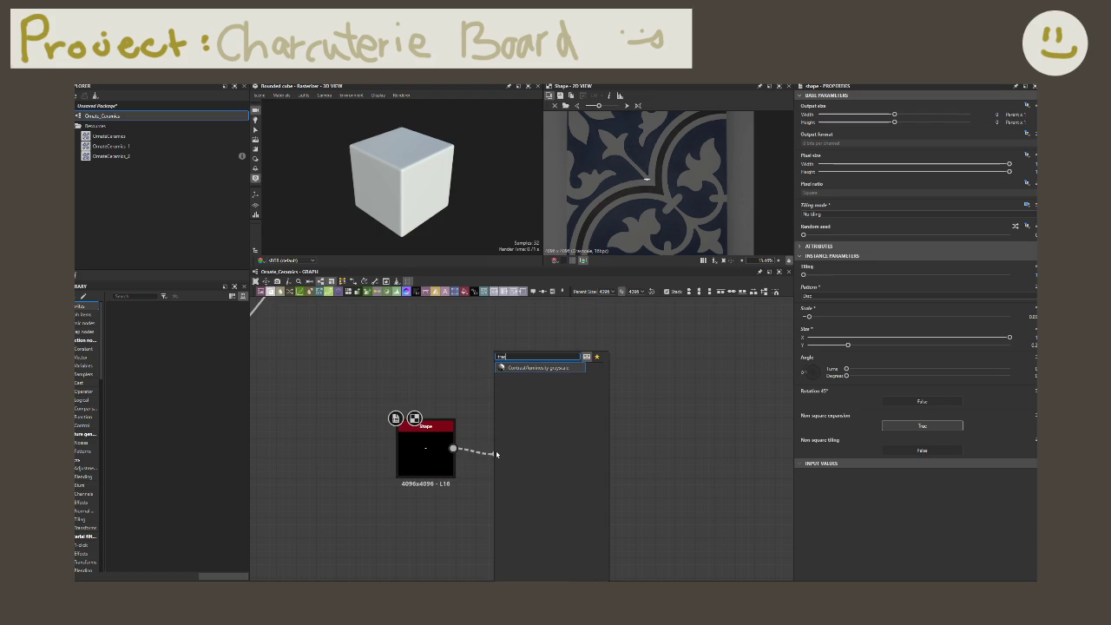
click(496, 453)
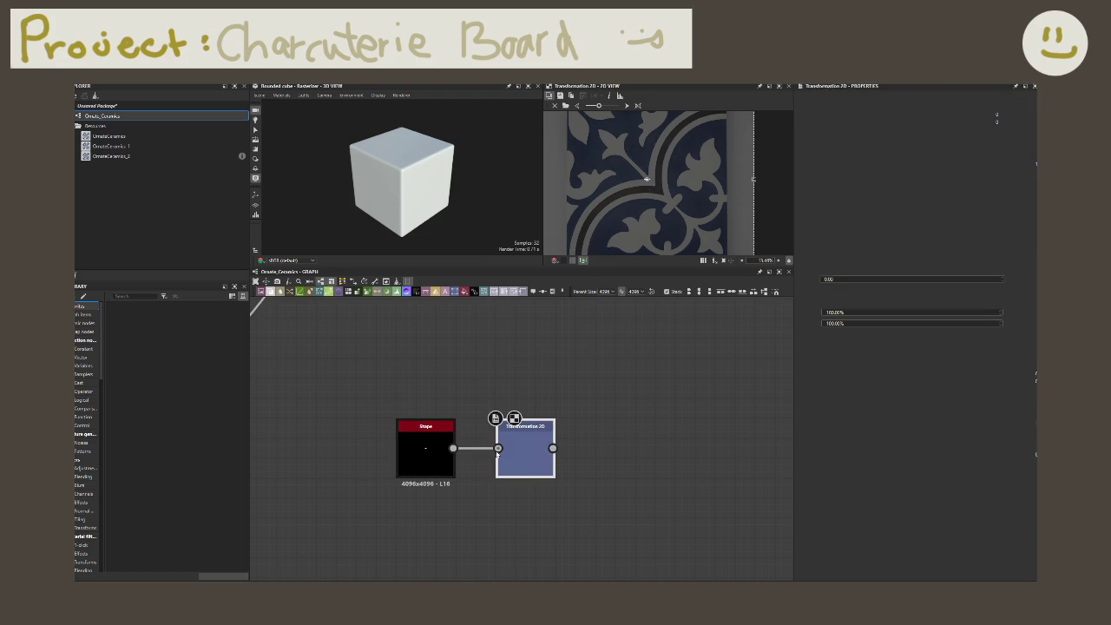
scroll(591, 458, up, 2)
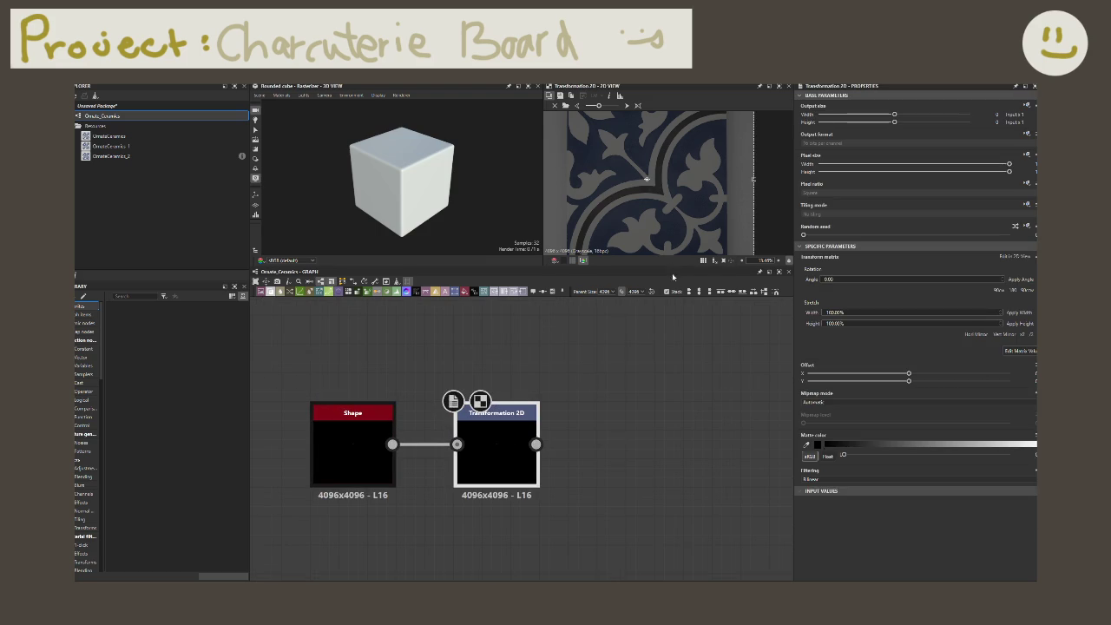
drag(671, 201, 699, 226)
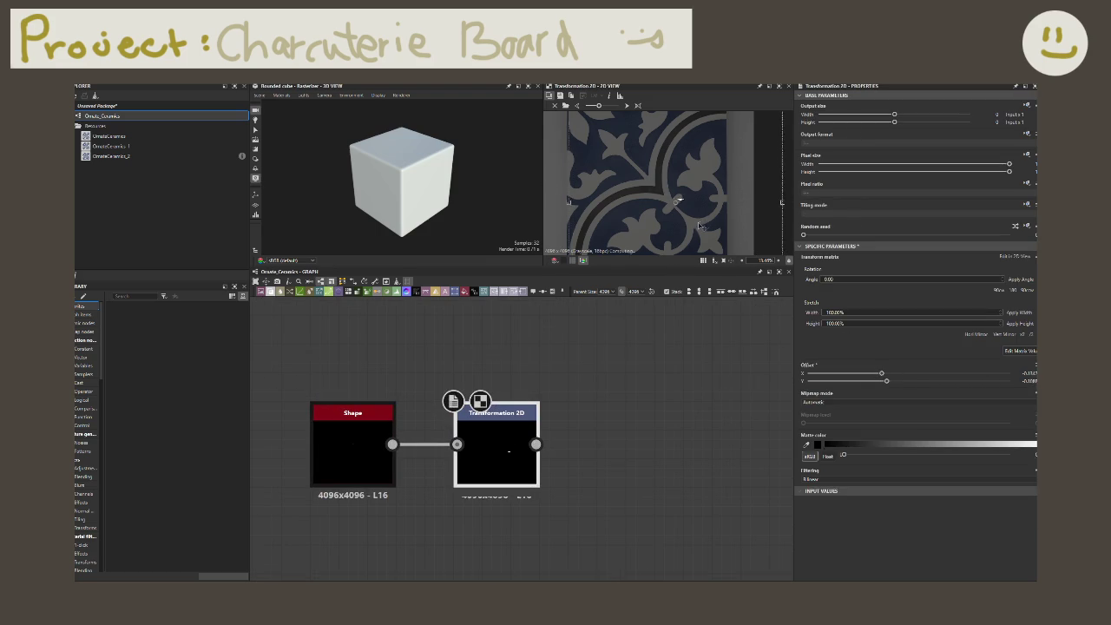
scroll(699, 226, up, 2)
scroll(674, 213, up, 2)
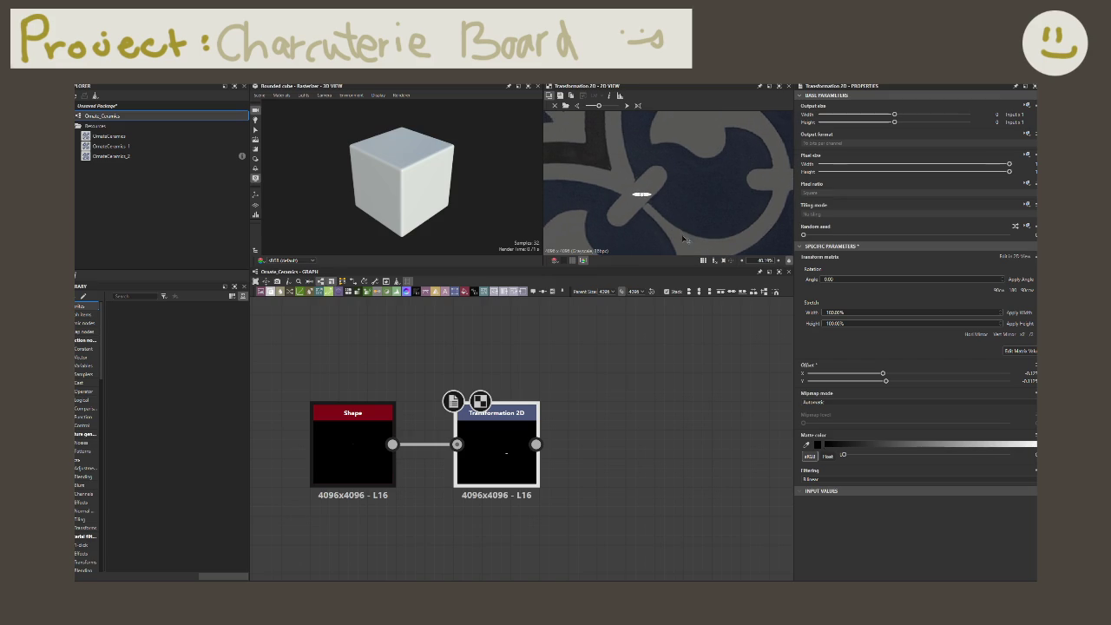
- Edit the Shape's Size Y and move Transformation 2D closer to the Shape node
click(351, 443)
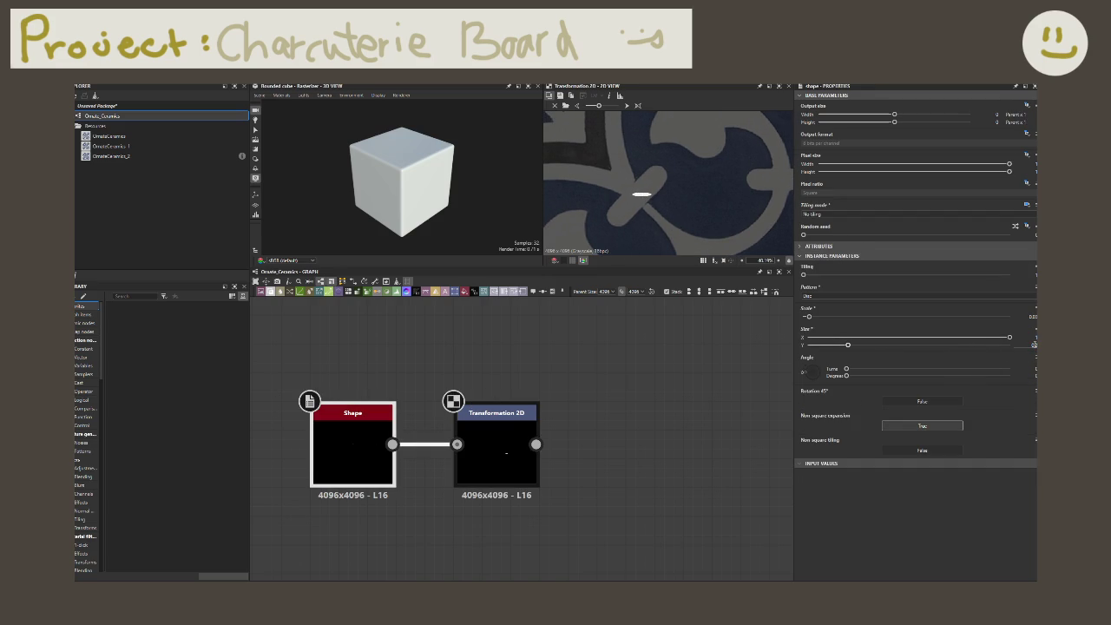
click(763, 438)
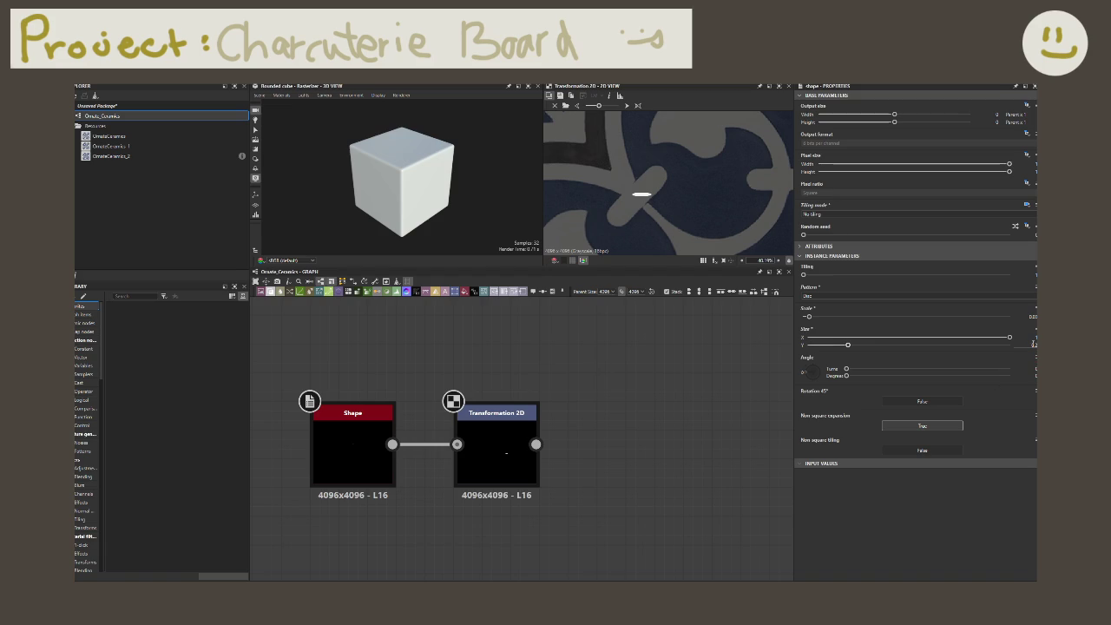
double_click(1032, 344)
mouse_move(535, 444)
mouse_down()
mouse_move(614, 448)
mouse_move(656, 507)
mouse_up()
click(526, 463)
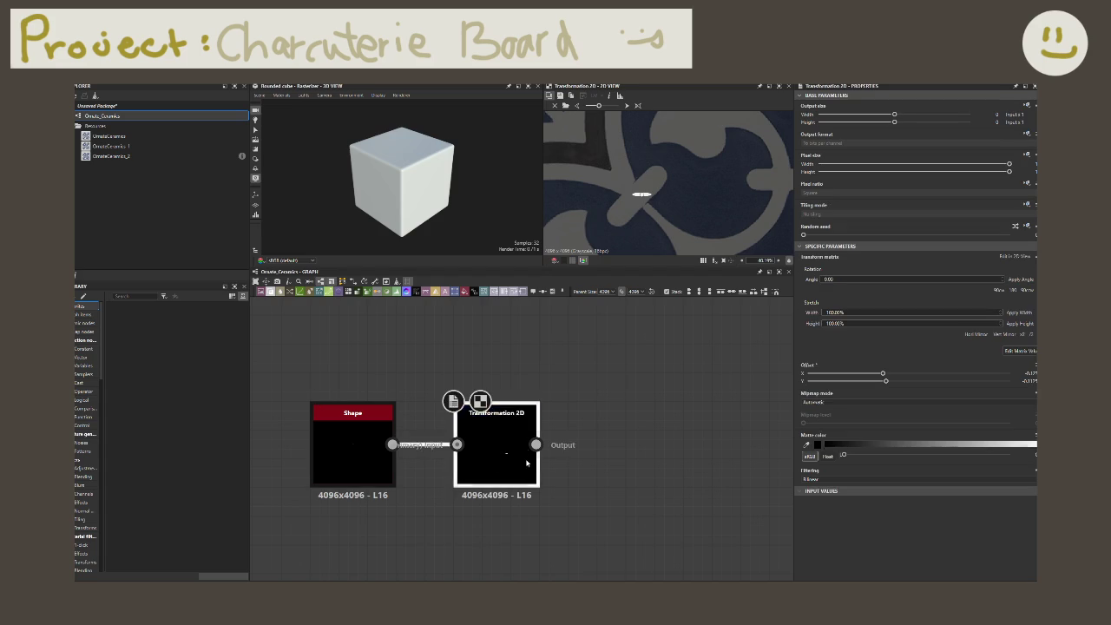
drag(508, 454, 479, 453)
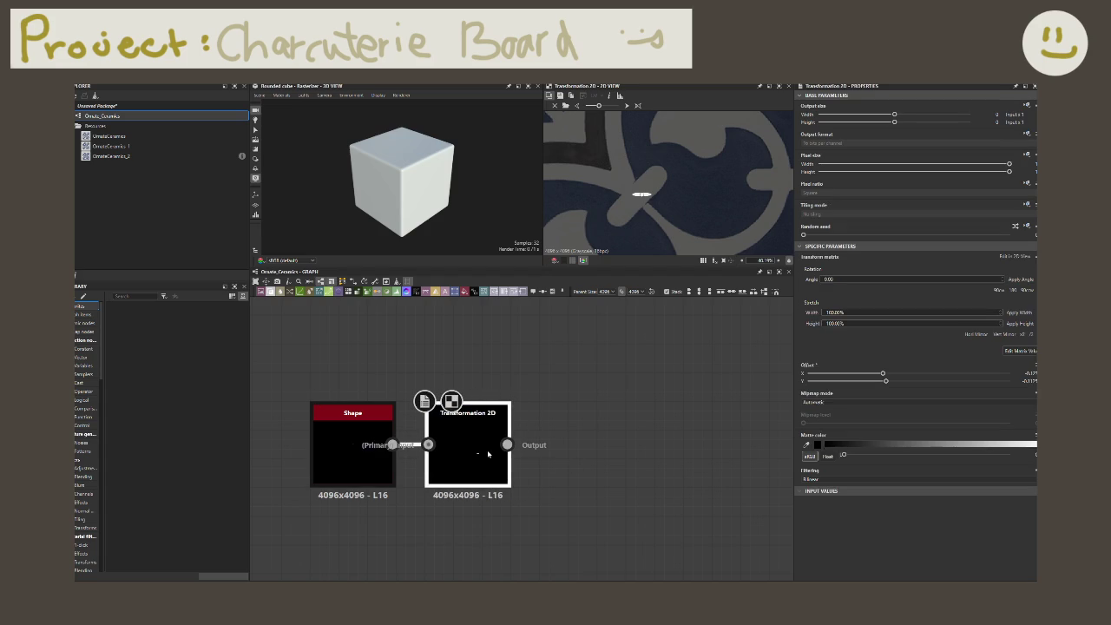
click(138, 168)
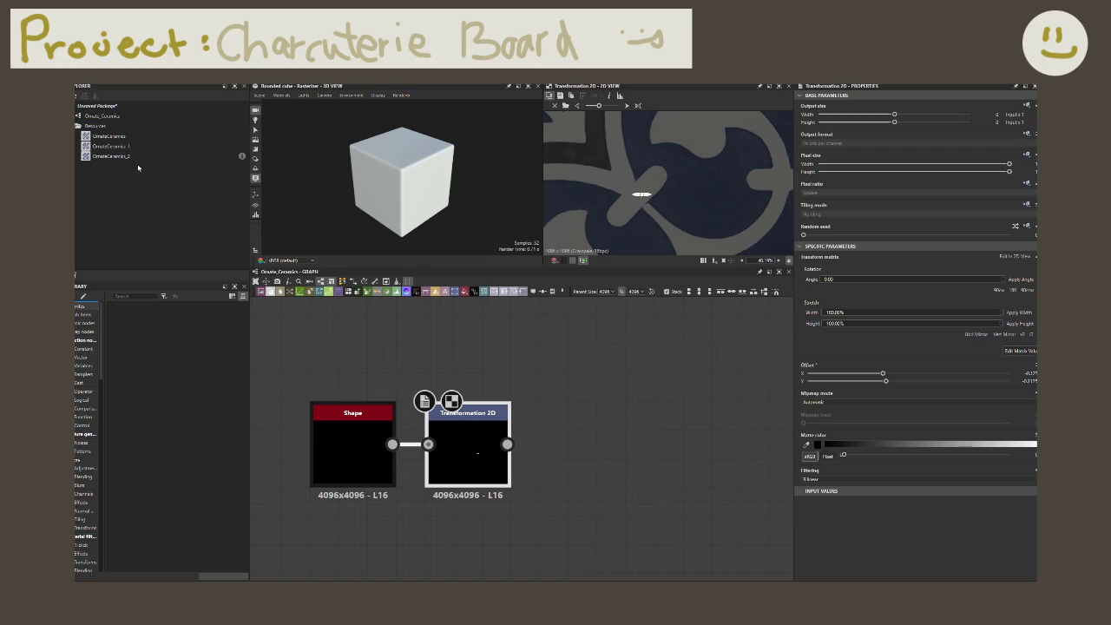
- Keep Shape's tiling mode at No tiling but drive it Relative to Parent
click(354, 405)
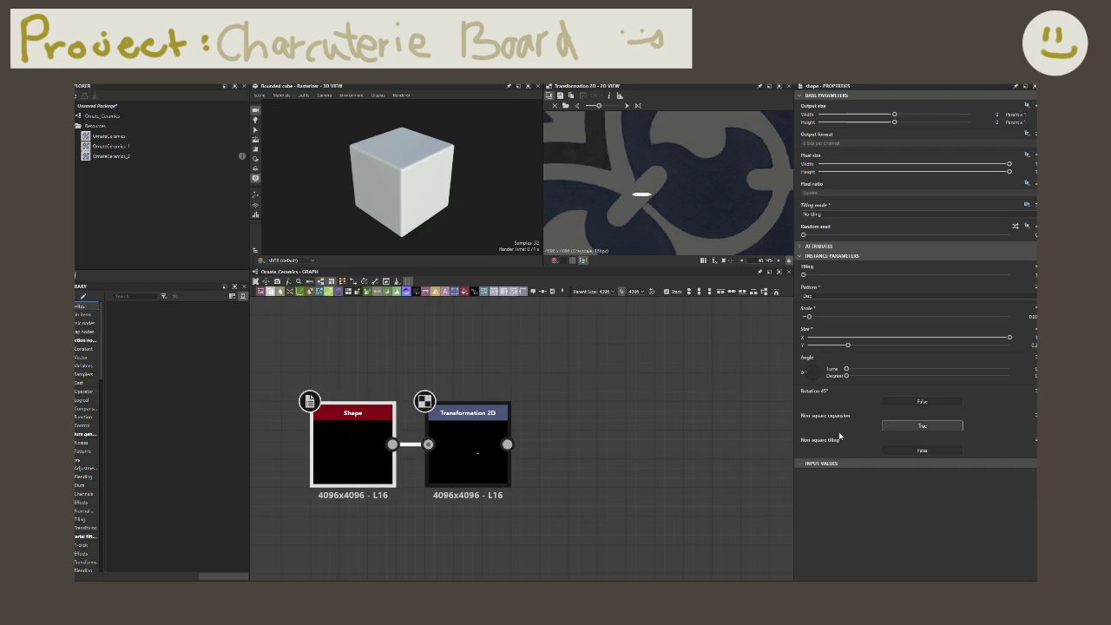
click(879, 214)
click(878, 201)
click(881, 214)
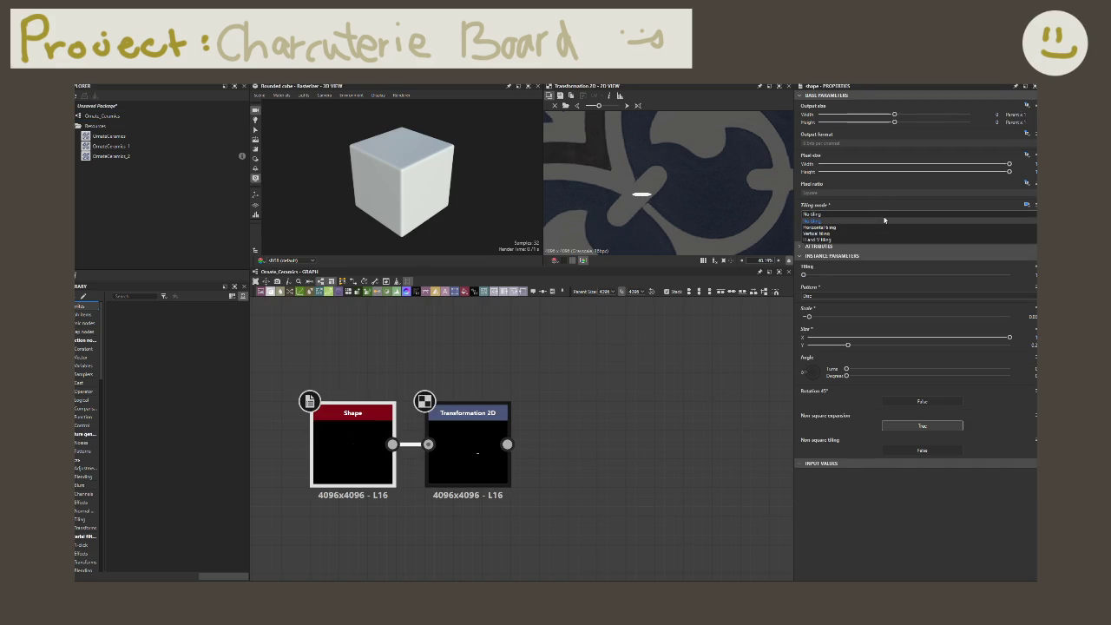
click(884, 220)
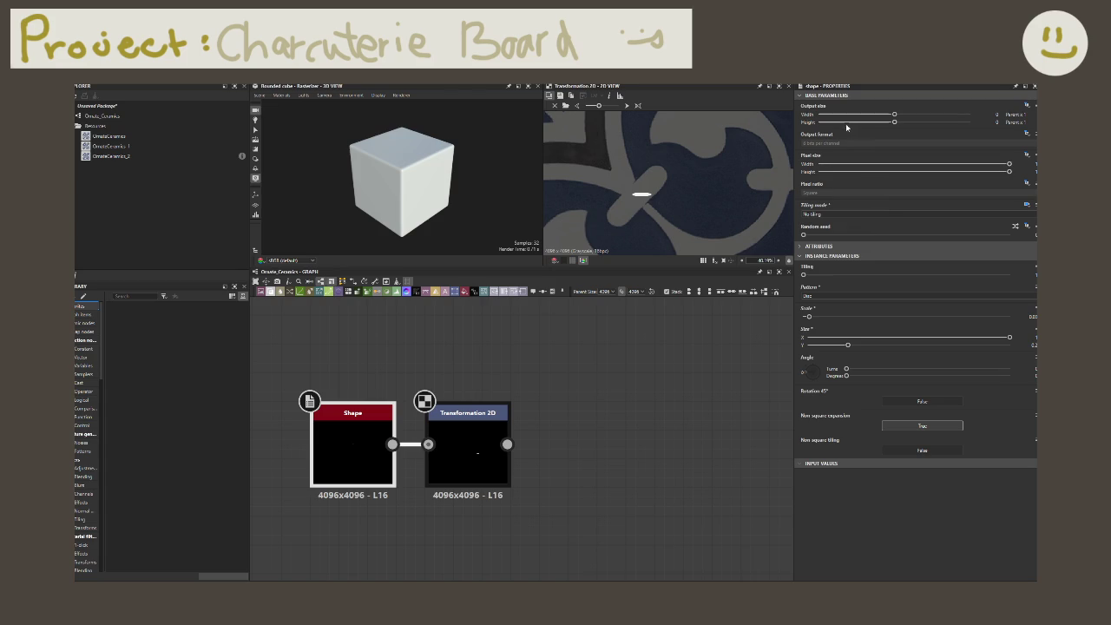
click(1027, 205)
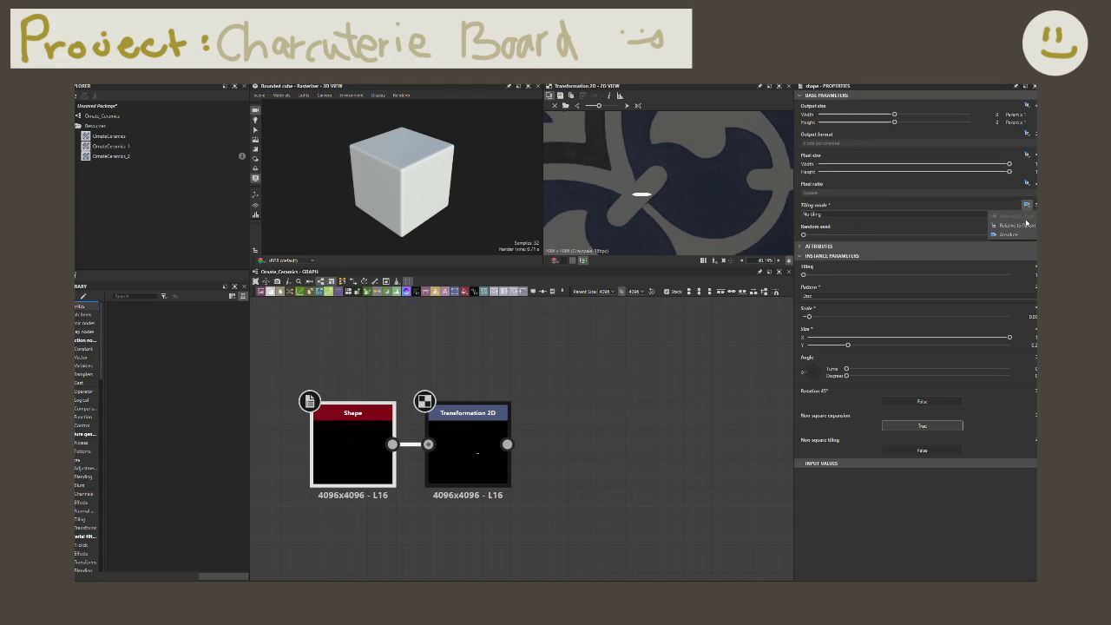
click(1017, 226)
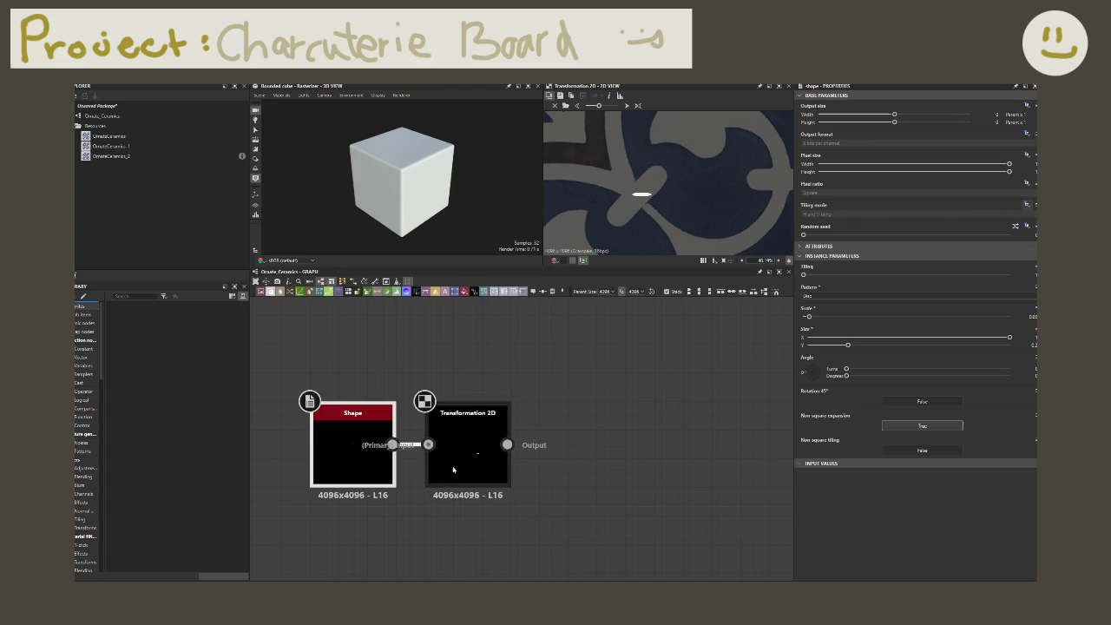
- Set Shape's Size Y to 0.2 and nudge the Transformation 2D offset slightly left
click(469, 447)
click(339, 434)
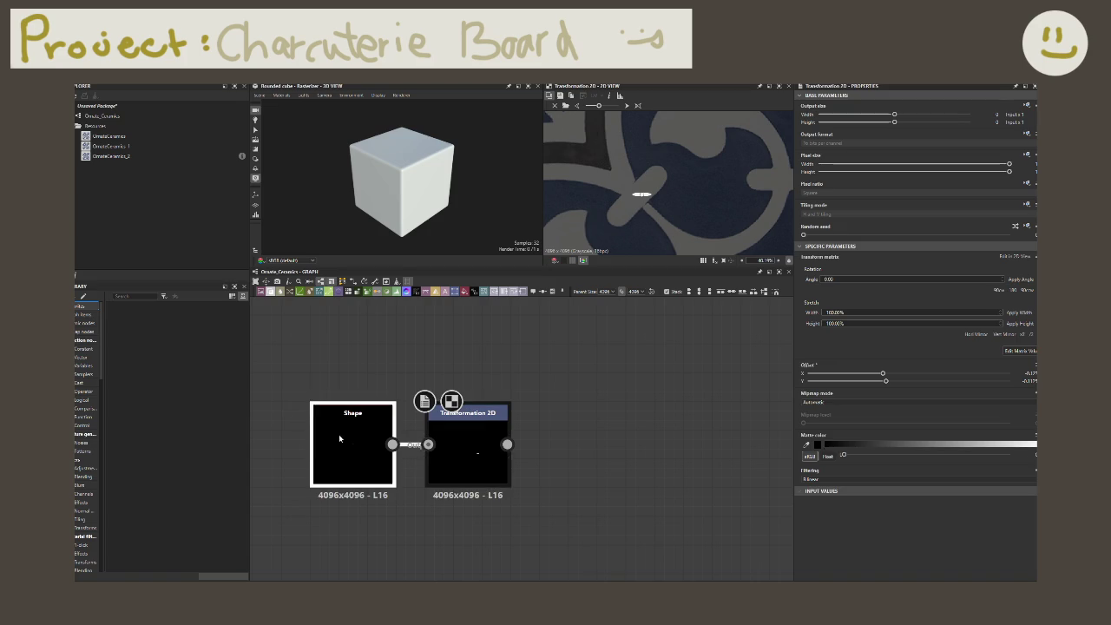
click(1031, 344)
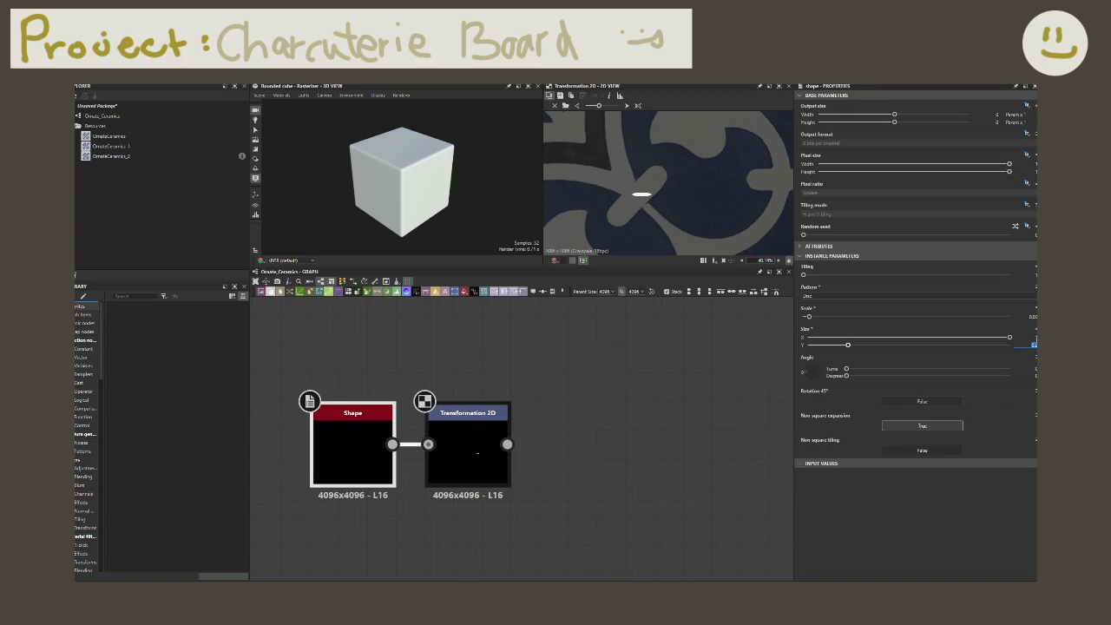
key(Return)
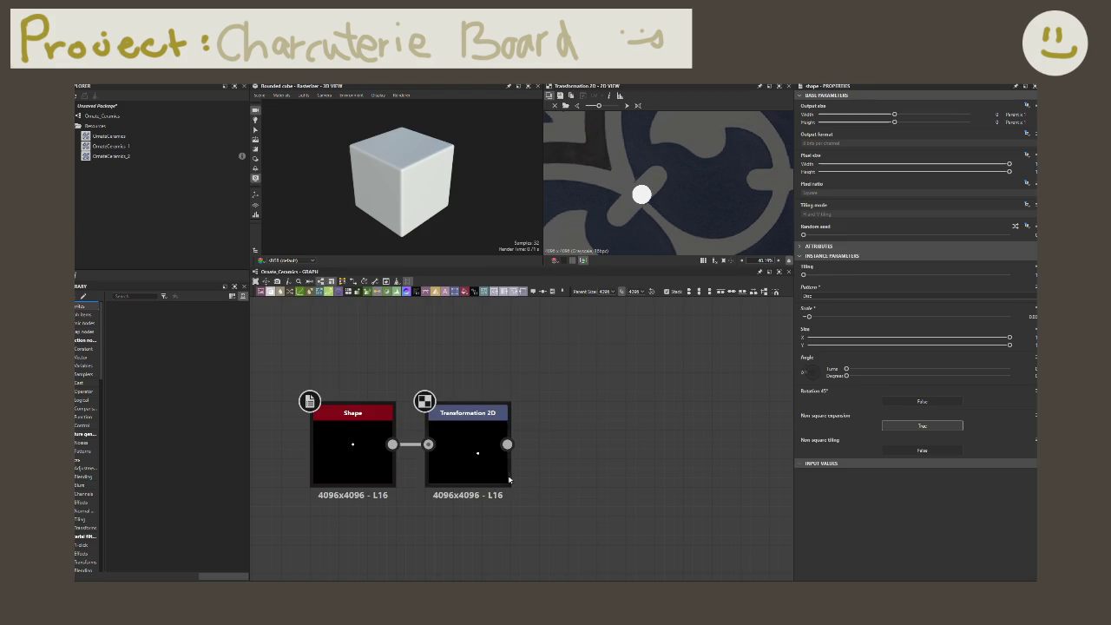
click(469, 460)
drag(667, 210, 659, 211)
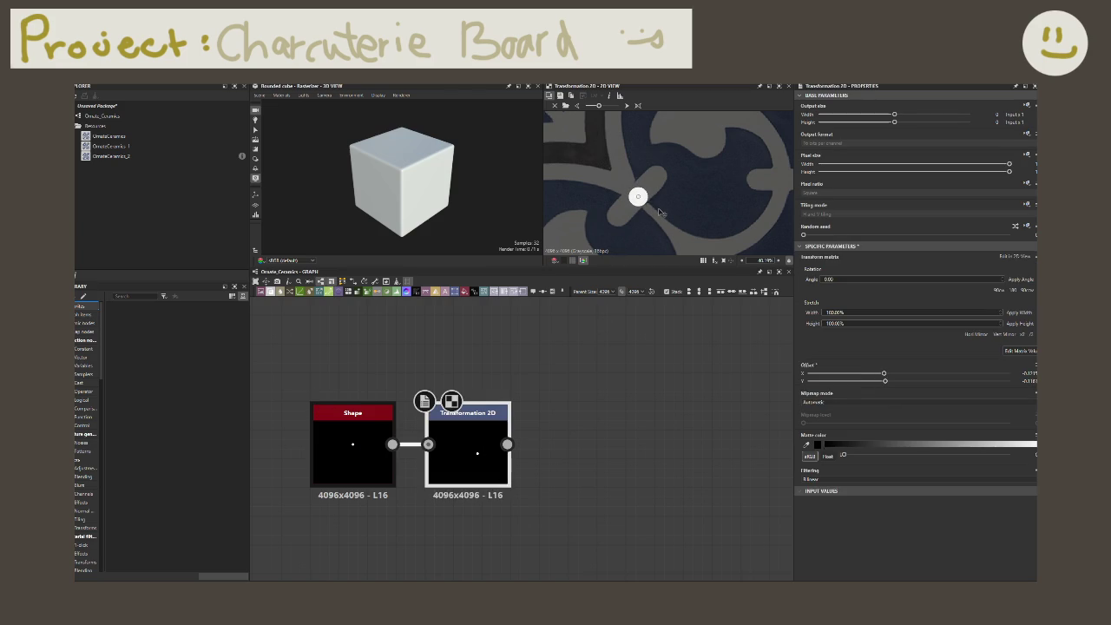
- Add an Extend Shape Grayscale node after Transformation 2D
drag(507, 445, 547, 446)
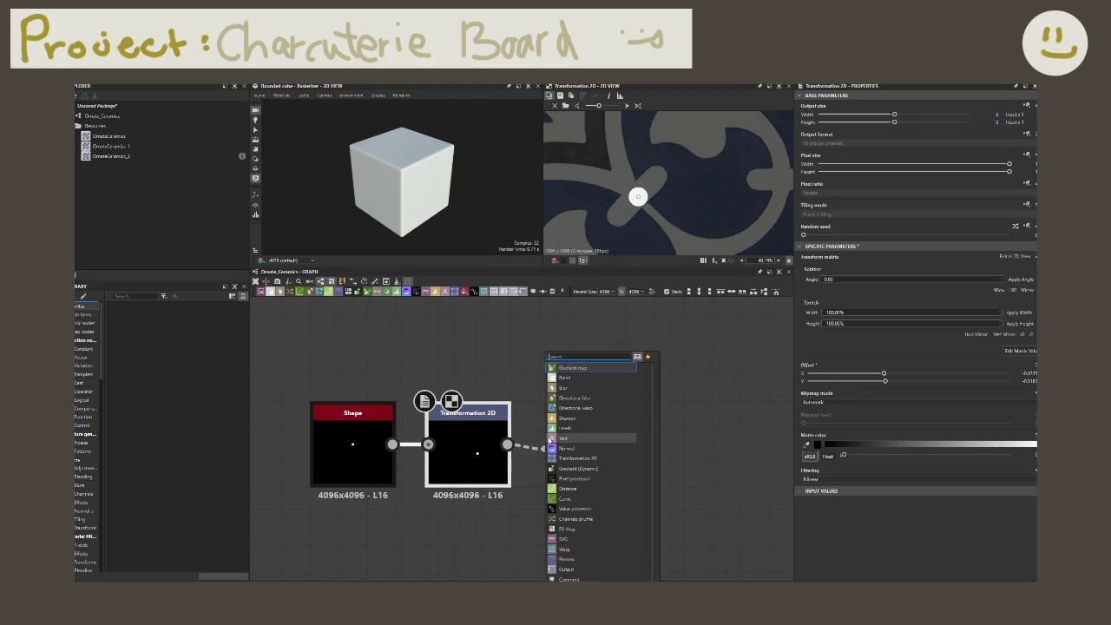
text(xtend)
key(Return)
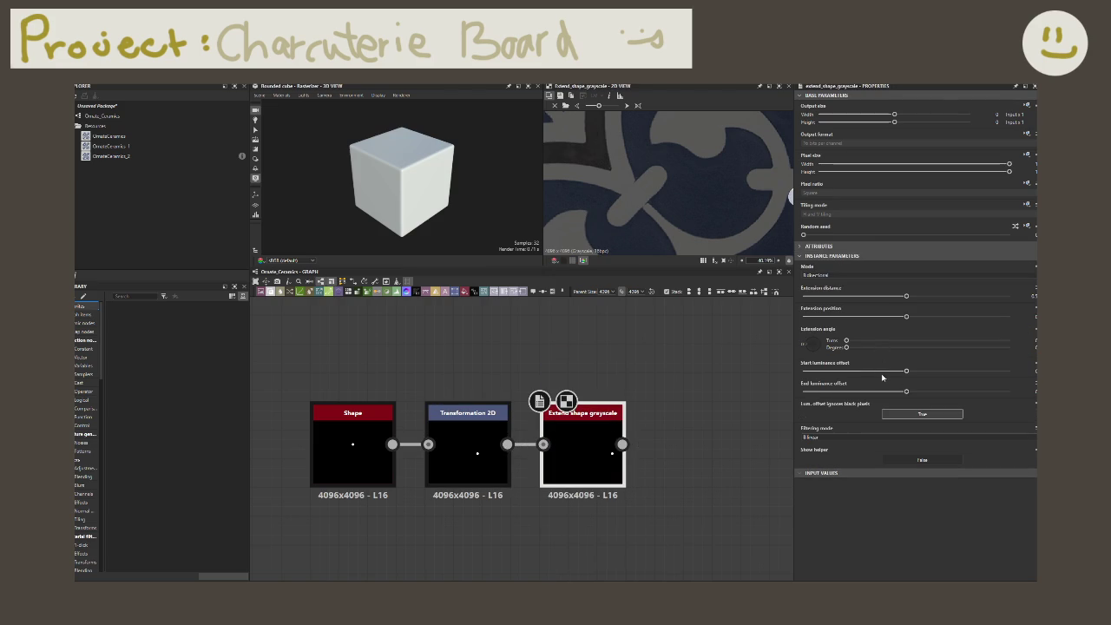
- Reposition the Transformation 2D node beside Extend Shape Grayscale
scroll(659, 217, down, 3)
scroll(660, 215, down, 2)
scroll(661, 210, up, 5)
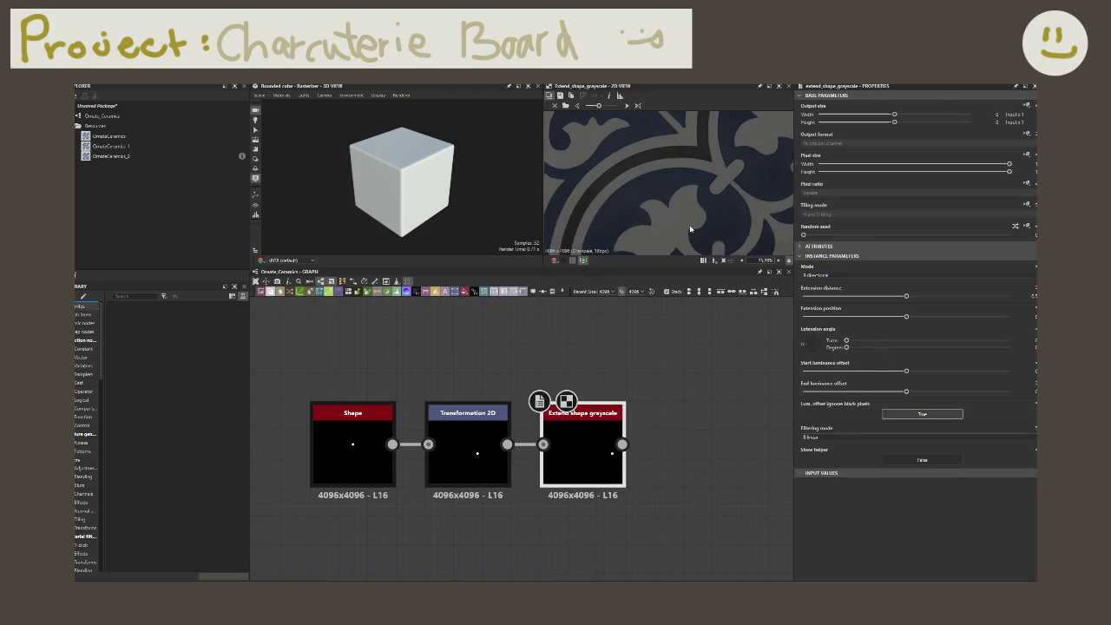
drag(469, 460, 698, 460)
drag(557, 466, 443, 466)
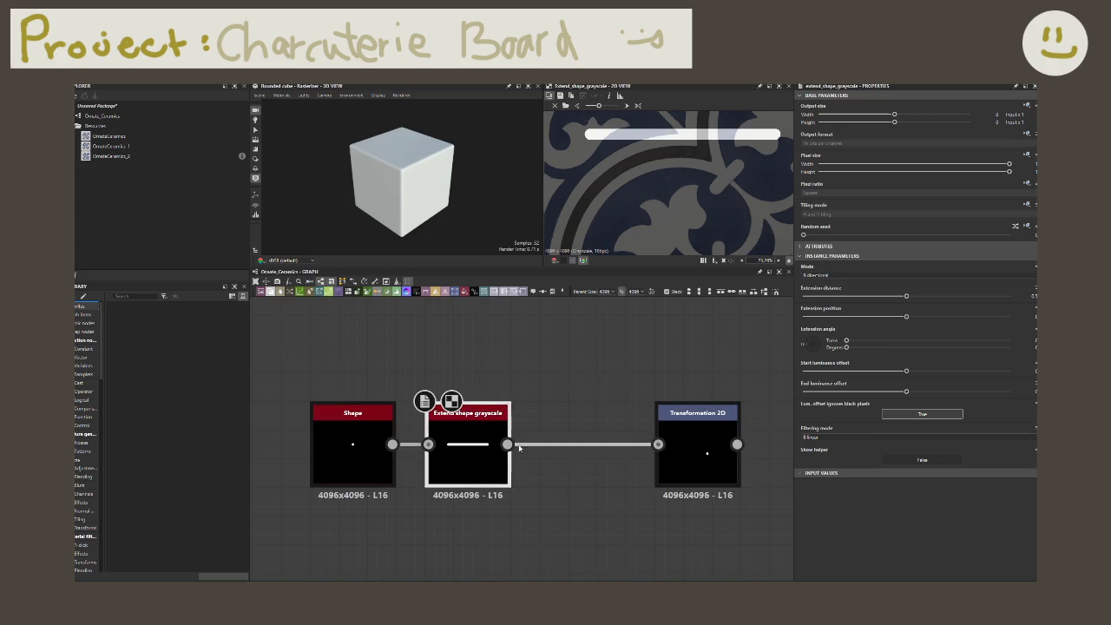
drag(697, 449, 553, 451)
- Lower Extend Shape Grayscale's Extension distance to shorten the white bar
click(469, 451)
middle_drag(702, 157, 685, 193)
drag(906, 296, 842, 296)
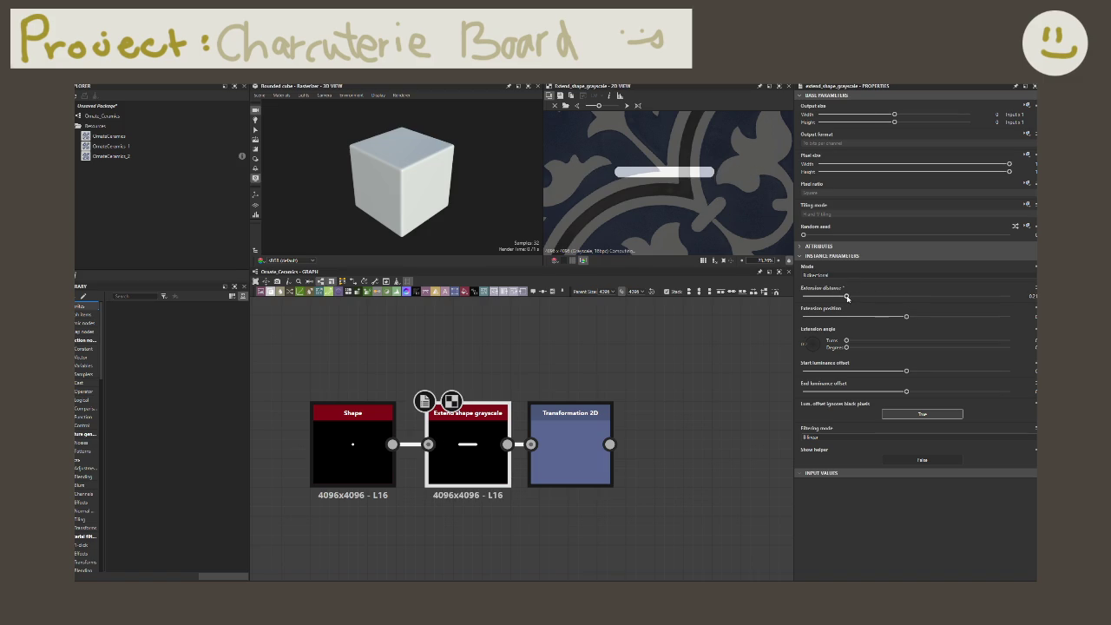
- Try and undo a Transformation 2D offset, then delete the Transformation 2D node
click(603, 447)
mouse_move(701, 231)
mouse_down()
mouse_move(656, 201)
mouse_move(679, 199)
mouse_move(615, 154)
mouse_move(660, 217)
mouse_up()
key(f)
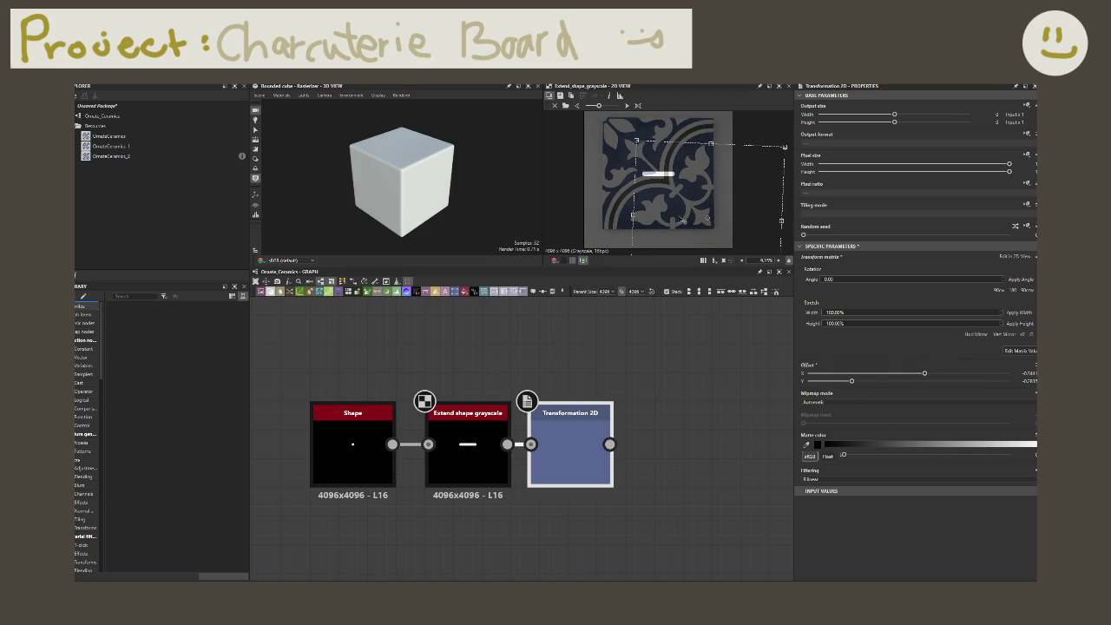
key(ctrl+z)
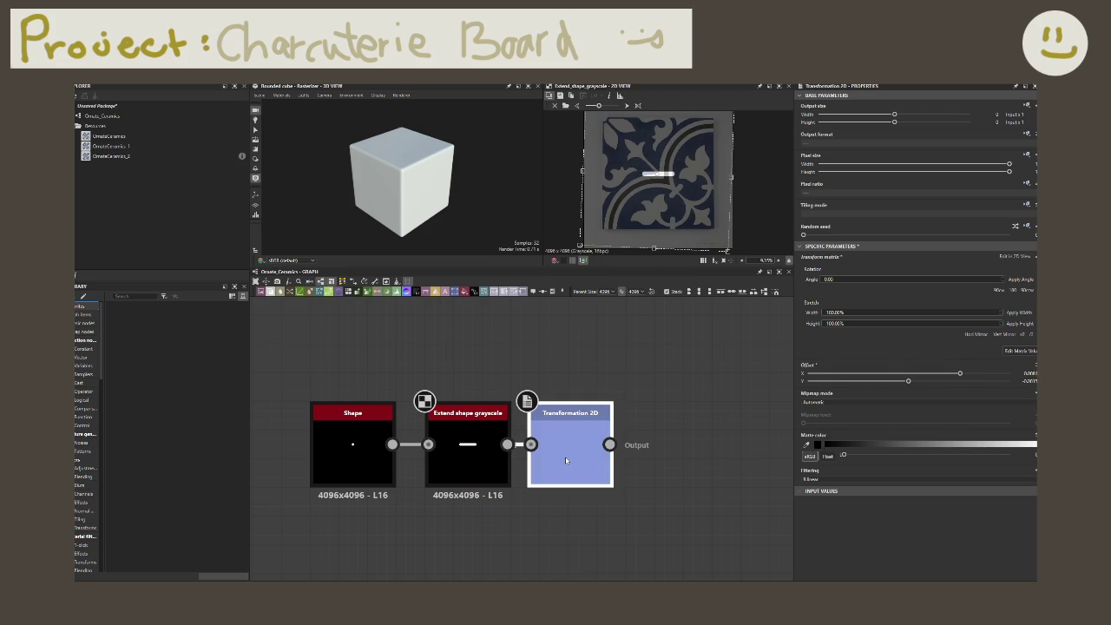
key(Delete)
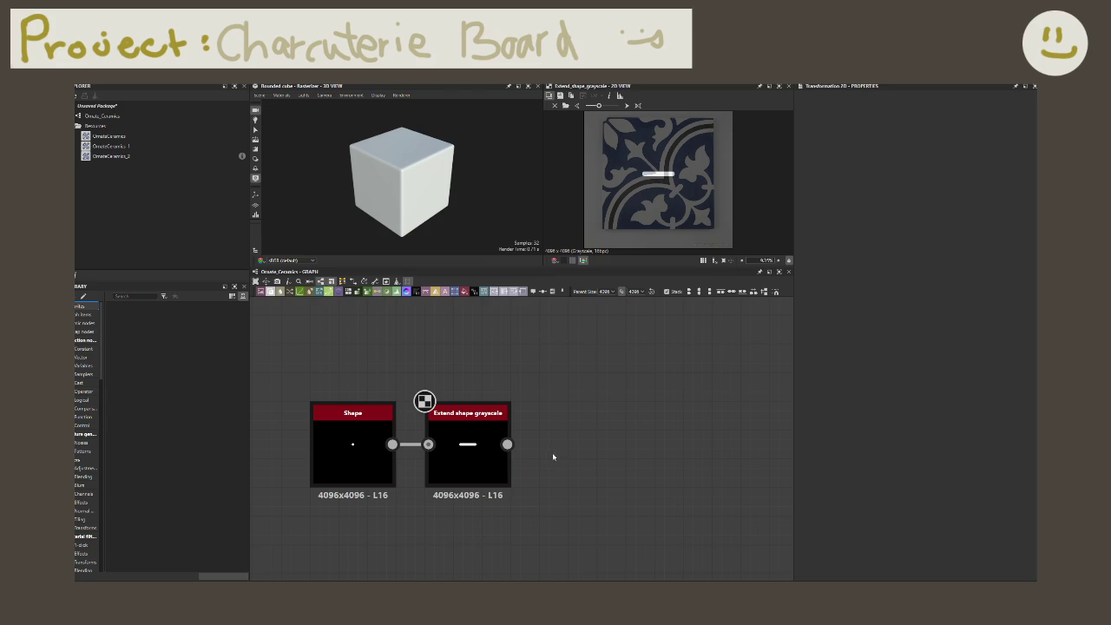
click(469, 456)
- Shorten the dash, angle it diagonally, and set Extension mode to Unidirectional
drag(843, 297, 827, 293)
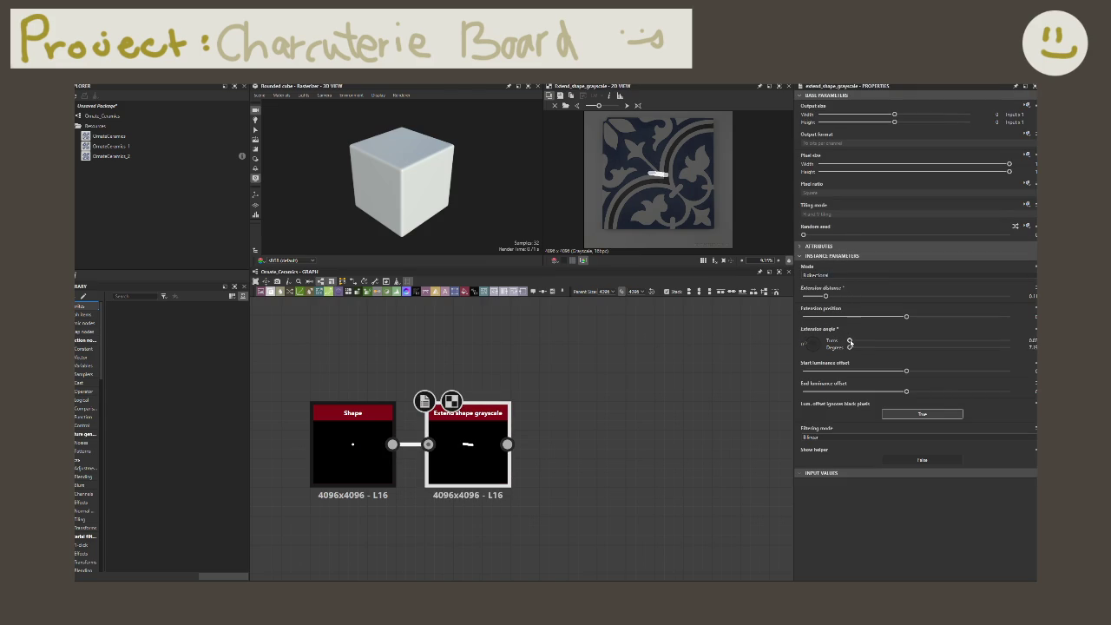
drag(846, 340, 1010, 340)
drag(1011, 382, 991, 385)
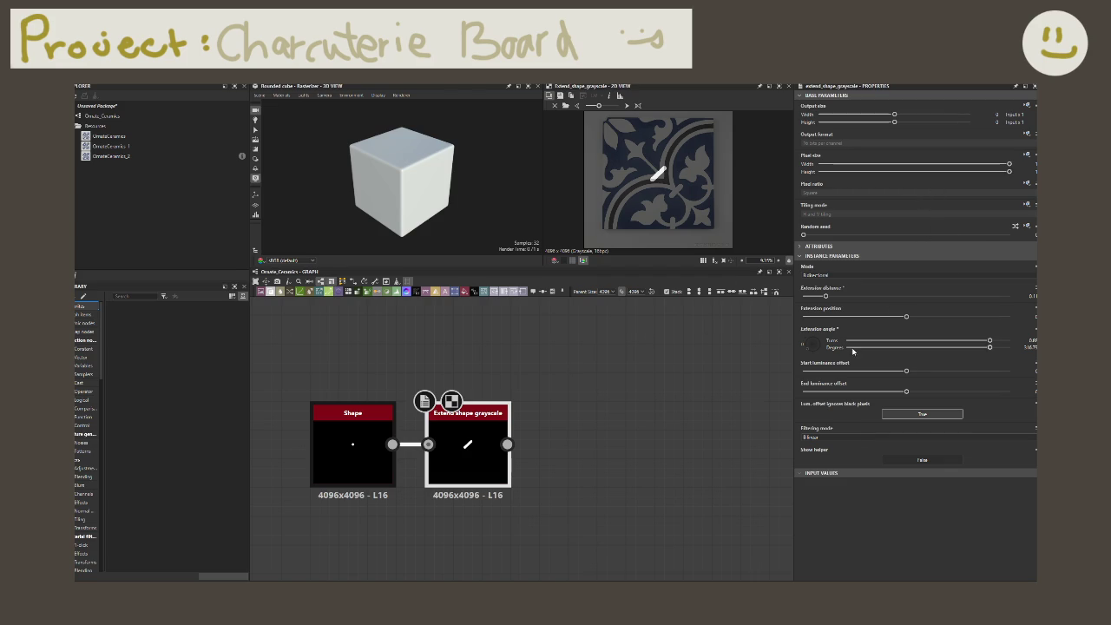
click(857, 274)
click(846, 287)
click(641, 402)
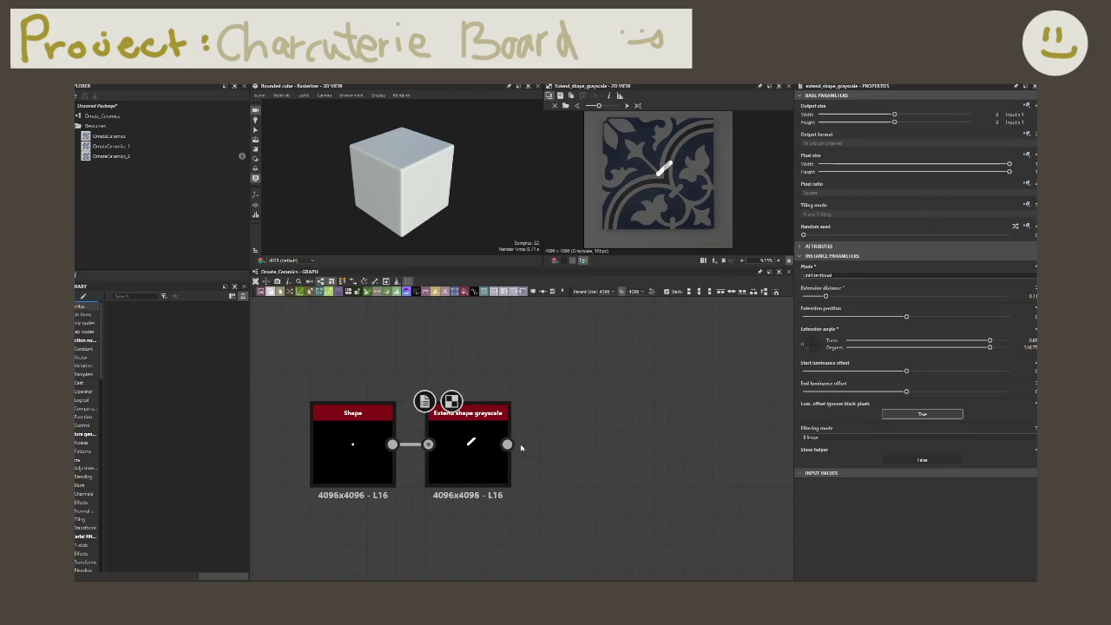
drag(508, 444, 548, 443)
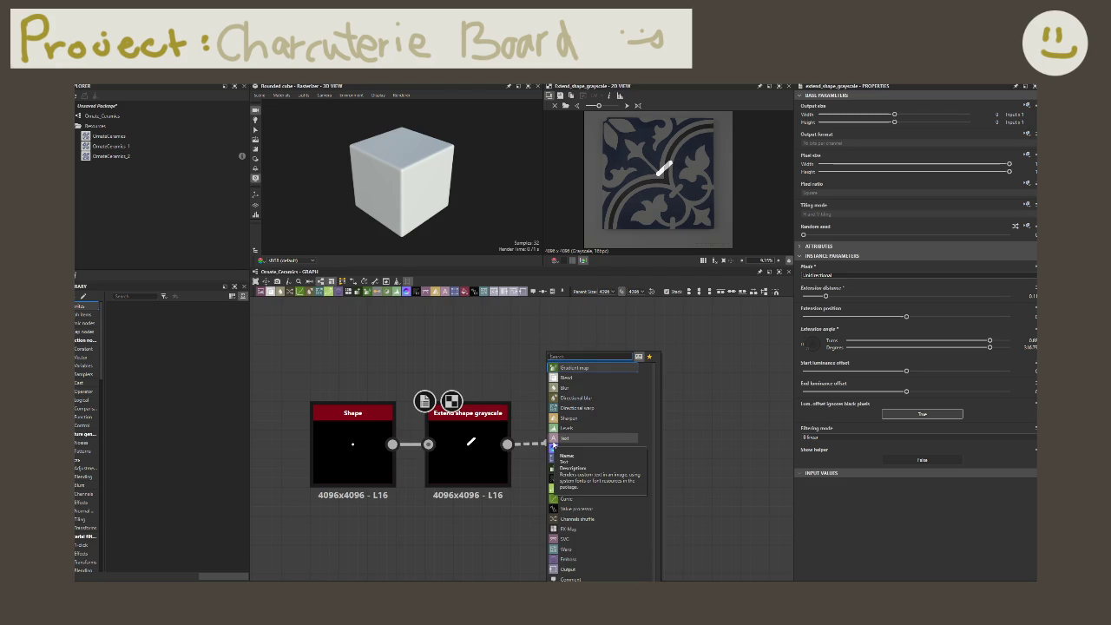
- Insert a Transformation 2D, offset the diagonal bar from centre, and tweak its Extension angle
click(578, 458)
mouse_move(690, 178)
mouse_down()
mouse_move(710, 185)
mouse_move(692, 216)
mouse_up()
scroll(709, 185, up, 5)
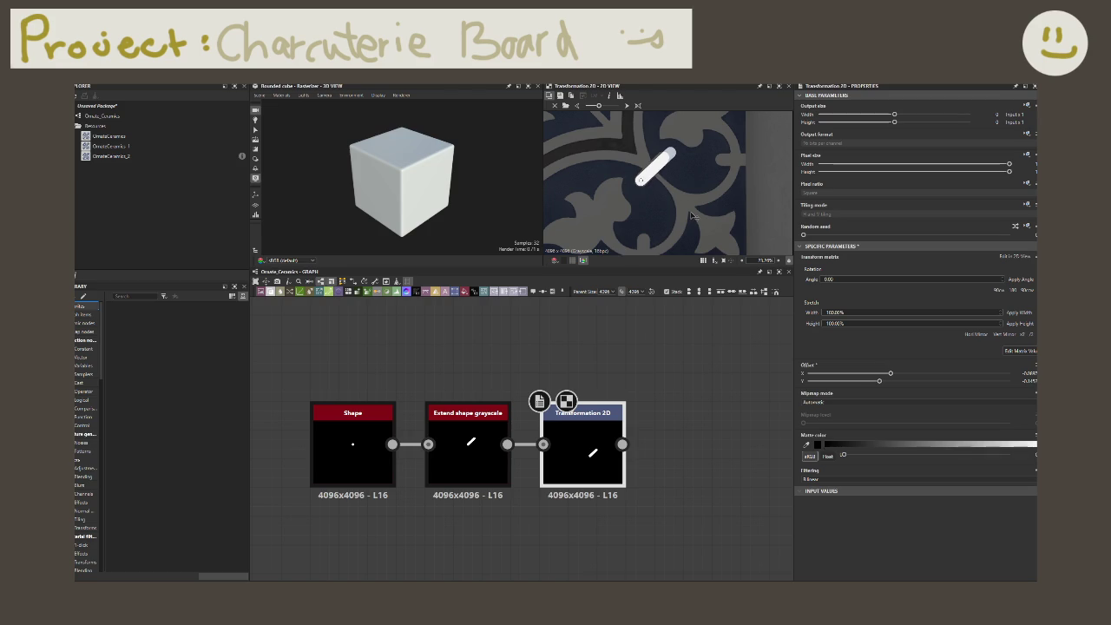
click(468, 456)
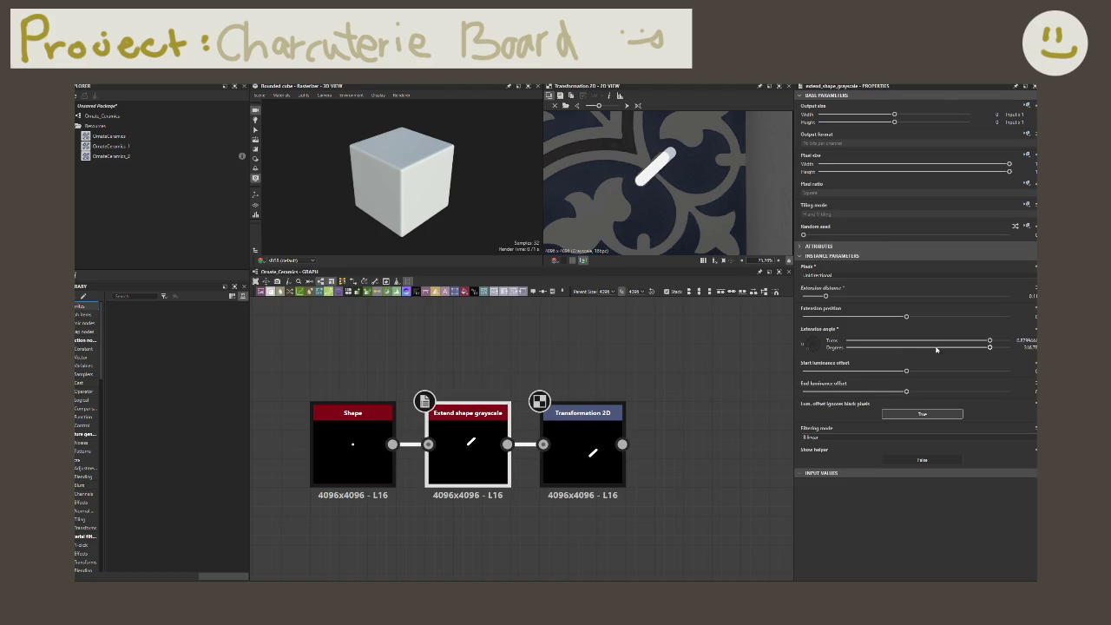
drag(990, 341, 987, 343)
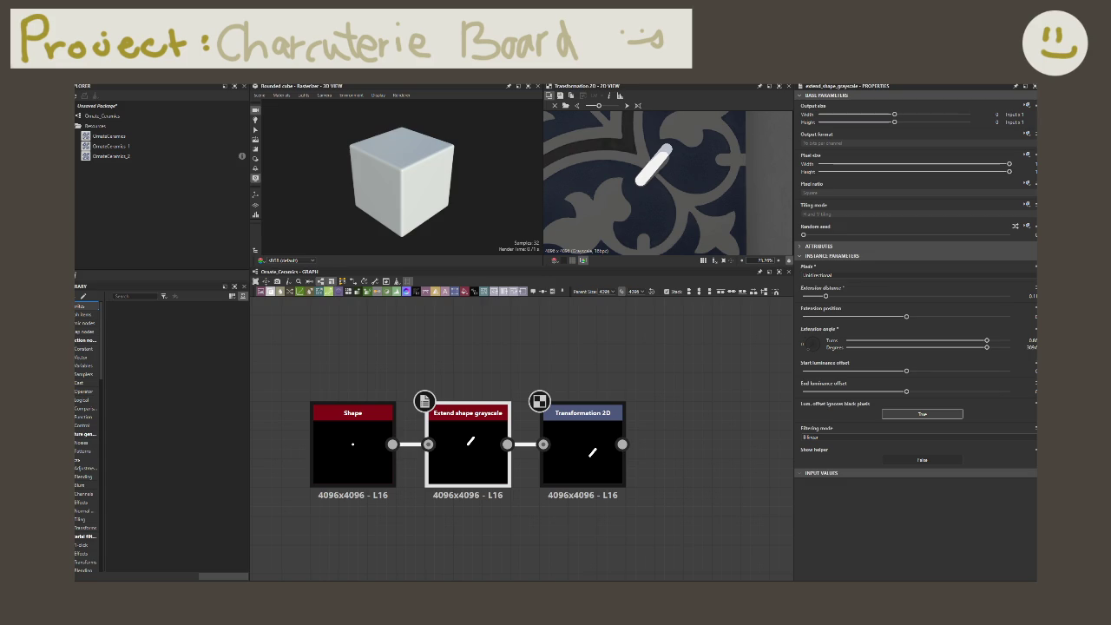
scroll(642, 440, down, 2)
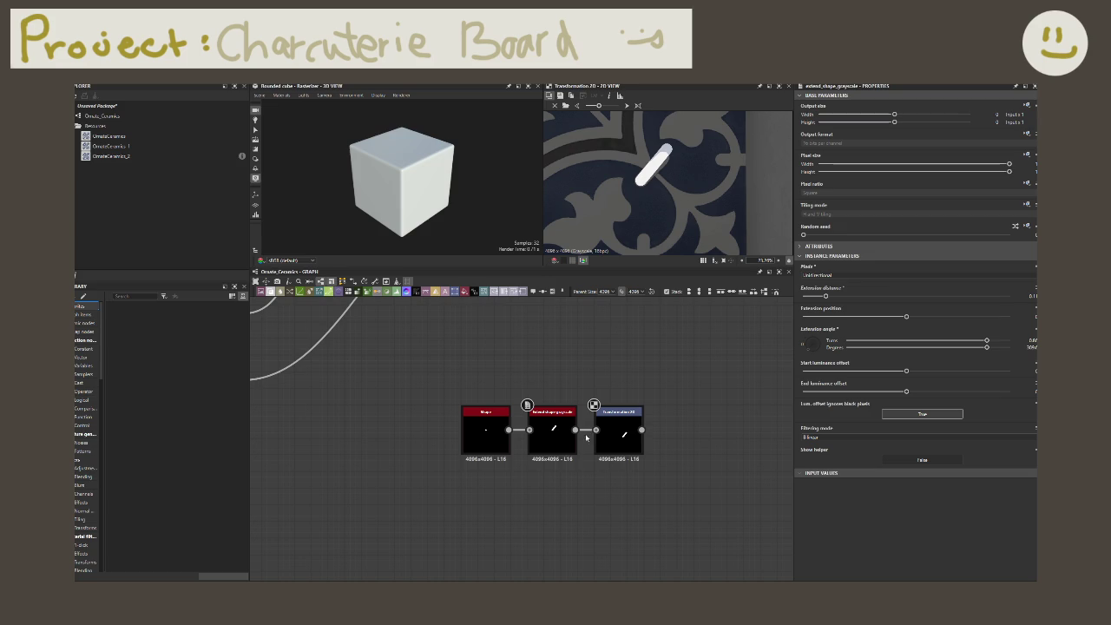
- Fine-tune the diagonal bar's Extension angle by typing a new value
scroll(574, 462, up, 2)
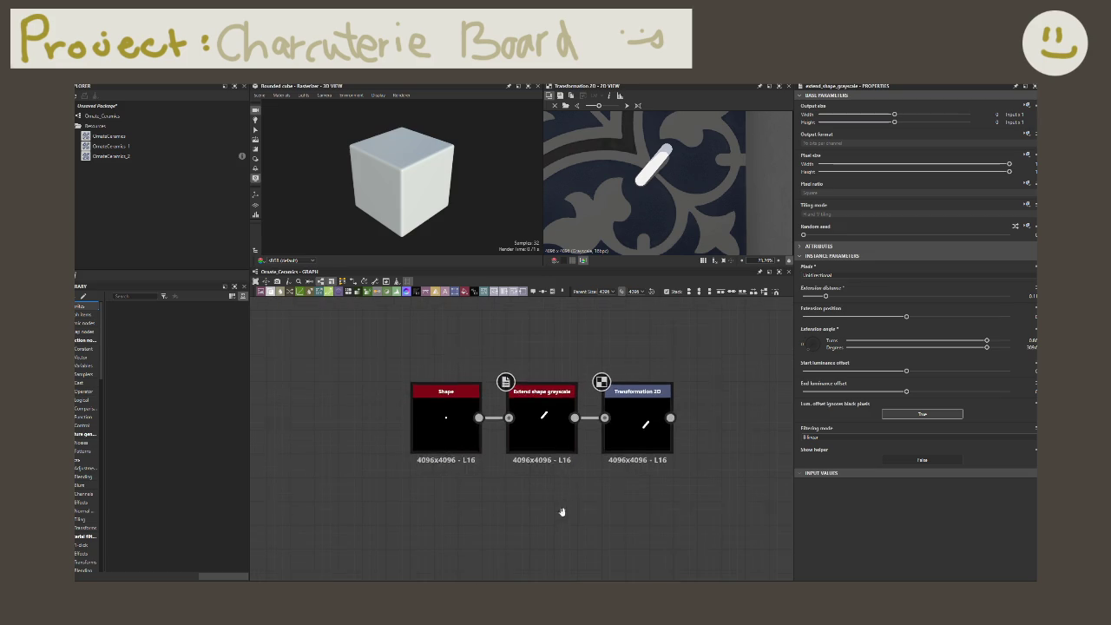
middle_drag(562, 512, 554, 547)
click(536, 460)
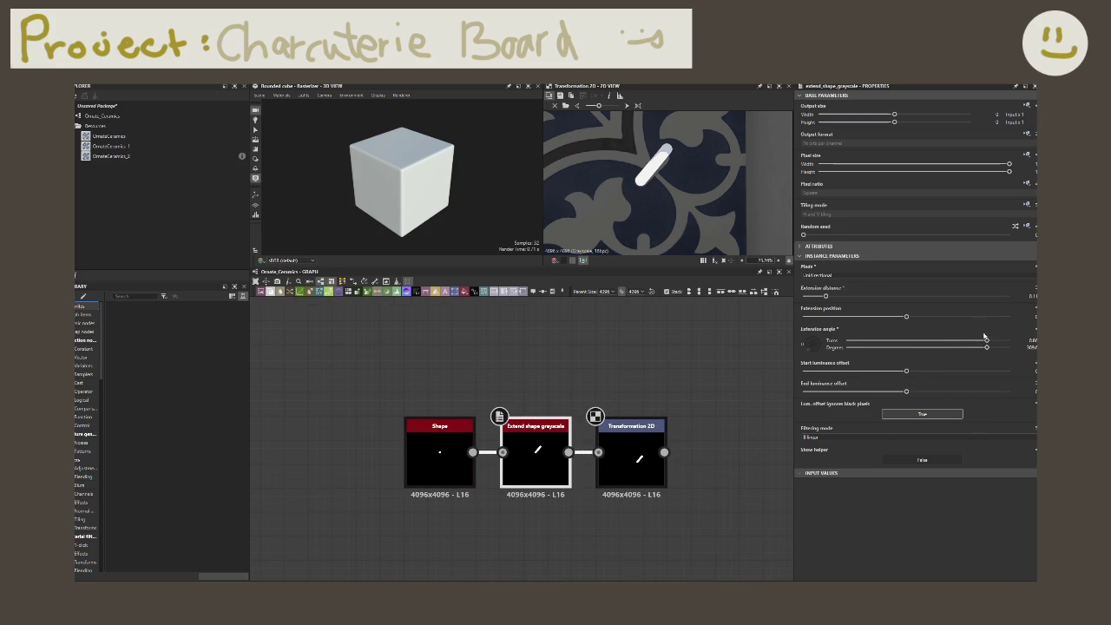
drag(987, 341, 988, 343)
click(1031, 339)
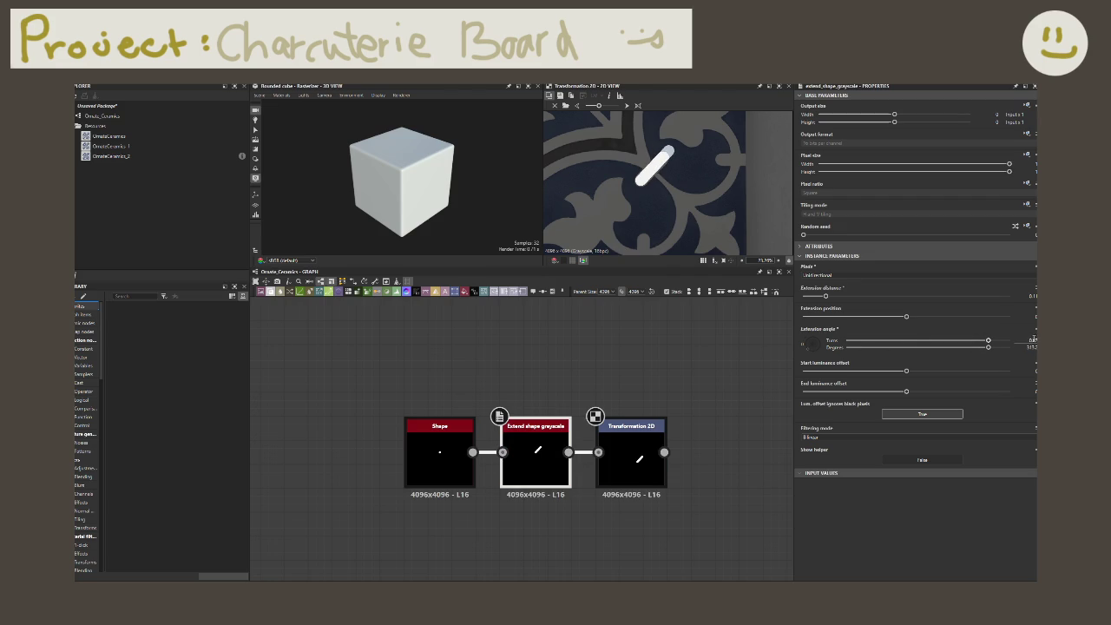
key(Return)
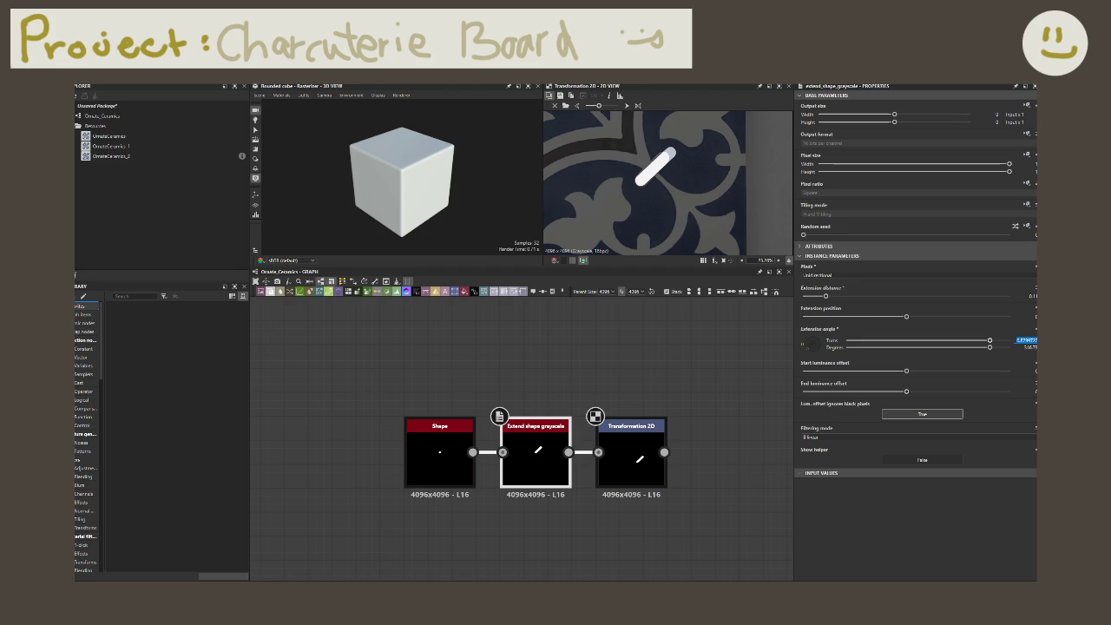
key(Return)
- Test and undo Extension position, then lower Extension distance slightly
drag(907, 316, 902, 317)
key(ctrl+z)
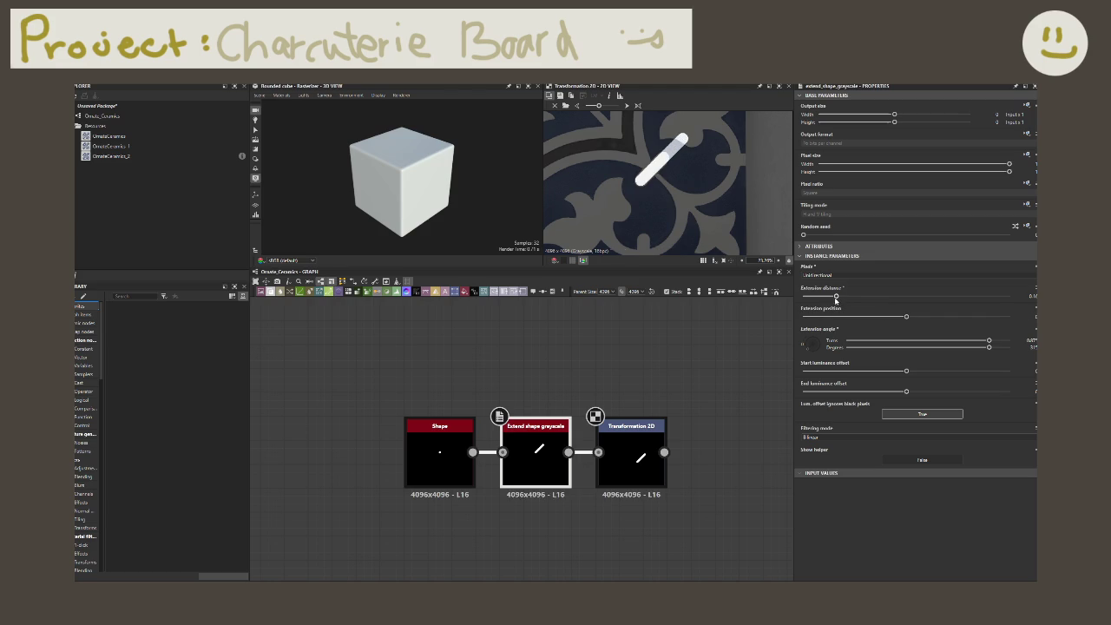
drag(826, 297, 821, 298)
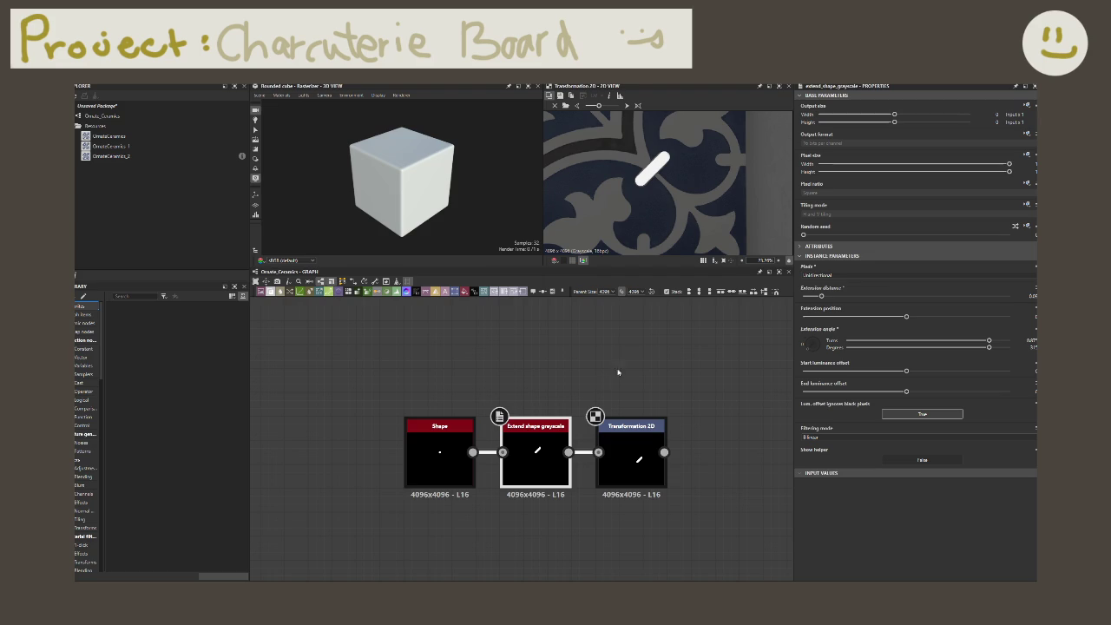
middle_drag(627, 370, 604, 324)
- Duplicate the Shape, Extend and Transformation 2D nodes and place the copy below
scroll(605, 325, down, 3)
drag(447, 336, 624, 395)
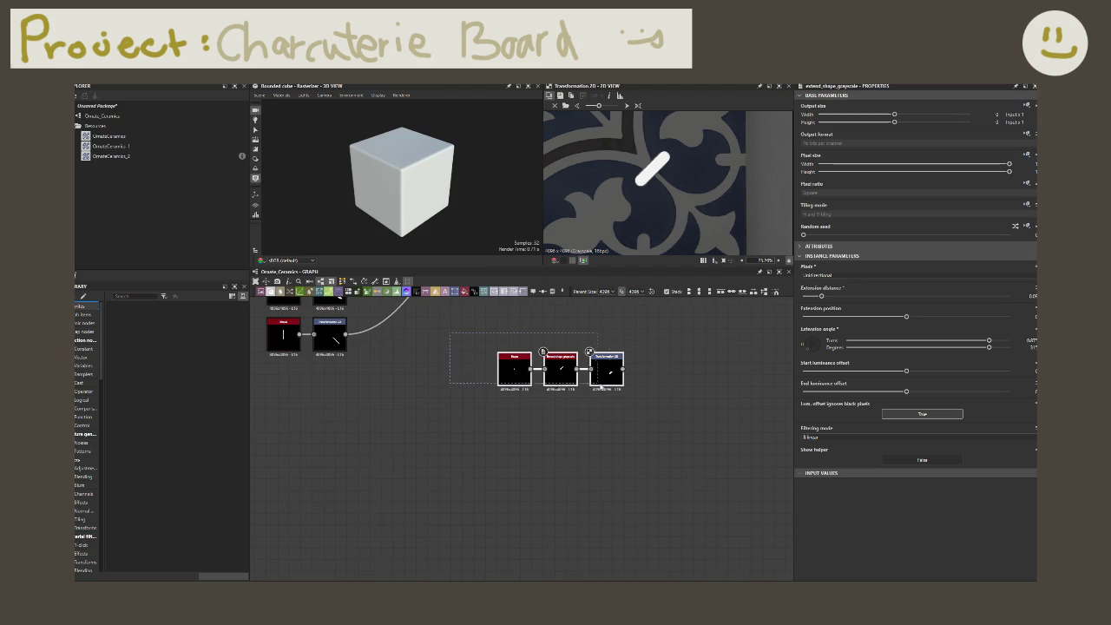
key(ctrl+d)
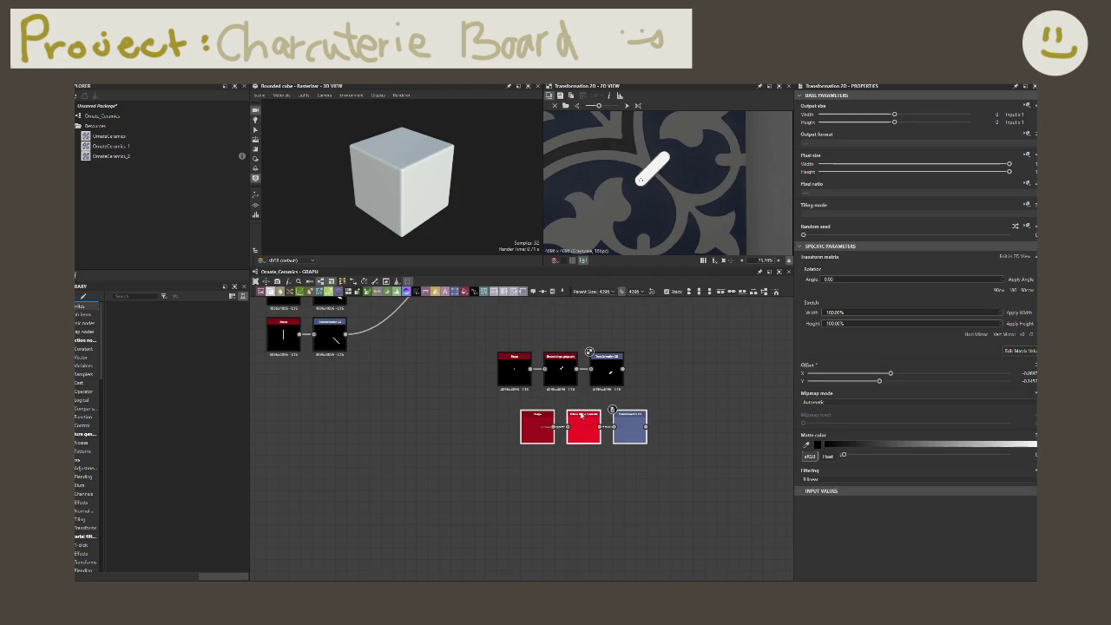
click(559, 416)
scroll(559, 417, up, 2)
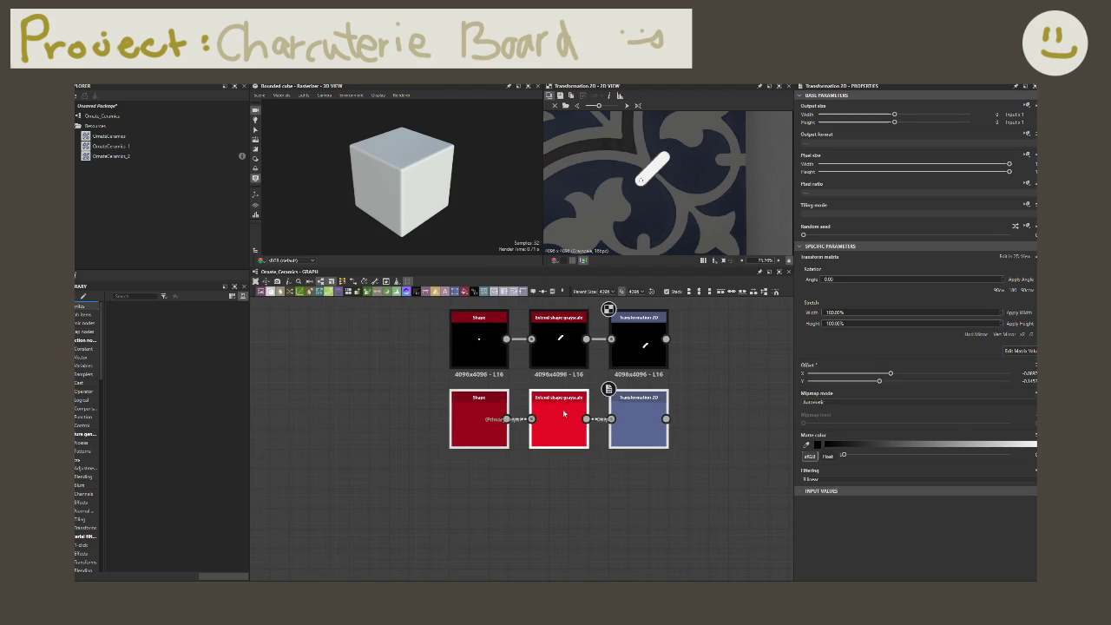
middle_drag(559, 416, 540, 437)
double_click(464, 438)
double_click(541, 437)
- Drag the copied Transformation 2D offset so the bar sits lower in the tile
click(623, 443)
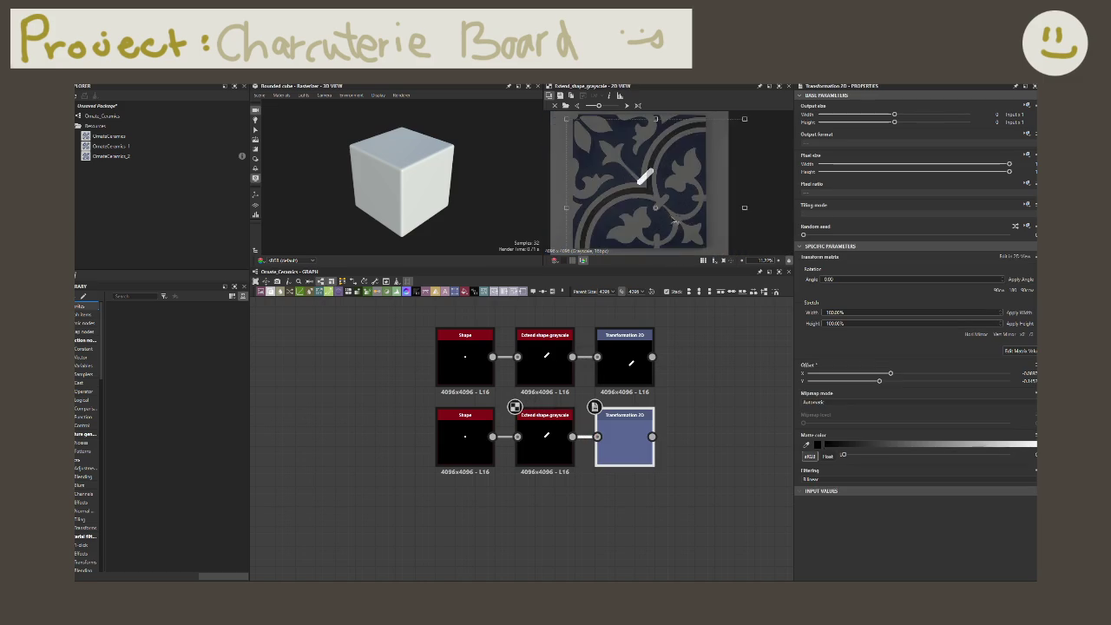
scroll(679, 252, down, 5)
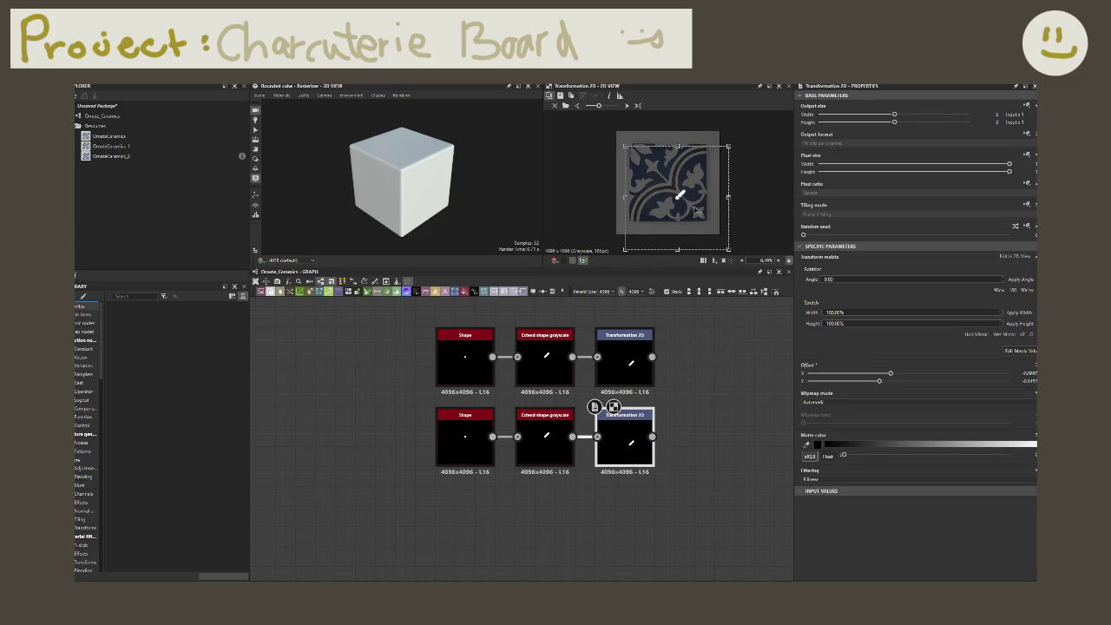
scroll(697, 213, up, 3)
scroll(694, 187, down, 1)
drag(700, 195, 704, 234)
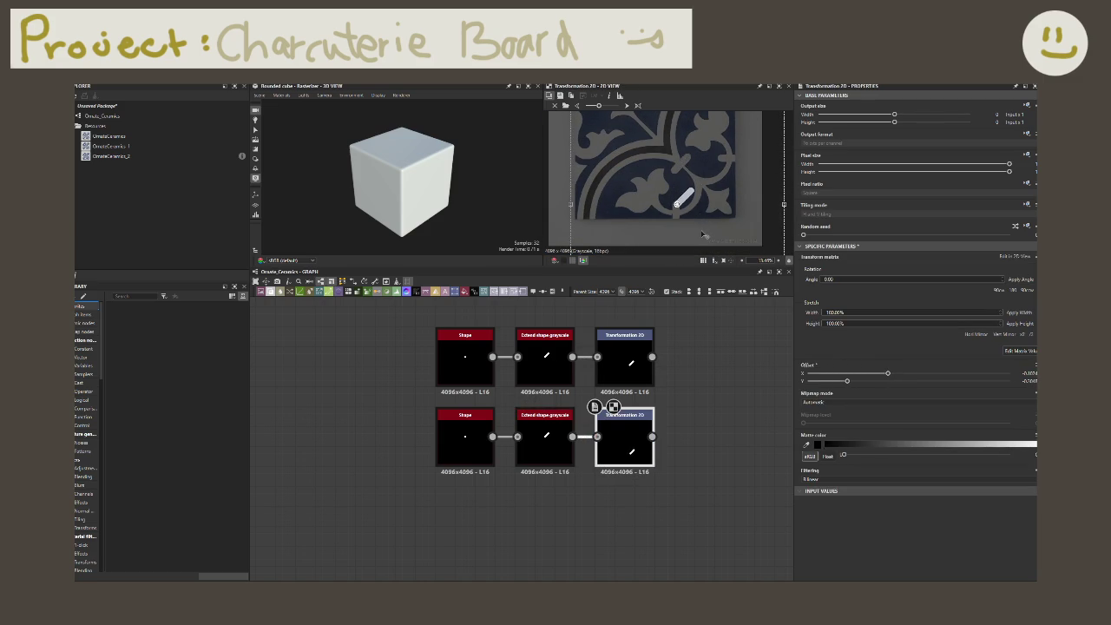
- Make the copied bar horizontal with Extension angle 0, testing then undoing Extension position 0
click(545, 438)
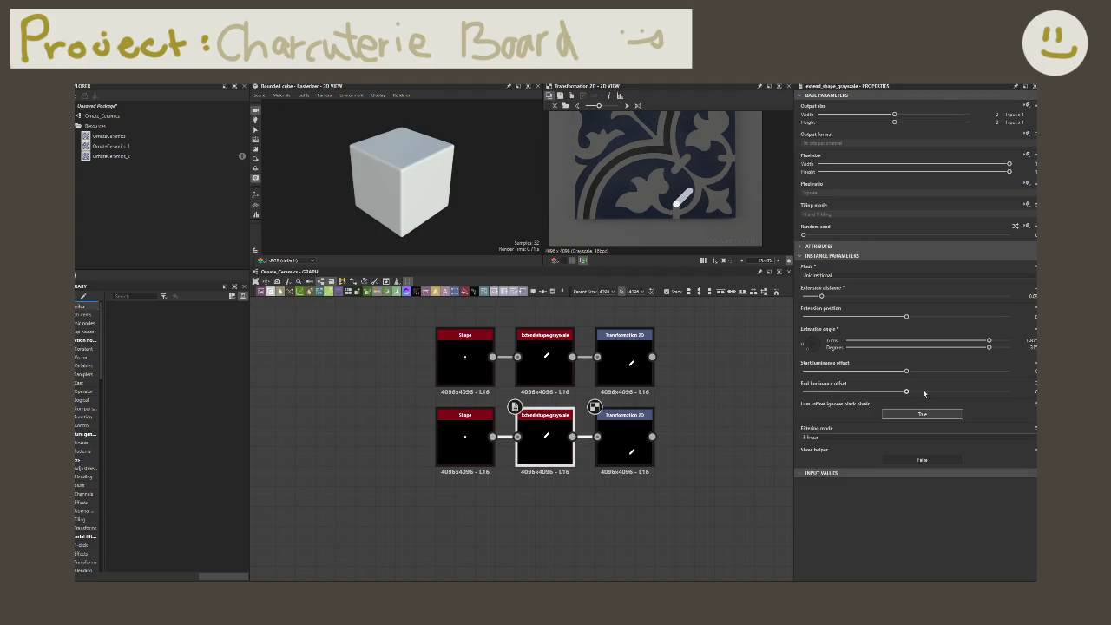
drag(995, 341, 886, 340)
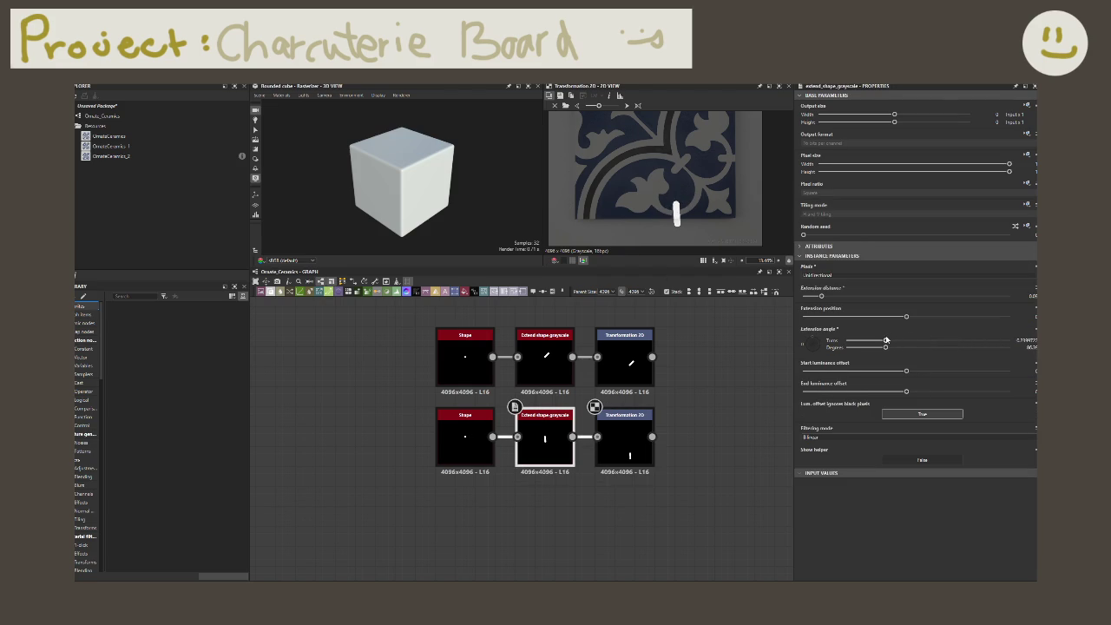
drag(886, 341, 846, 340)
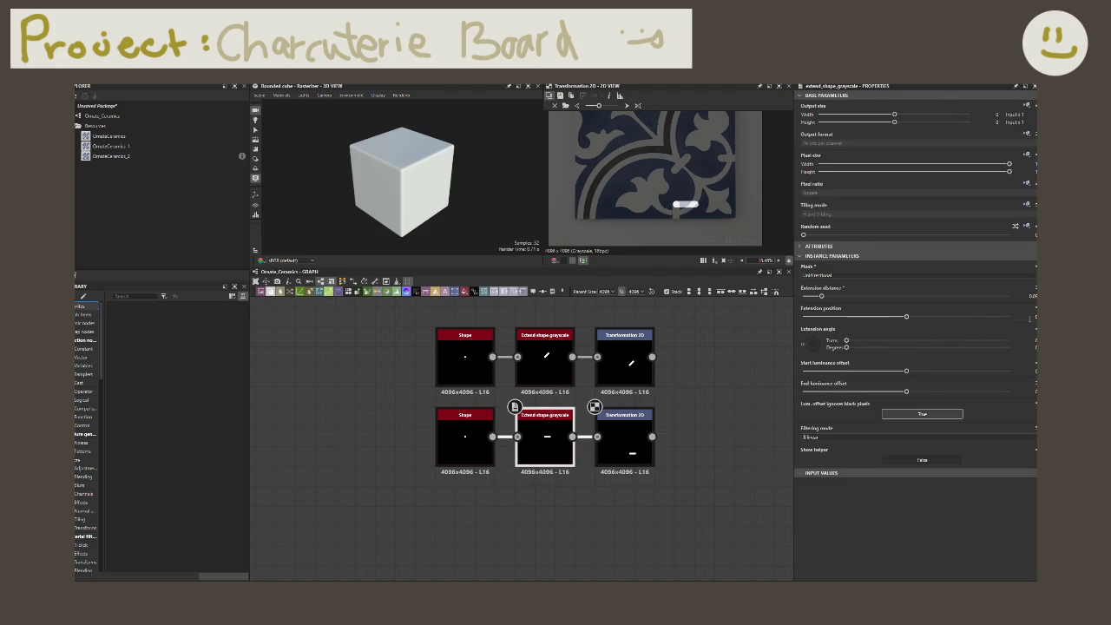
click(1029, 316)
text(0)
key(Return)
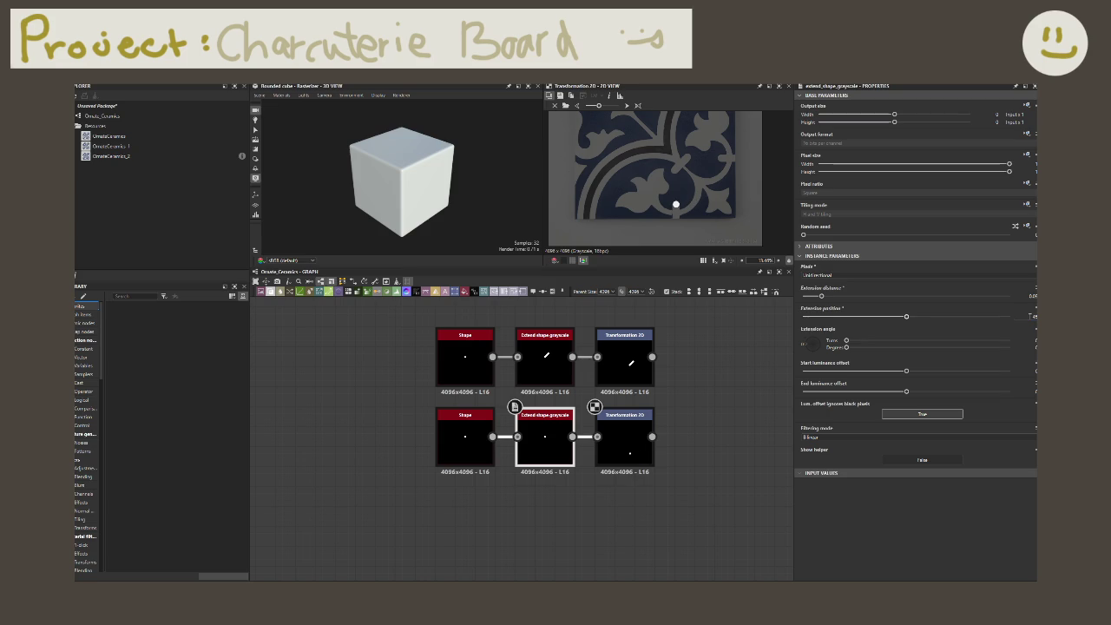
key(ctrl+z)
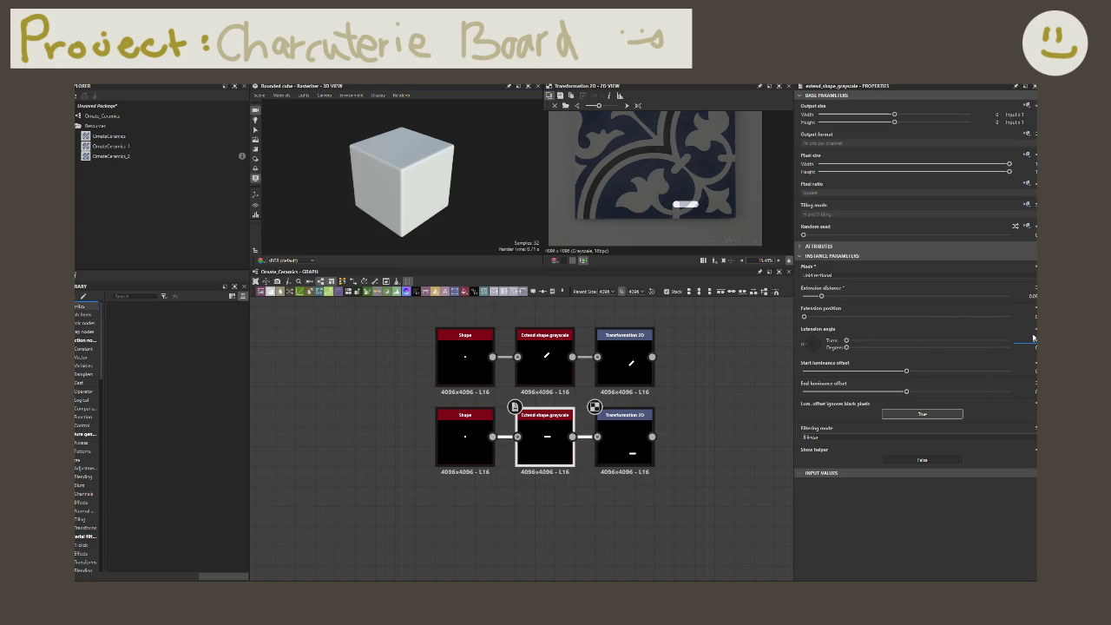
key(Return)
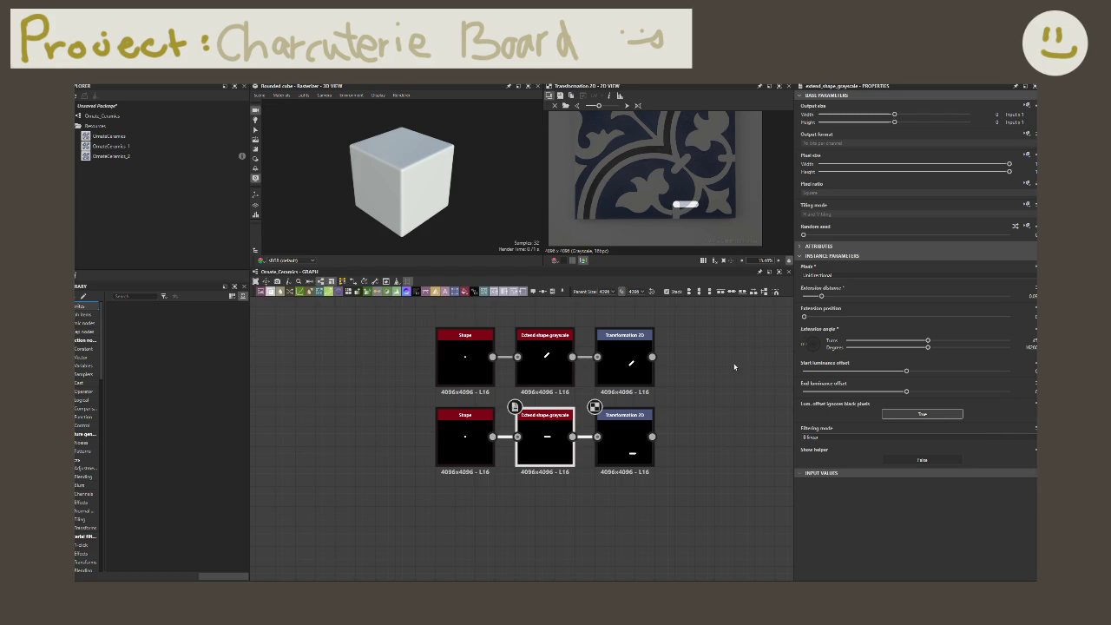
double_click(545, 438)
double_click(608, 444)
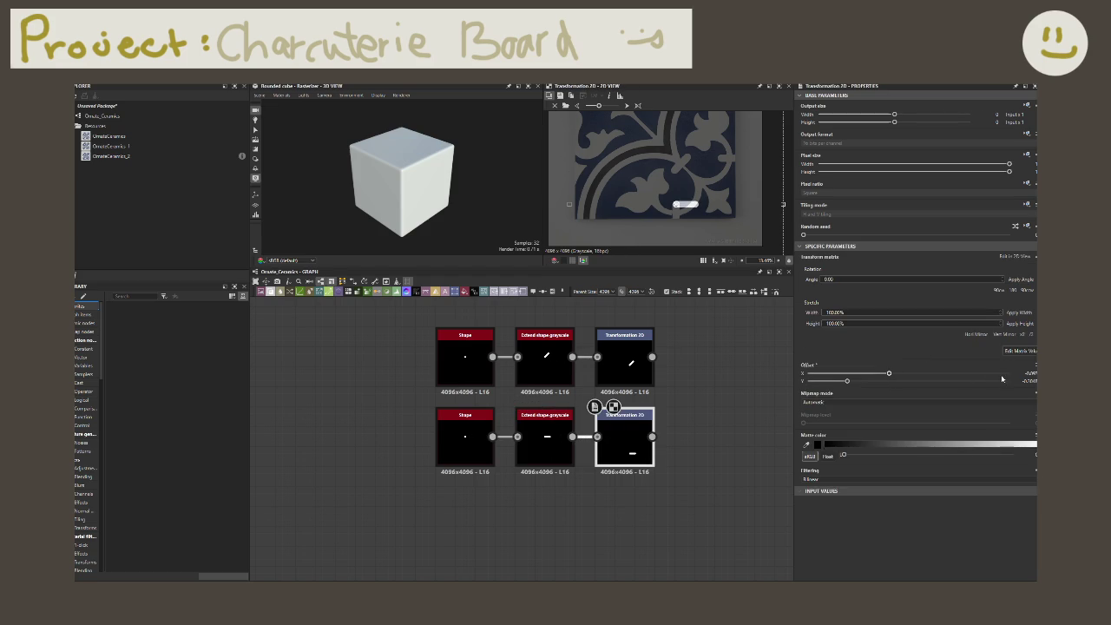
- Adjust the lower Extend Shape Grayscale's Extension angle while previewing the transformed bar
double_click(545, 445)
drag(927, 343, 879, 343)
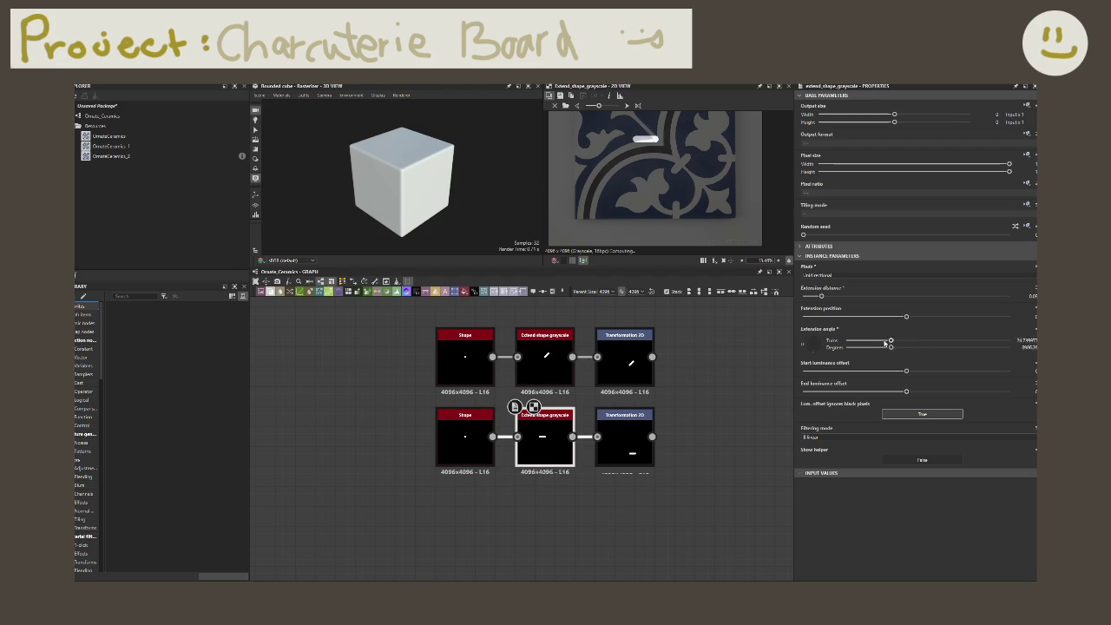
double_click(625, 469)
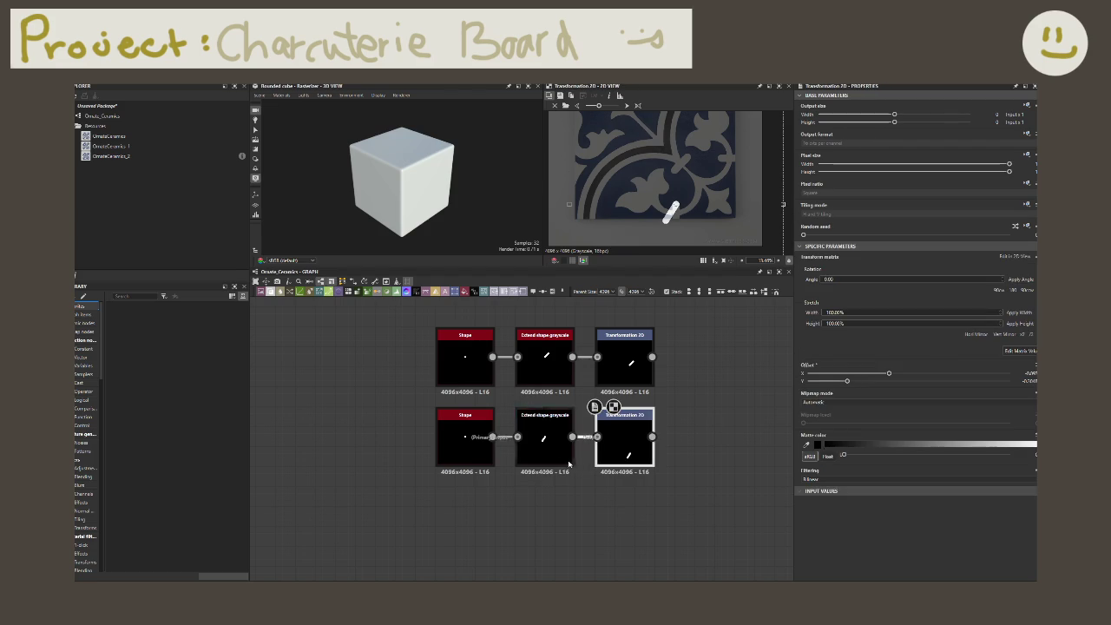
click(545, 446)
drag(928, 343, 922, 344)
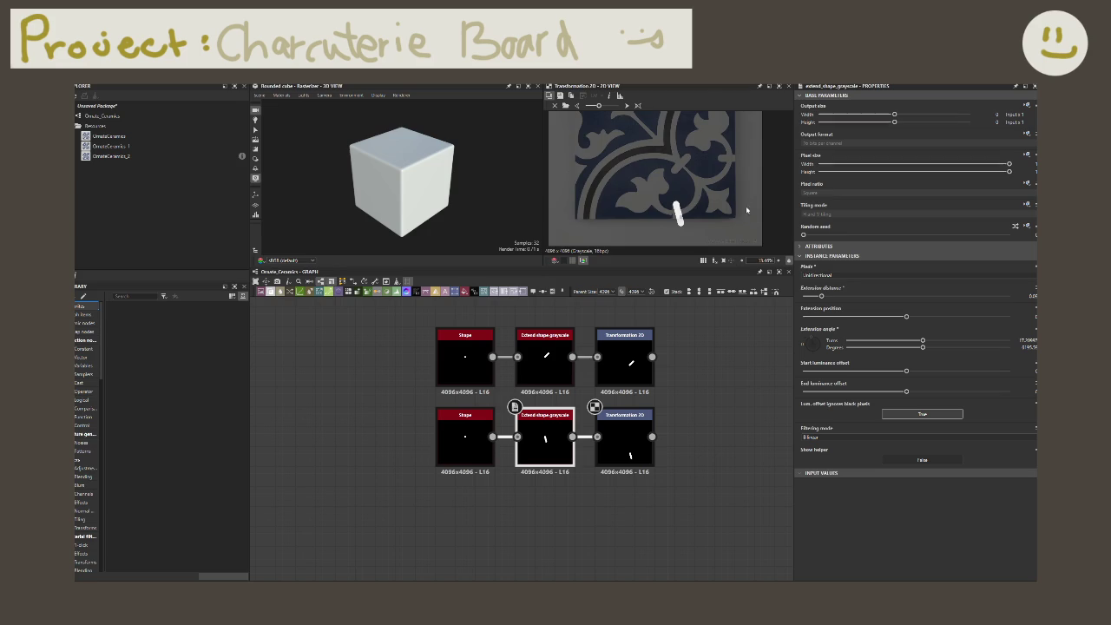
scroll(699, 208, up, 1)
scroll(706, 206, up, 1)
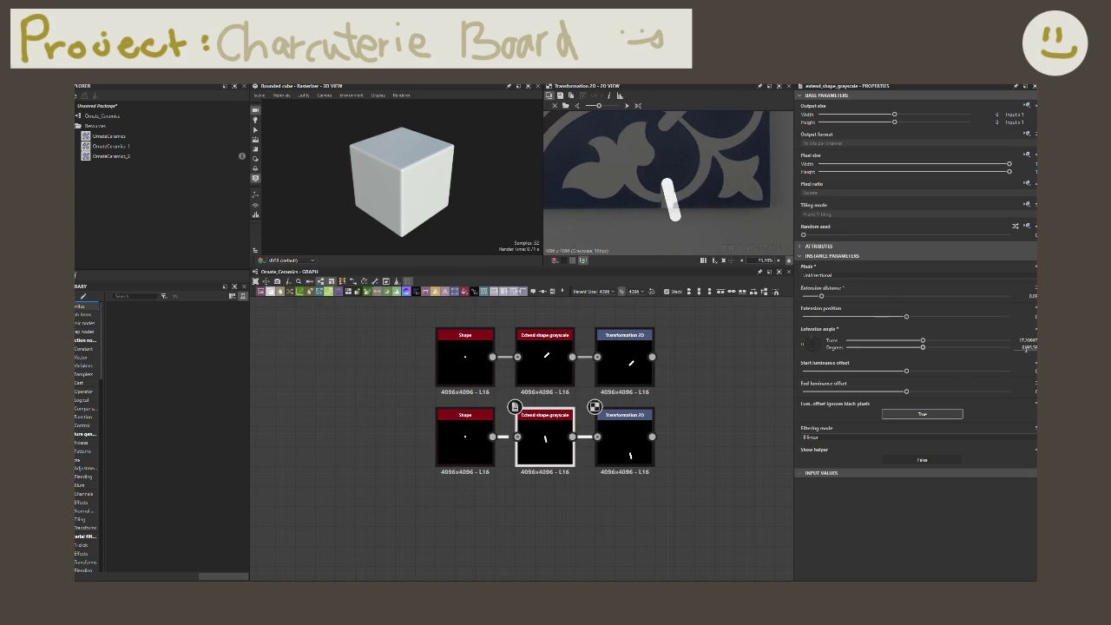
- Set Extension angle turns to 0, then adjust degrees until the bar stands vertical
double_click(1027, 340)
text(0)
key(Return)
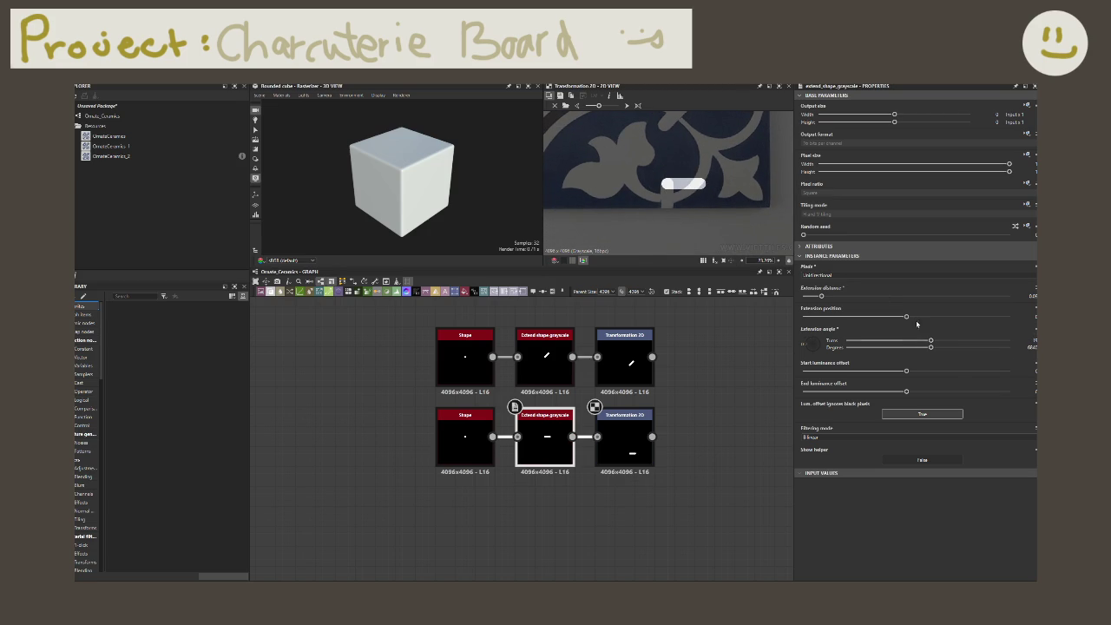
drag(924, 344, 924, 351)
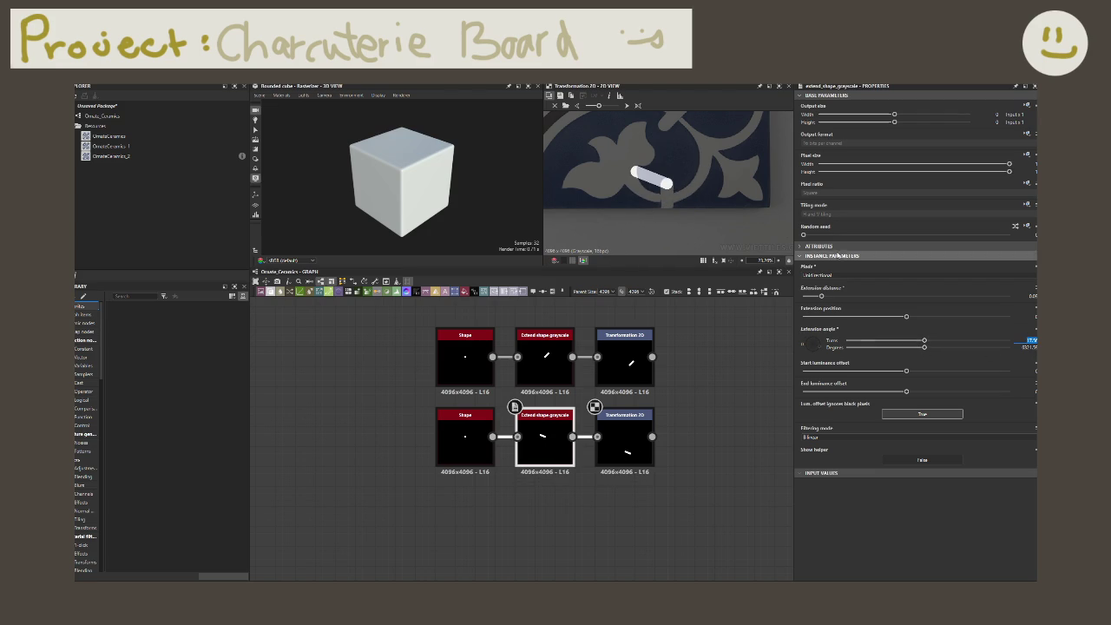
key(Return)
drag(801, 341, 812, 255)
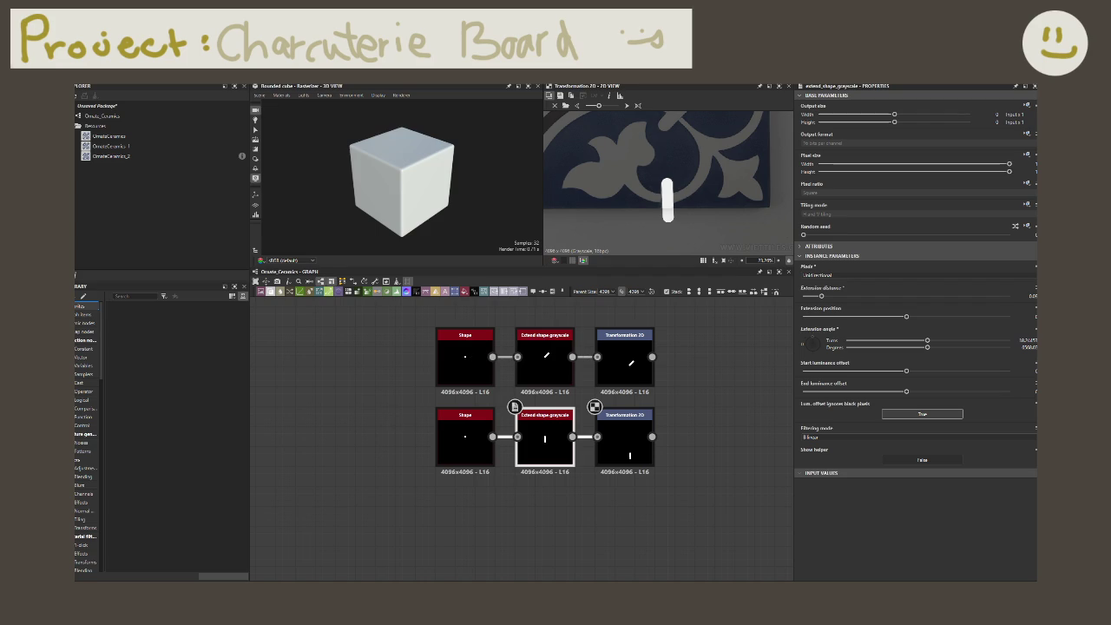
scroll(643, 407, down, 2)
- Create a Blend node fed by both Transformation 2D chains' outputs
scroll(663, 434, down, 1)
scroll(621, 453, down, 1)
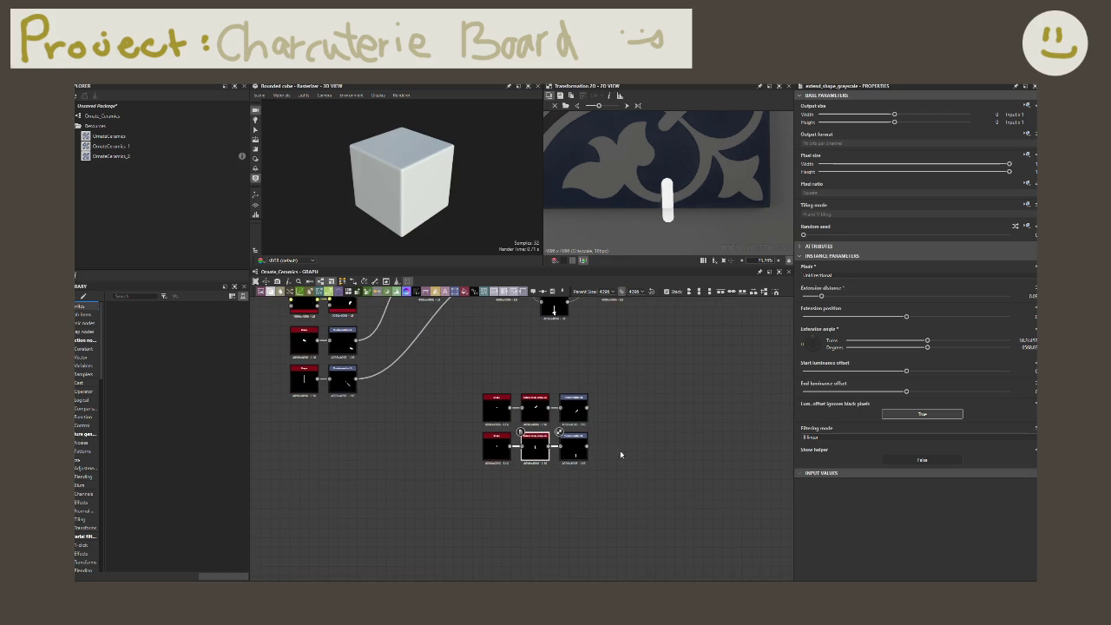
drag(587, 407, 621, 420)
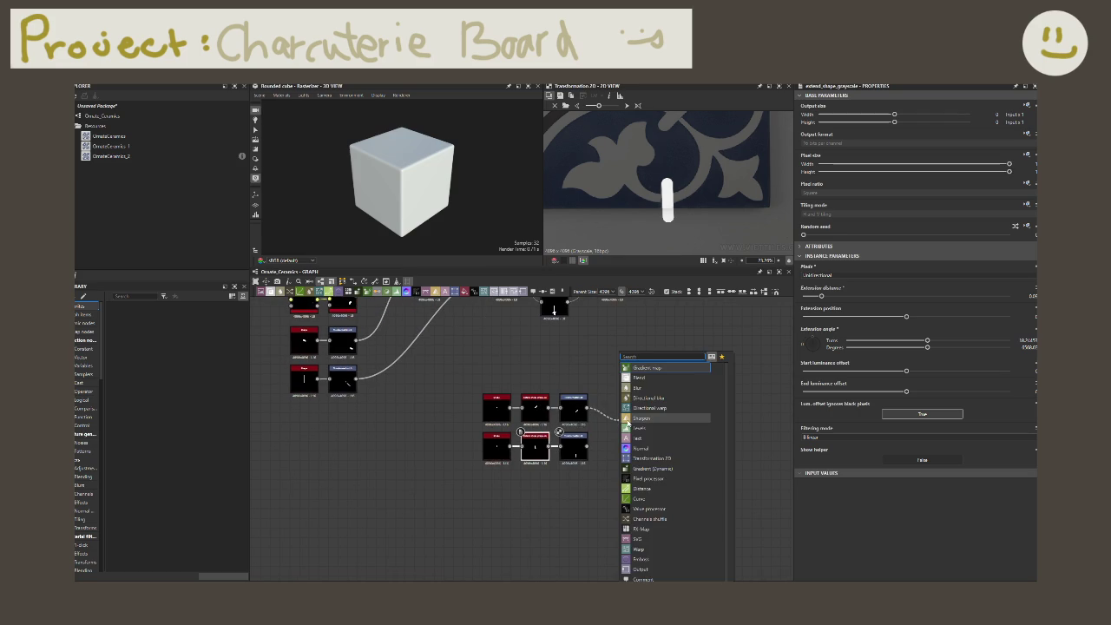
text(blend)
key(Return)
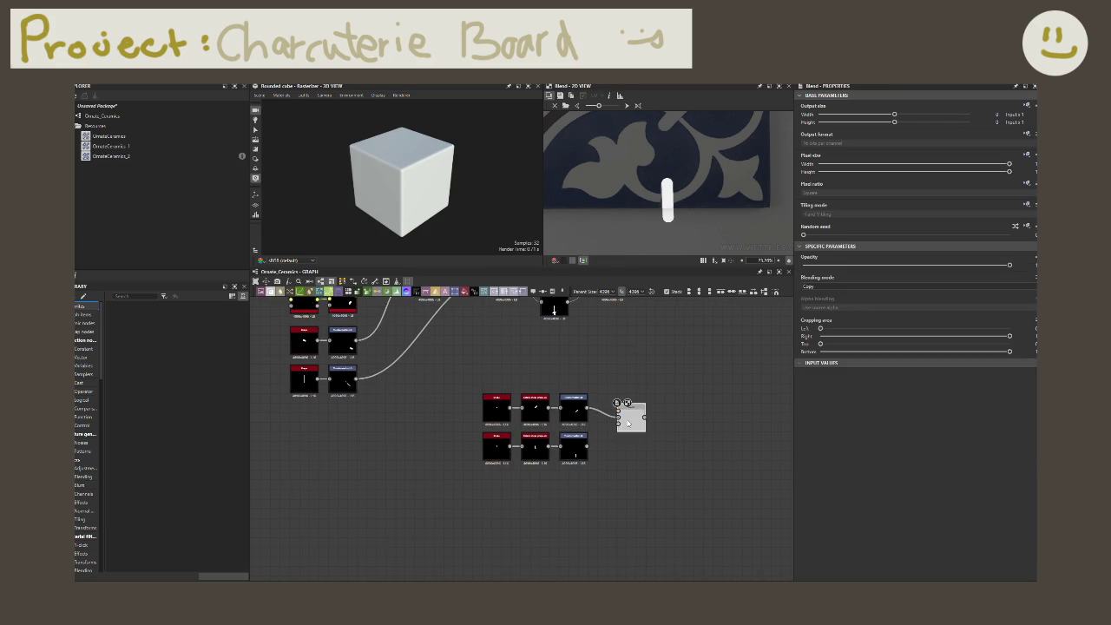
drag(587, 445, 617, 415)
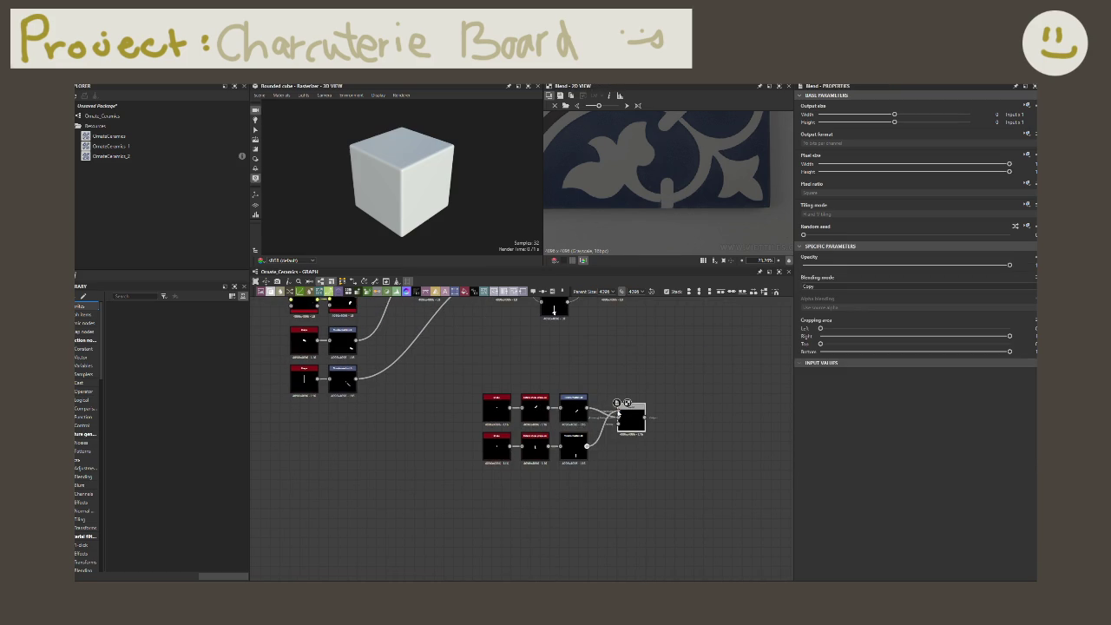
middle_drag(615, 466, 630, 506)
- Move the bottom node group leftward and select the bars' Blend node
scroll(662, 539, down, 2)
mouse_move(662, 539)
mouse_down()
mouse_move(545, 479)
mouse_move(457, 499)
mouse_up()
click(580, 503)
scroll(661, 497, down, 1)
scroll(630, 503, down, 1)
scroll(627, 504, up, 2)
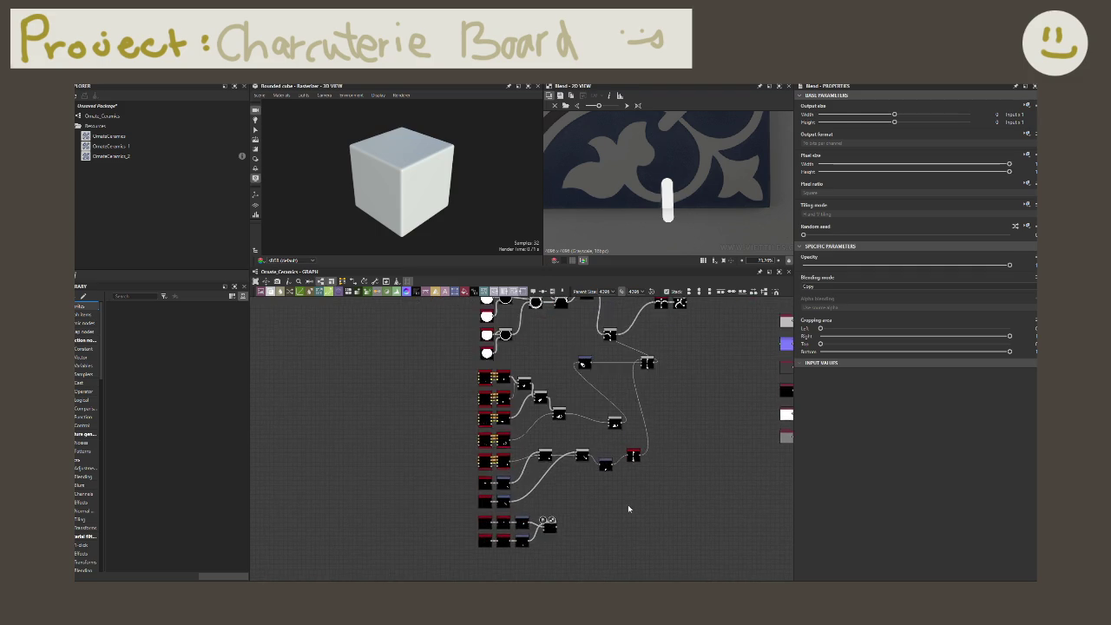
scroll(628, 504, up, 2)
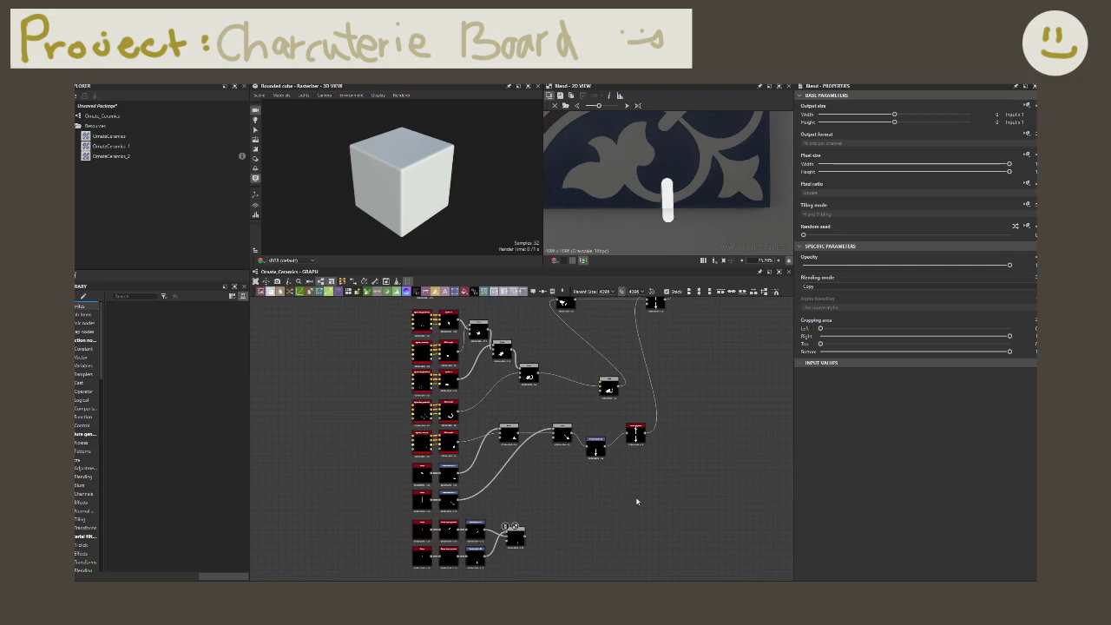
click(519, 537)
scroll(591, 505, down, 1)
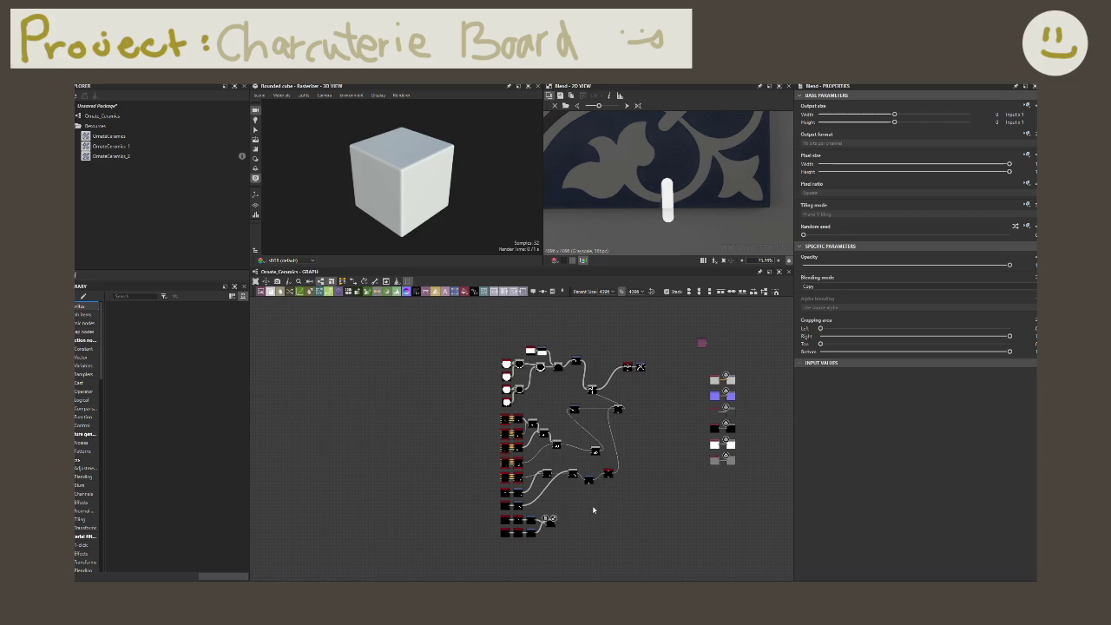
- Add a new Blend node after the bars' Blend output
scroll(565, 508, up, 1)
scroll(582, 499, up, 1)
scroll(581, 499, down, 2)
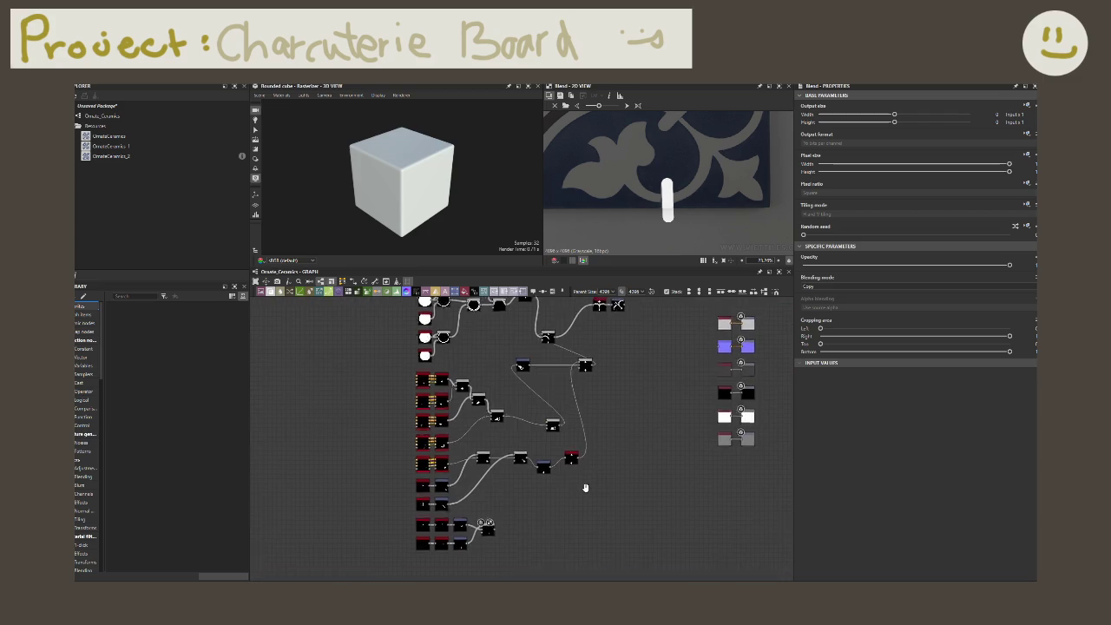
scroll(564, 499, up, 2)
scroll(547, 494, up, 1)
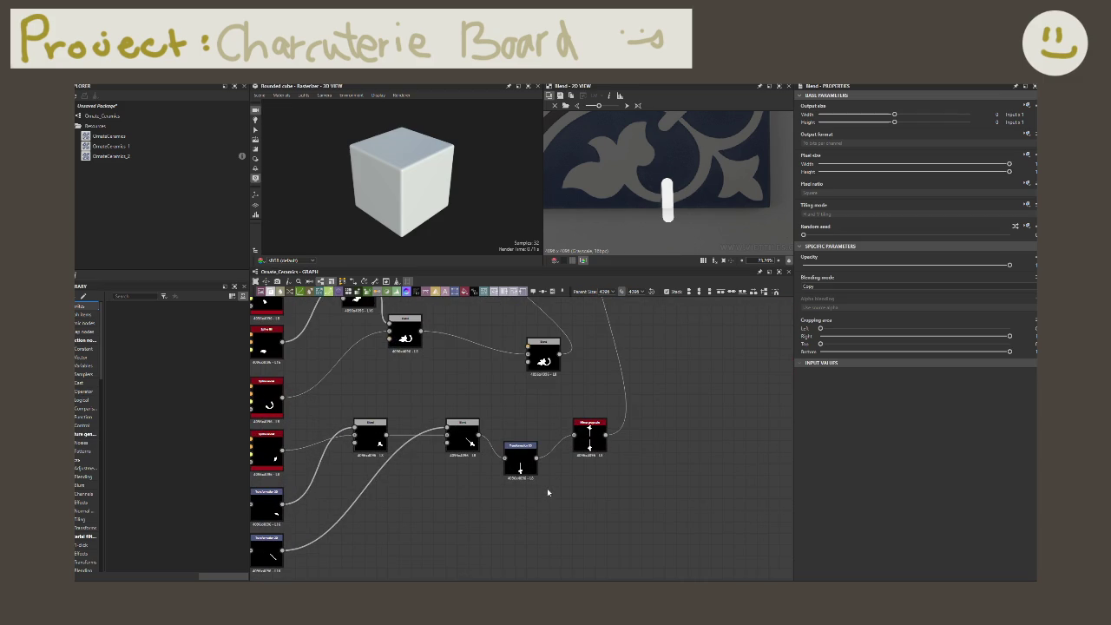
scroll(547, 492, down, 2)
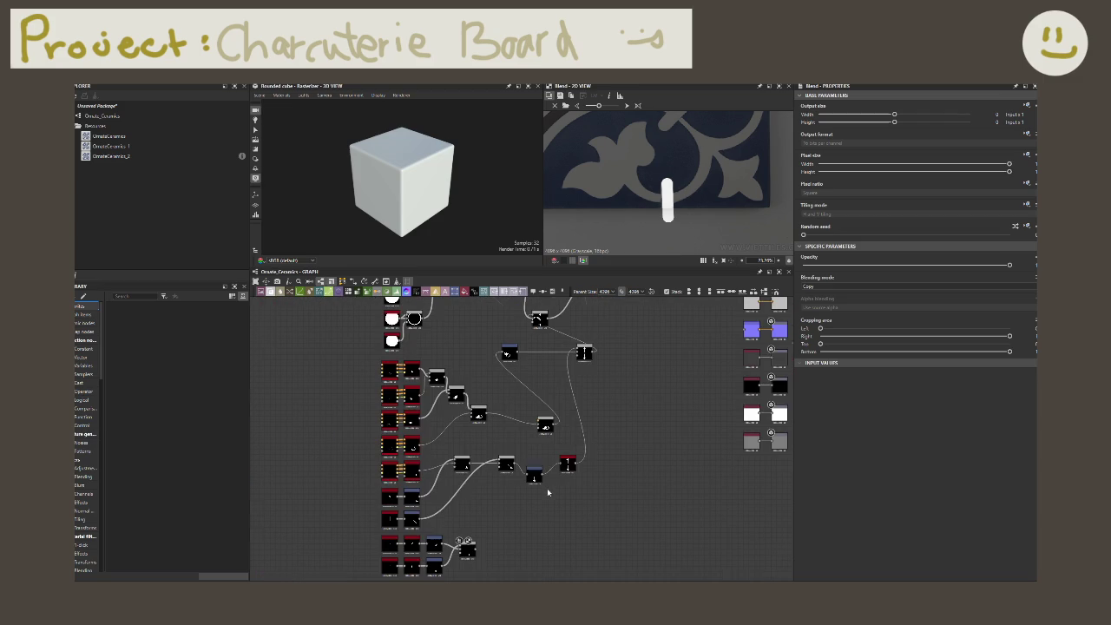
click(566, 462)
click(518, 516)
drag(476, 548, 636, 437)
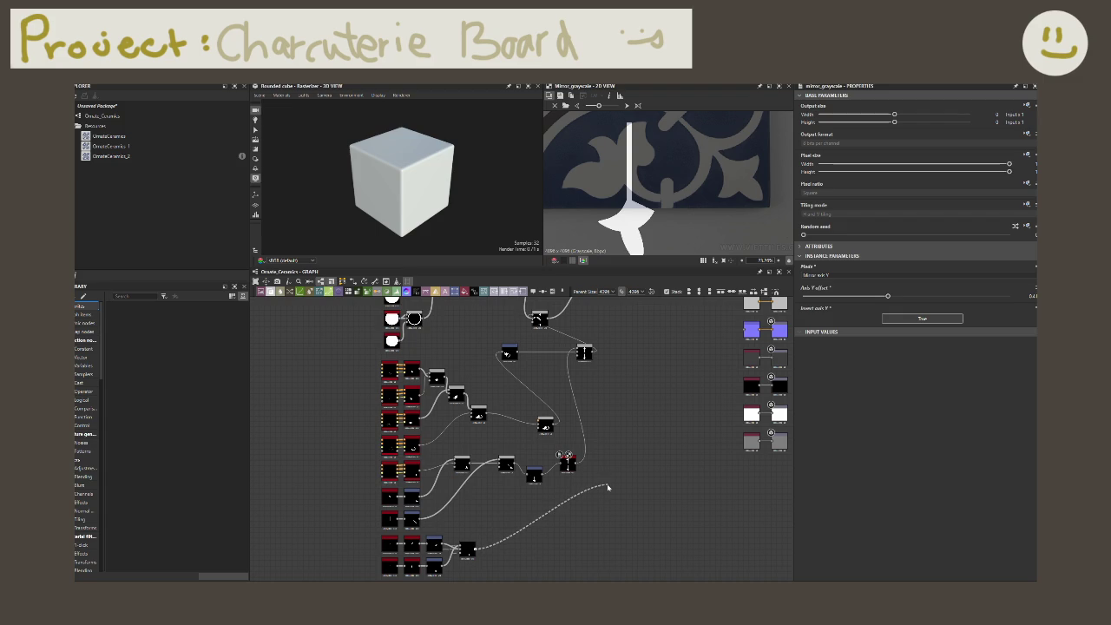
text(blend)
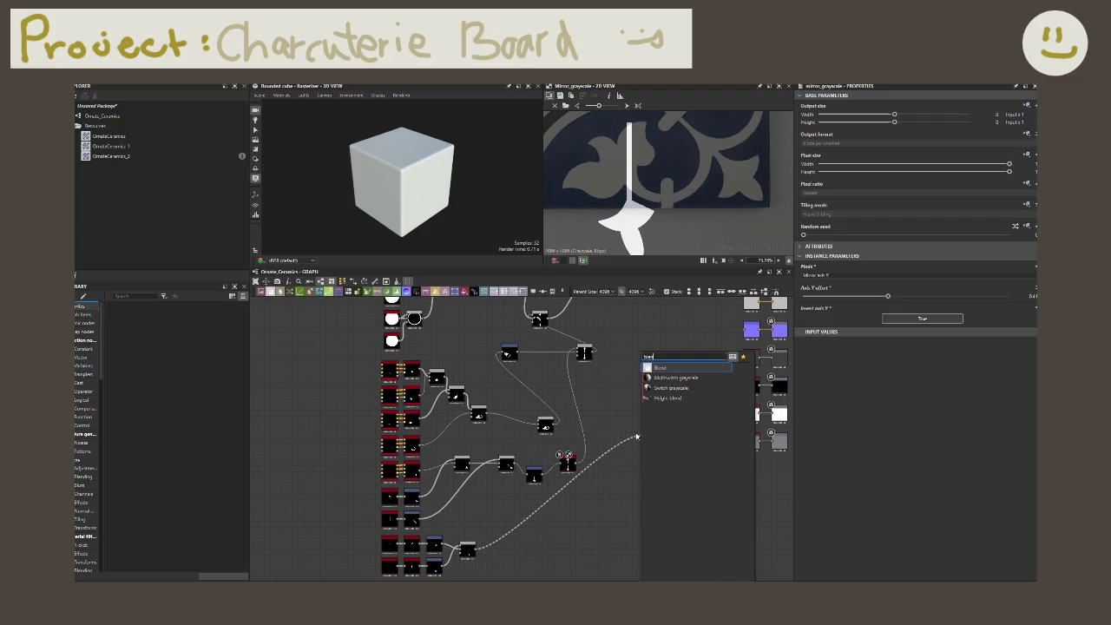
key(Return)
- Set the new Blend's blending mode to Add (linear dodge)
scroll(641, 403, up, 2)
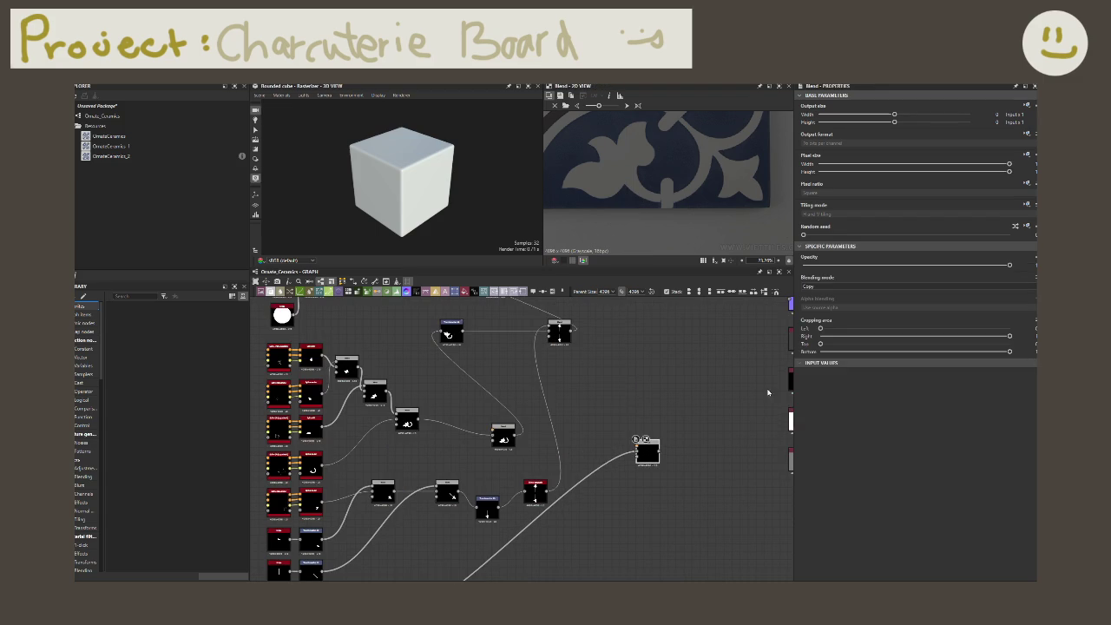
click(836, 287)
click(814, 294)
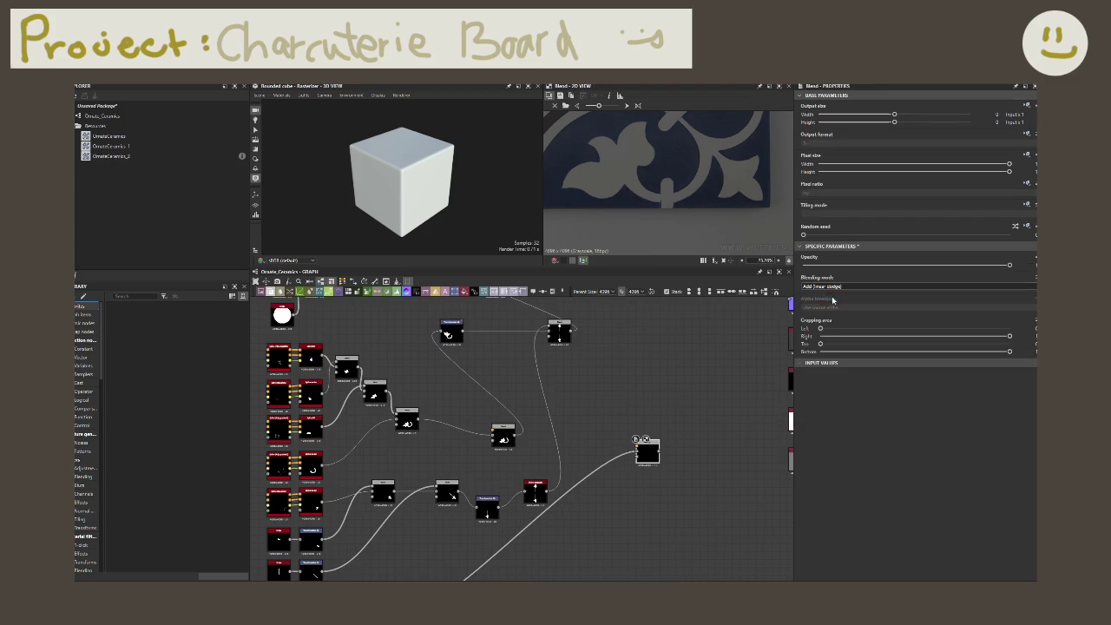
middle_drag(703, 376, 772, 283)
click(868, 286)
click(820, 299)
middle_drag(715, 373, 642, 497)
scroll(592, 421, down, 1)
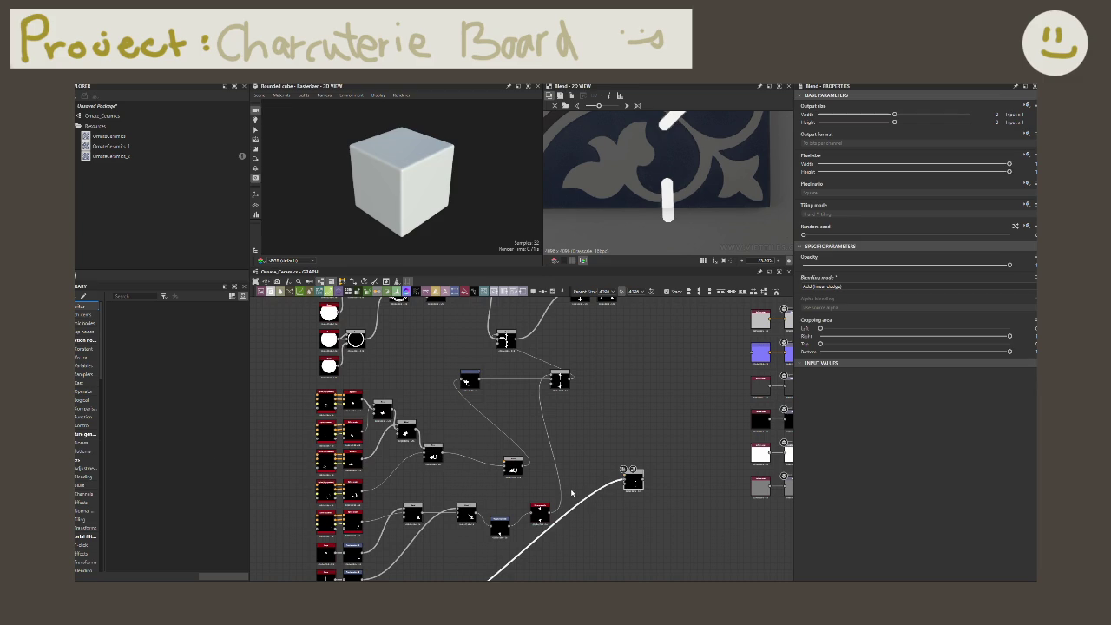
- Reposition the Blend node and its neighbouring nodes, shifting them right
drag(633, 477, 575, 406)
middle_drag(649, 426, 622, 531)
mouse_move(478, 445)
mouse_down()
mouse_move(504, 428)
mouse_move(559, 453)
mouse_up()
drag(538, 382, 627, 407)
scroll(556, 515, up, 3)
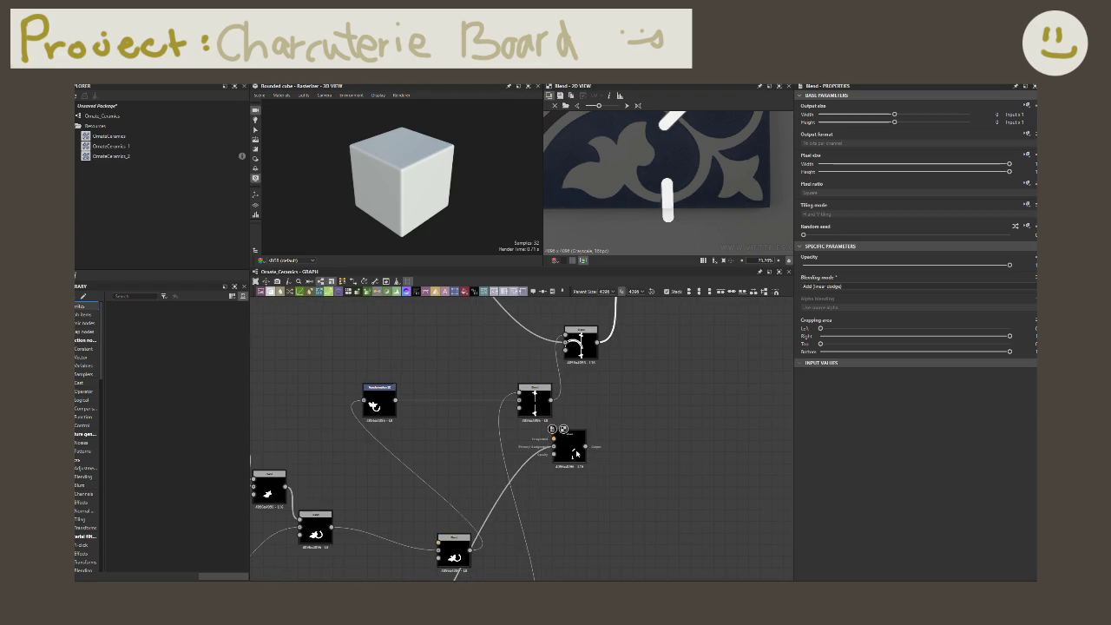
scroll(613, 525, down, 3)
scroll(635, 452, up, 2)
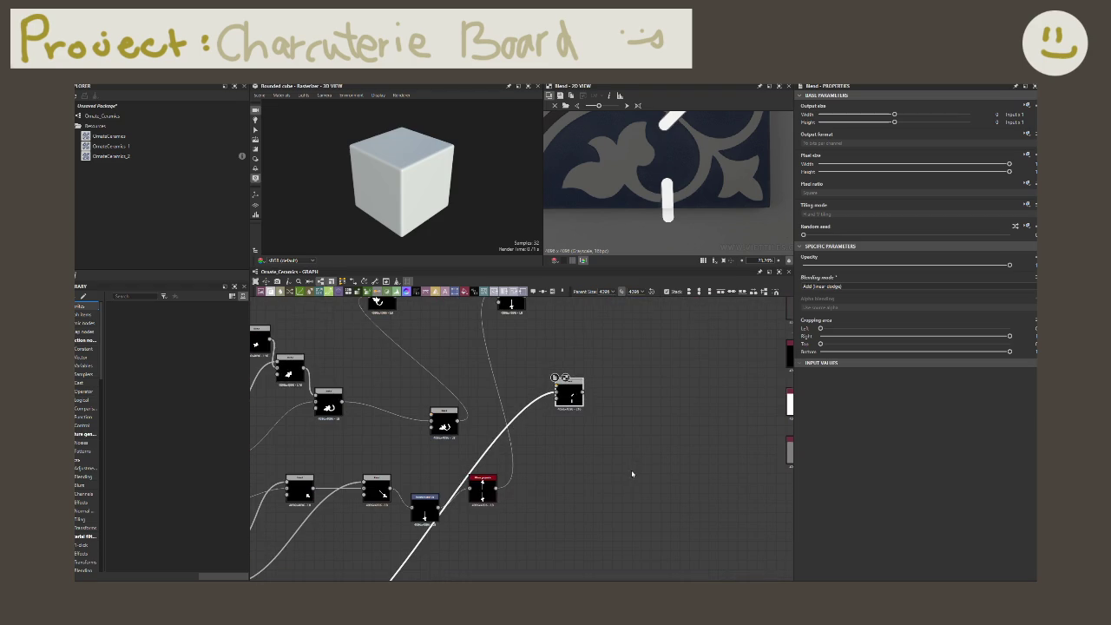
middle_drag(571, 459, 589, 490)
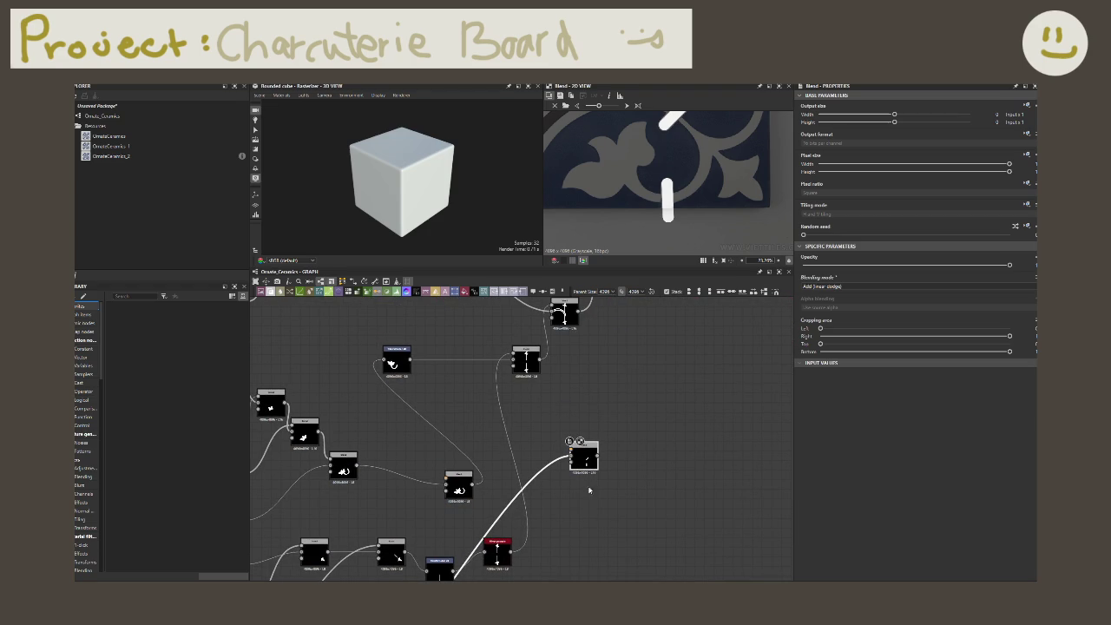
scroll(572, 453, down, 3)
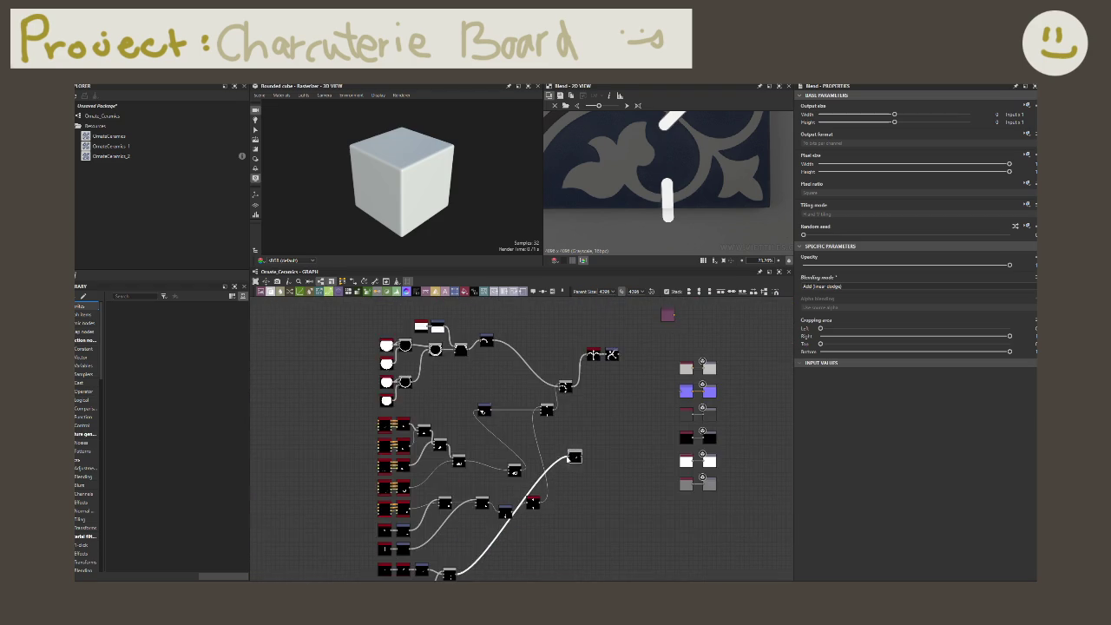
scroll(581, 438, down, 1)
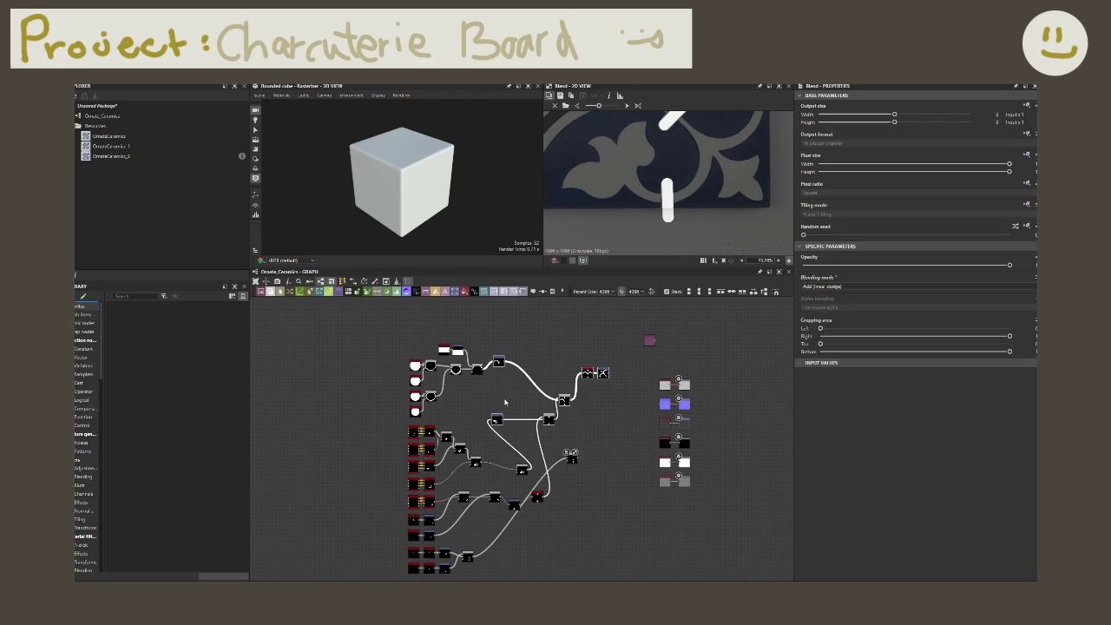
- Shift a box-selected node group right and set the wire-end node lower in the graph
drag(583, 413, 461, 379)
drag(495, 420, 535, 420)
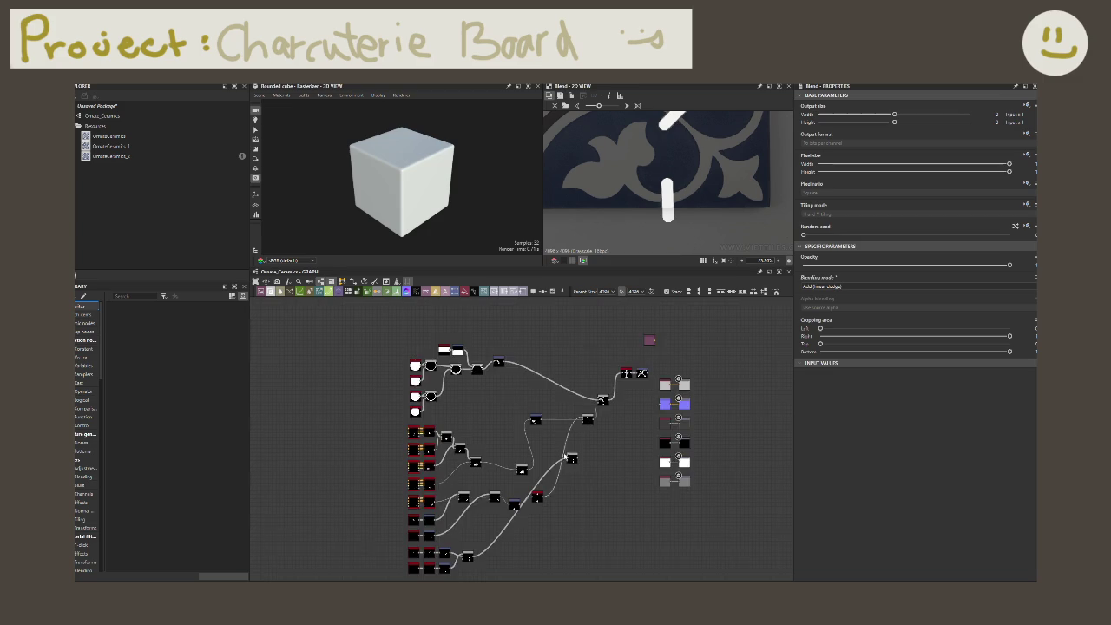
scroll(570, 452, up, 2)
mouse_move(570, 452)
mouse_down()
mouse_move(560, 540)
mouse_move(573, 553)
mouse_up()
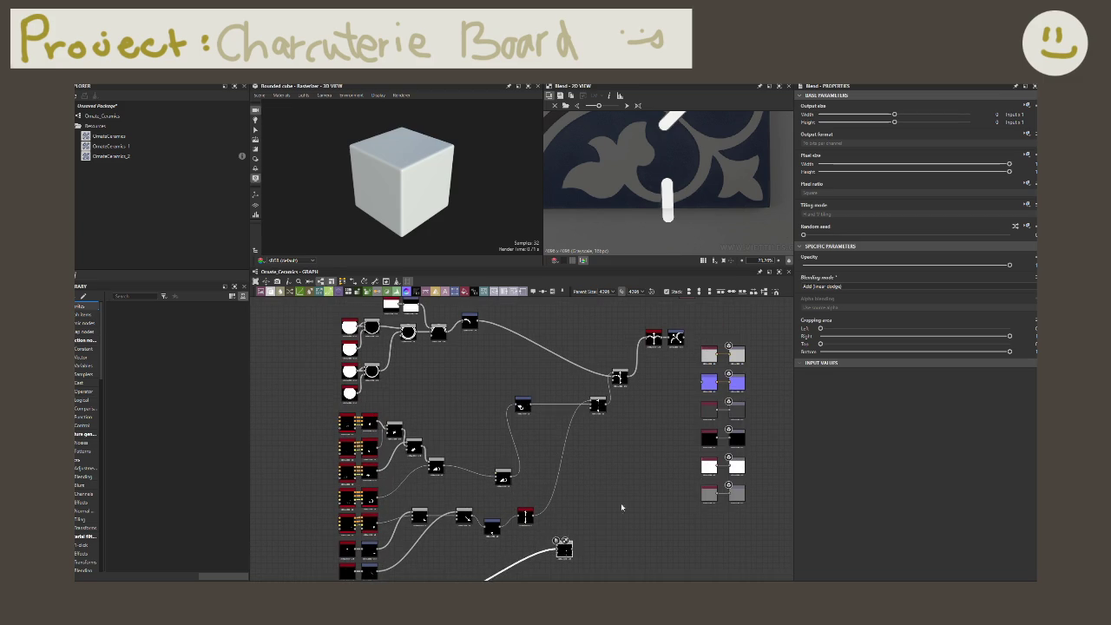
middle_drag(579, 536, 584, 478)
drag(575, 491, 580, 480)
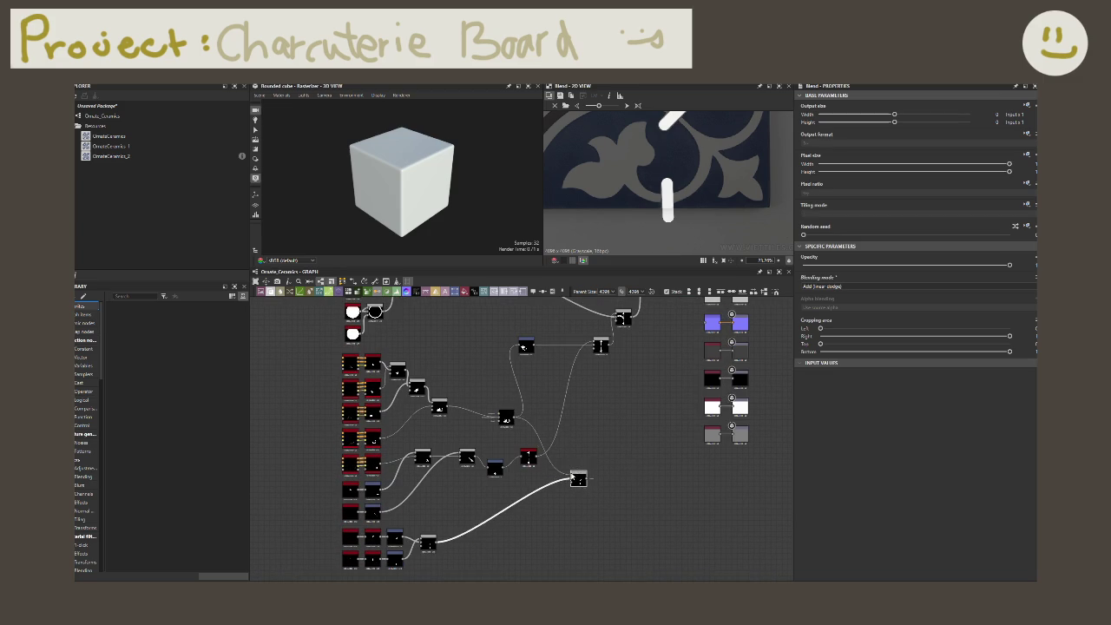
- Preview the blended floral shape and feed it into the upper Transformation 2D node
double_click(578, 480)
drag(589, 480, 525, 348)
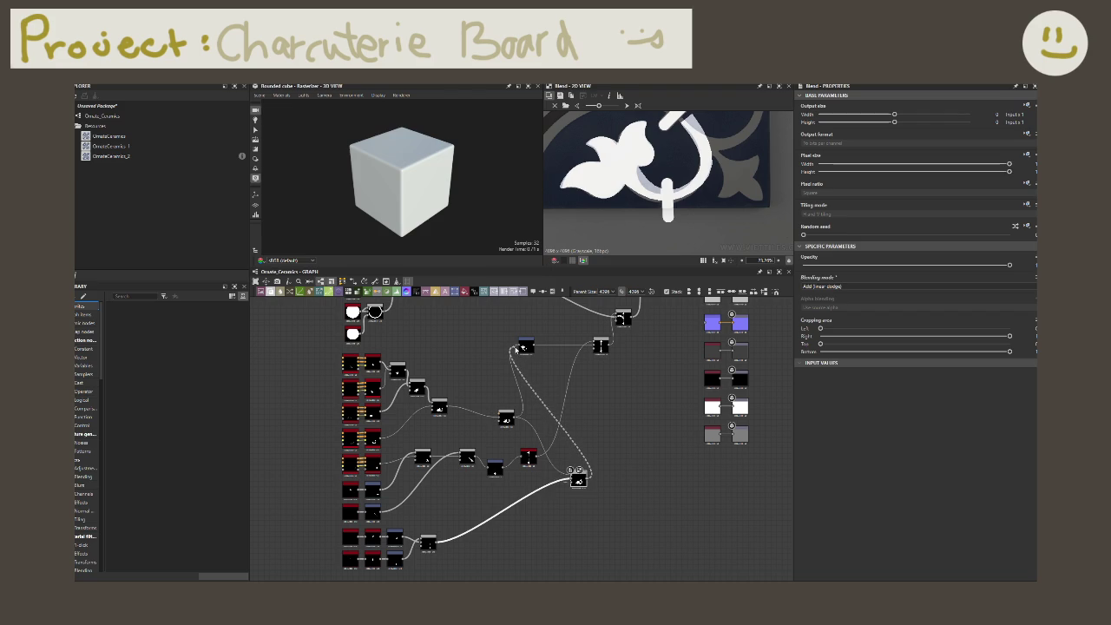
double_click(524, 348)
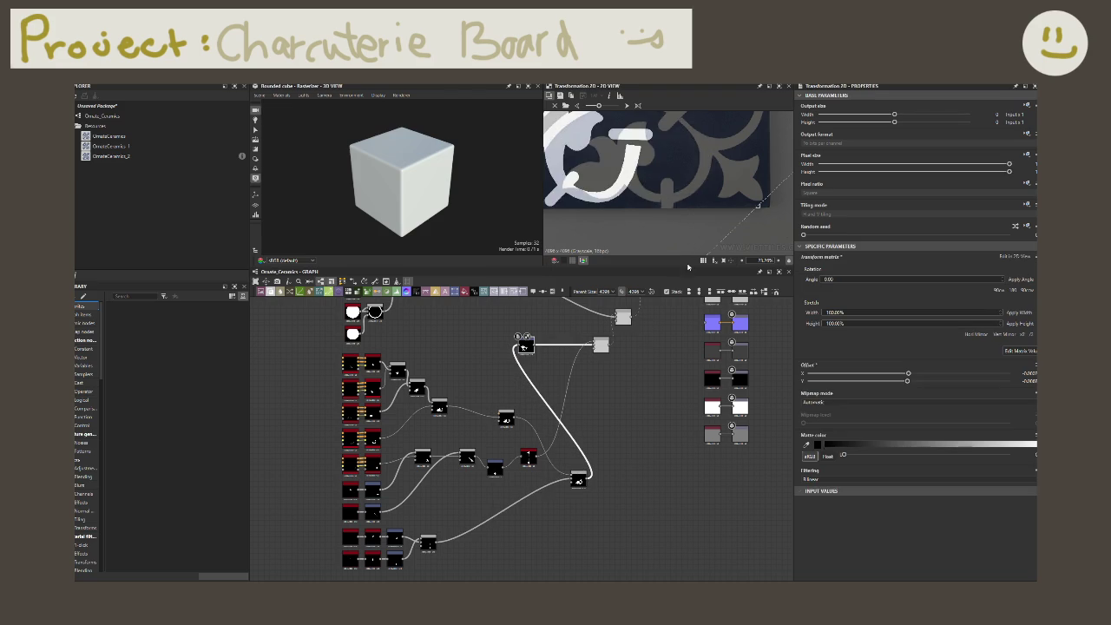
middle_drag(636, 409, 624, 511)
scroll(670, 171, down, 3)
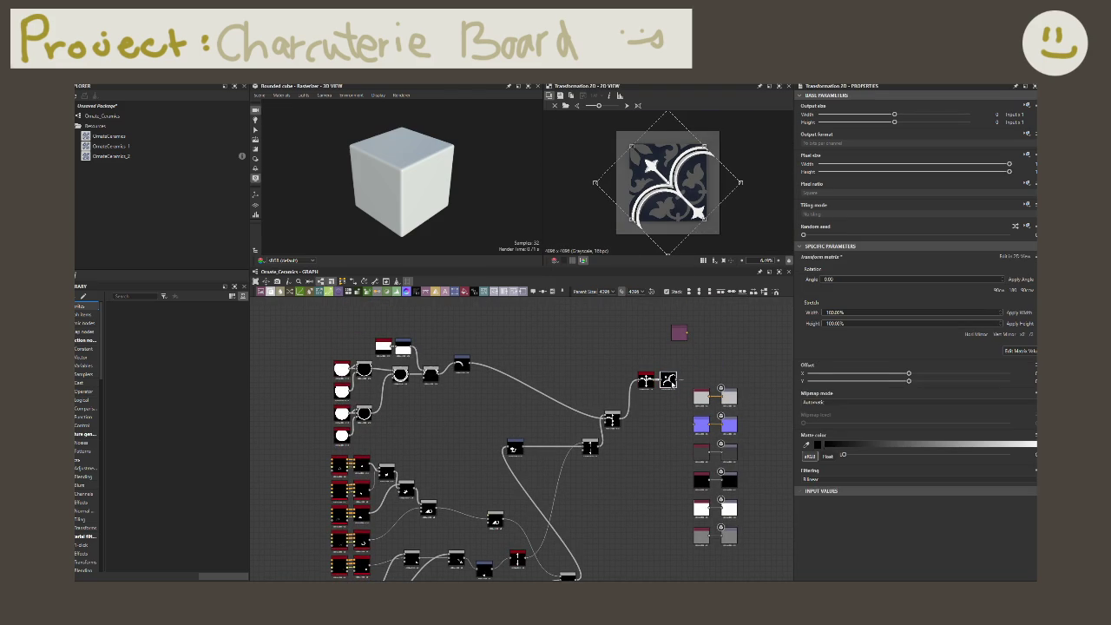
middle_drag(611, 447, 620, 408)
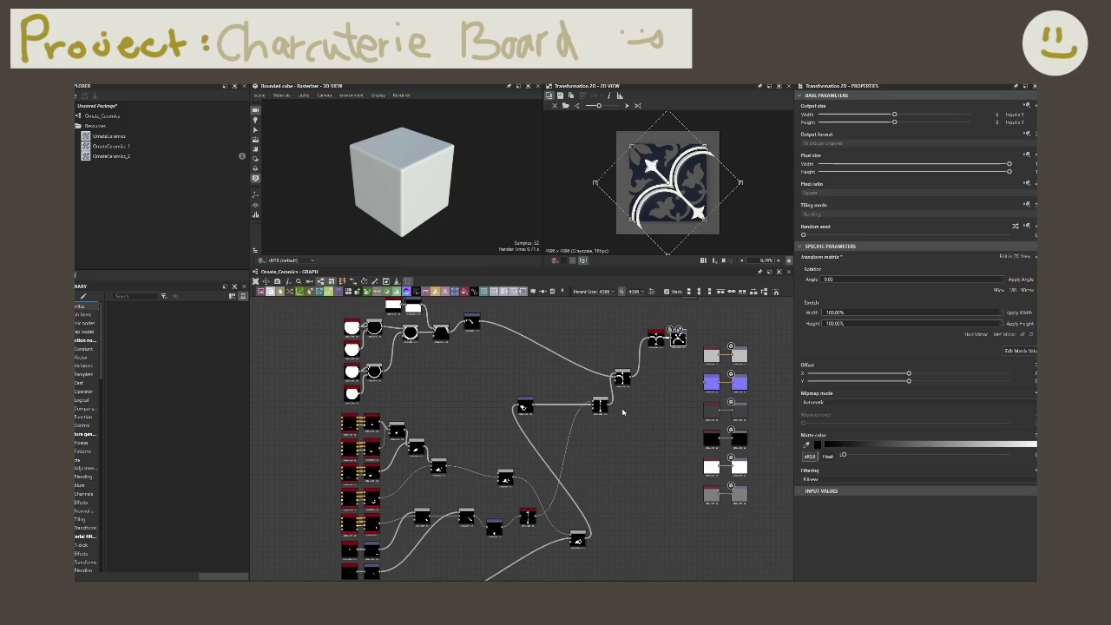
- Undo two rearrangement steps and delete the stray grey Transformation 2D node
key(ctrl+z)
key(ctrl+z)
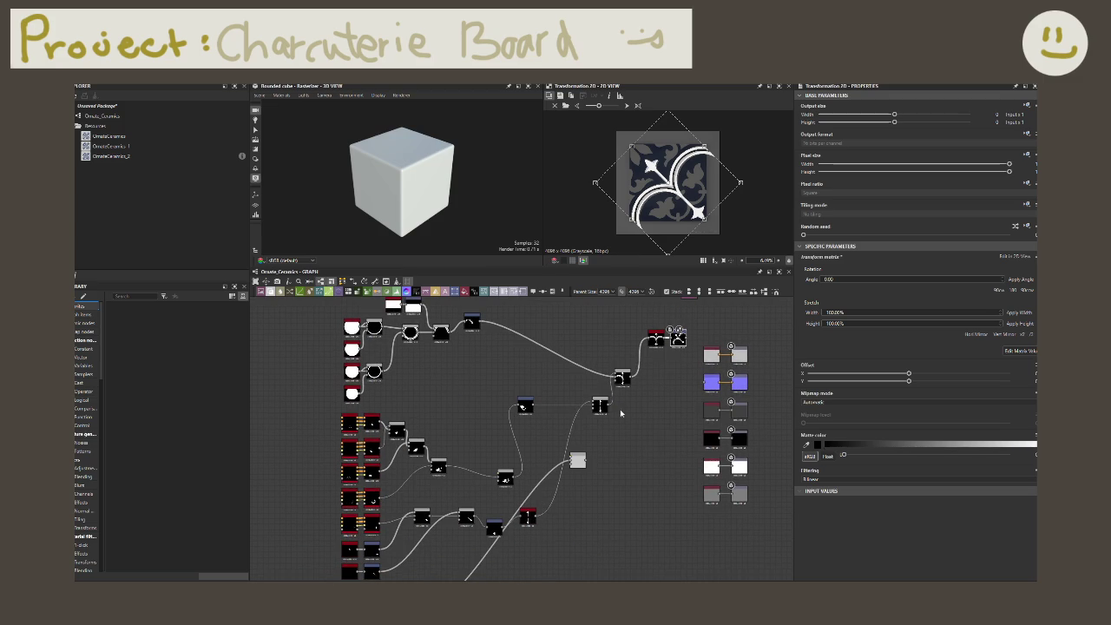
key(ctrl+z)
key(ctrl+z)
key(ctrl+z)
key(ctrl+z)
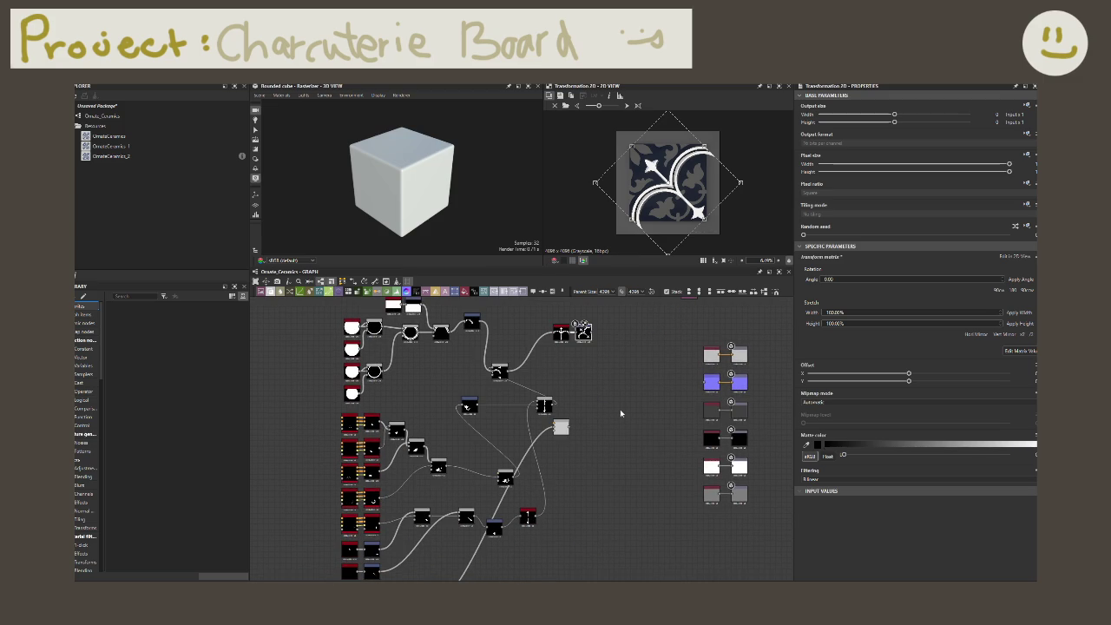
click(586, 338)
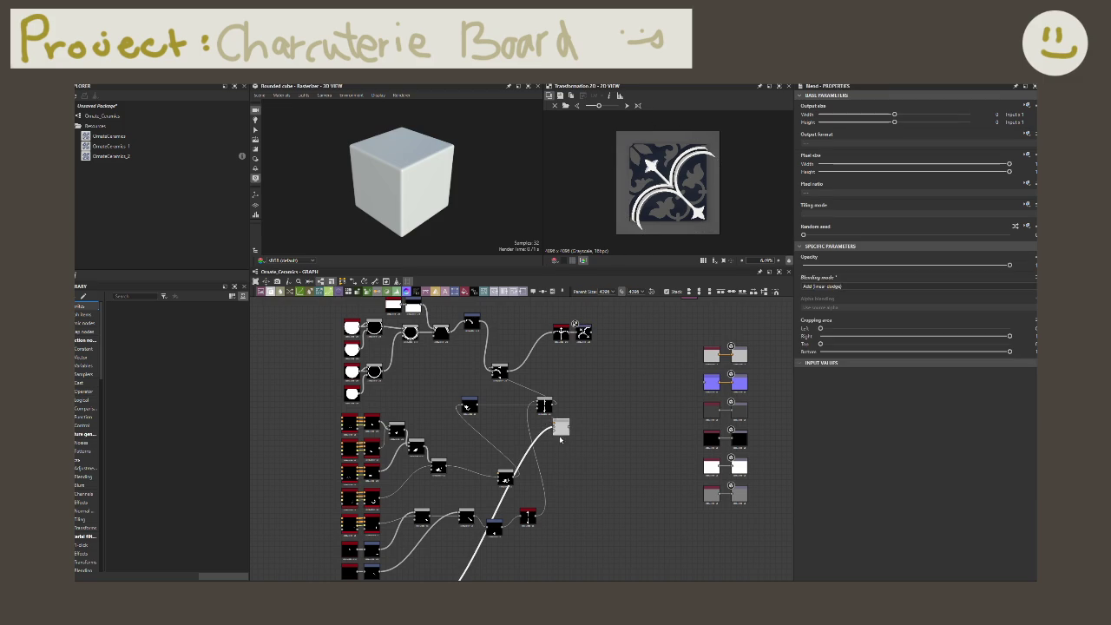
key(Delete)
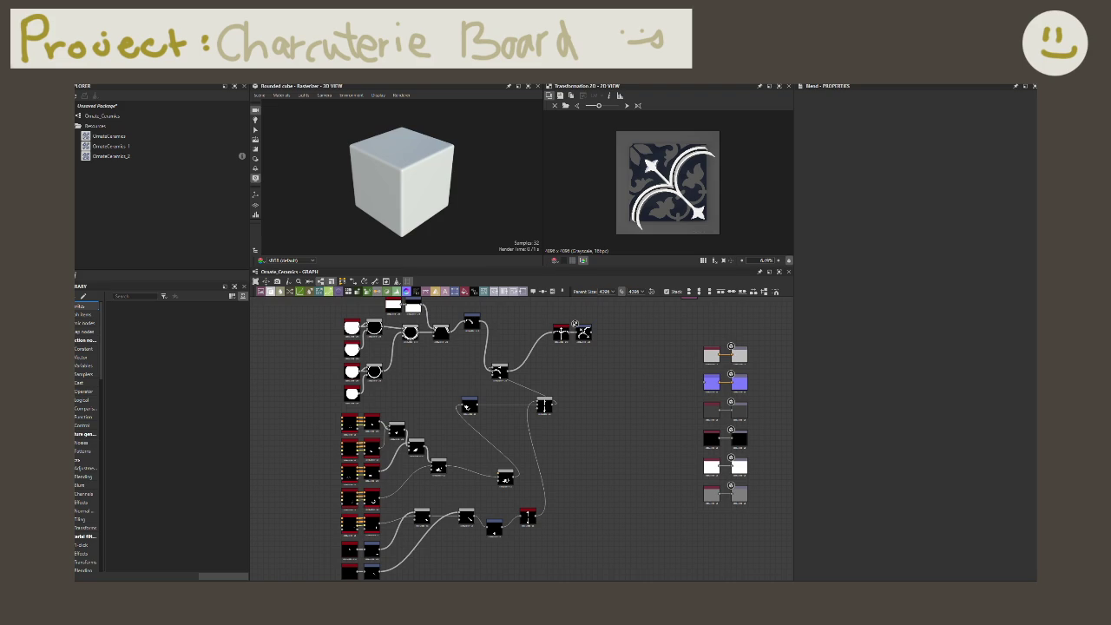
scroll(551, 483, down, 3)
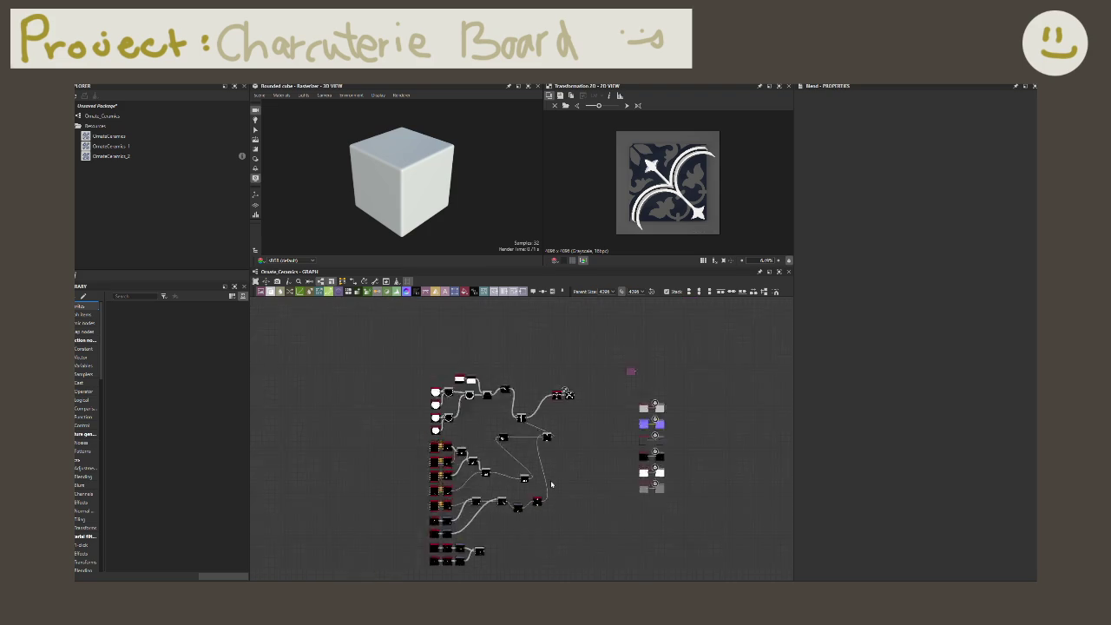
- Reframe the graph around the ornament nodes and inspect the Transformation 2D node
scroll(551, 483, down, 3)
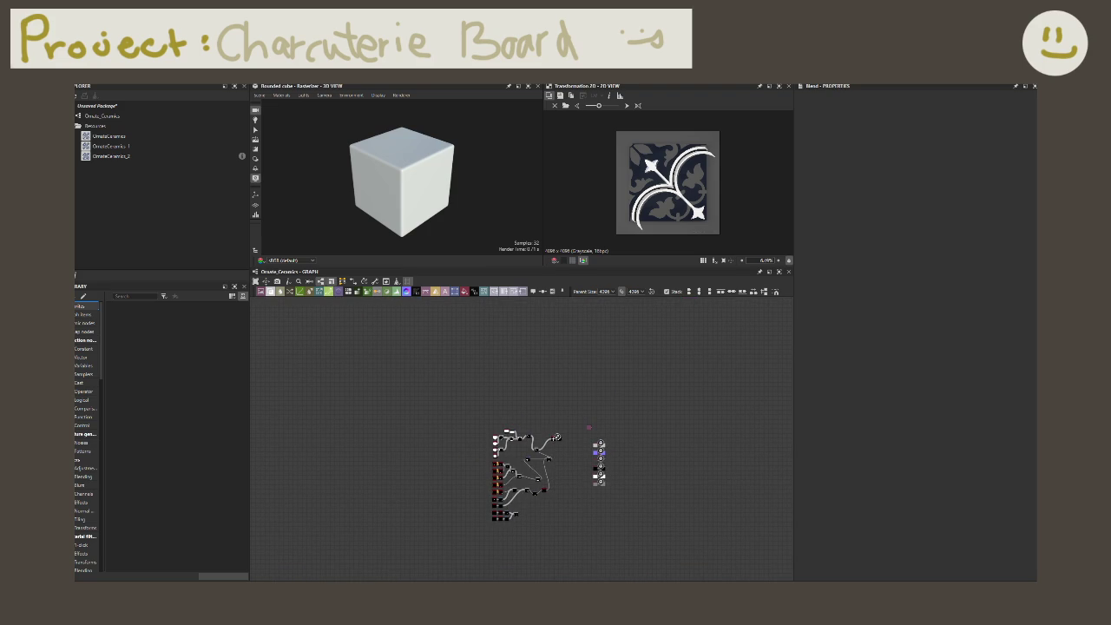
scroll(461, 500, up, 3)
scroll(478, 501, up, 3)
mouse_move(495, 504)
middle_down()
mouse_move(354, 412)
mouse_move(338, 431)
mouse_move(372, 509)
middle_up()
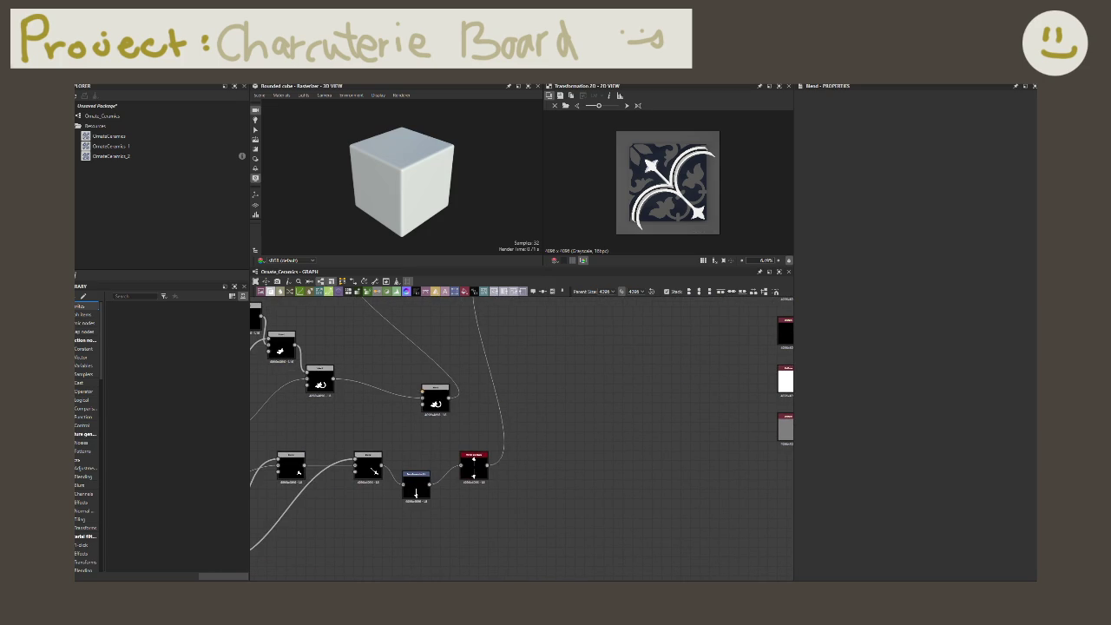
scroll(590, 433, down, 2)
middle_drag(590, 434, 523, 438)
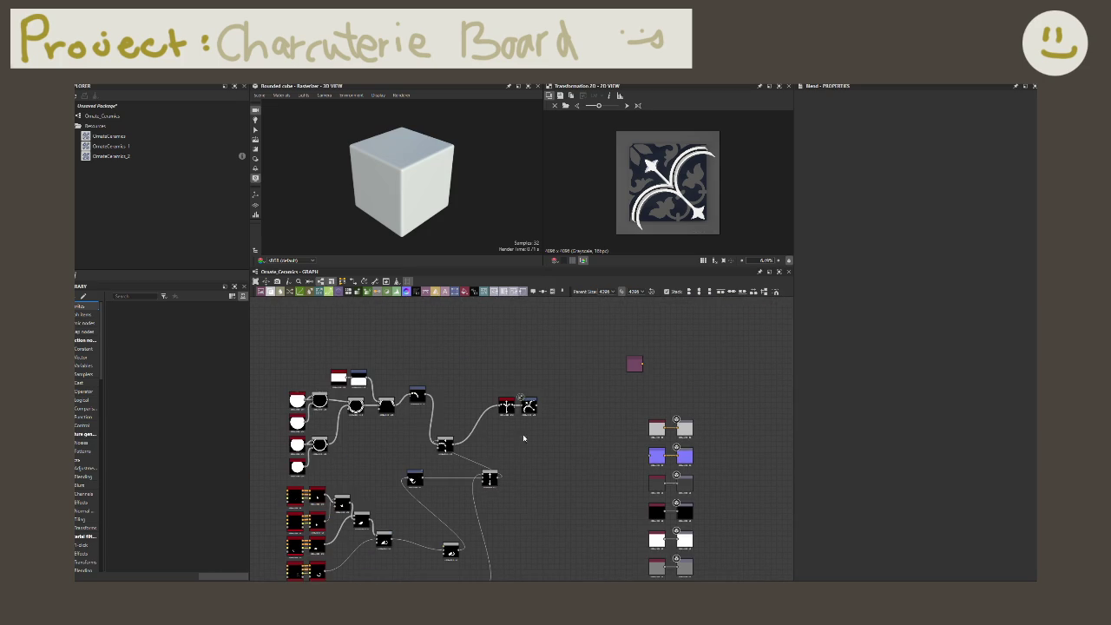
click(526, 406)
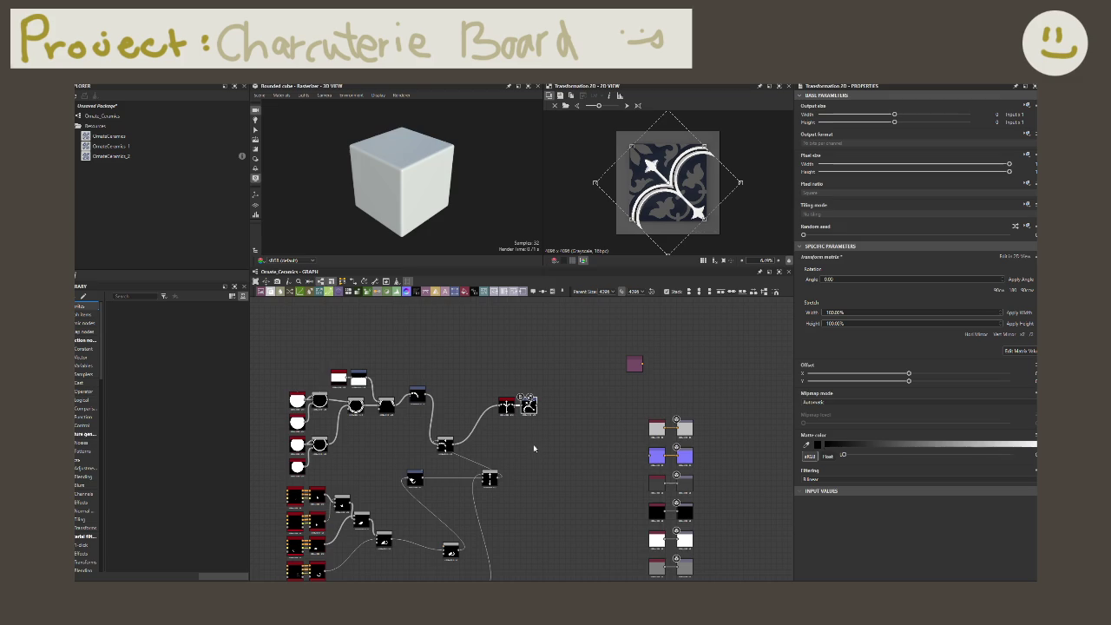
middle_drag(533, 457, 549, 400)
scroll(528, 478, up, 2)
scroll(538, 461, up, 1)
middle_drag(538, 454, 502, 531)
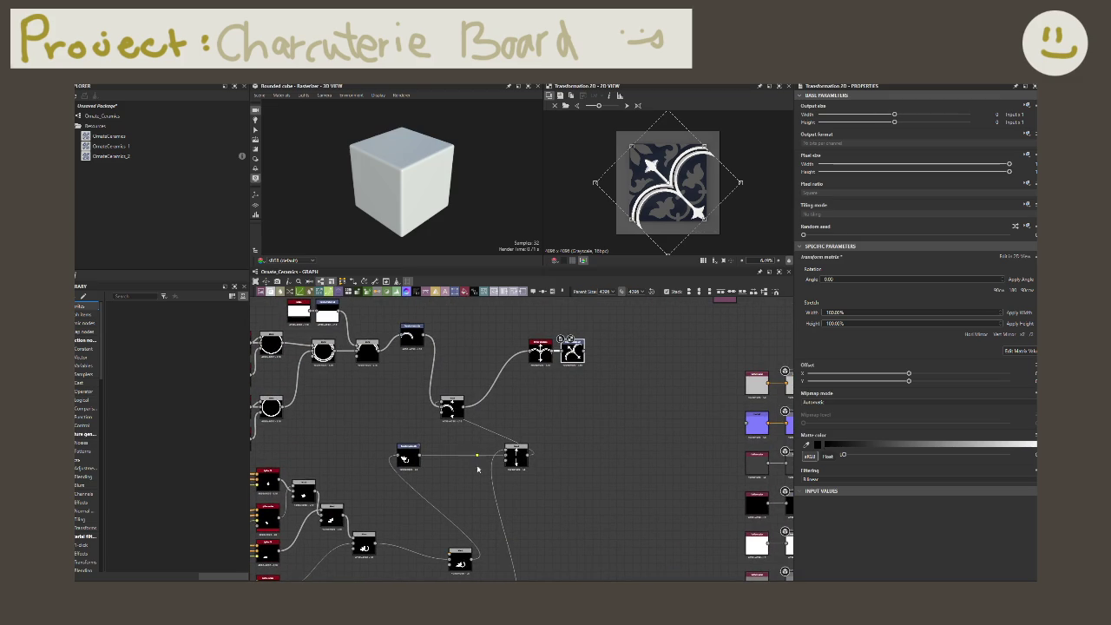
middle_drag(476, 470, 477, 492)
- Set the quadrant-joining Blend node's blending mode to Add (linear dodge)
click(409, 480)
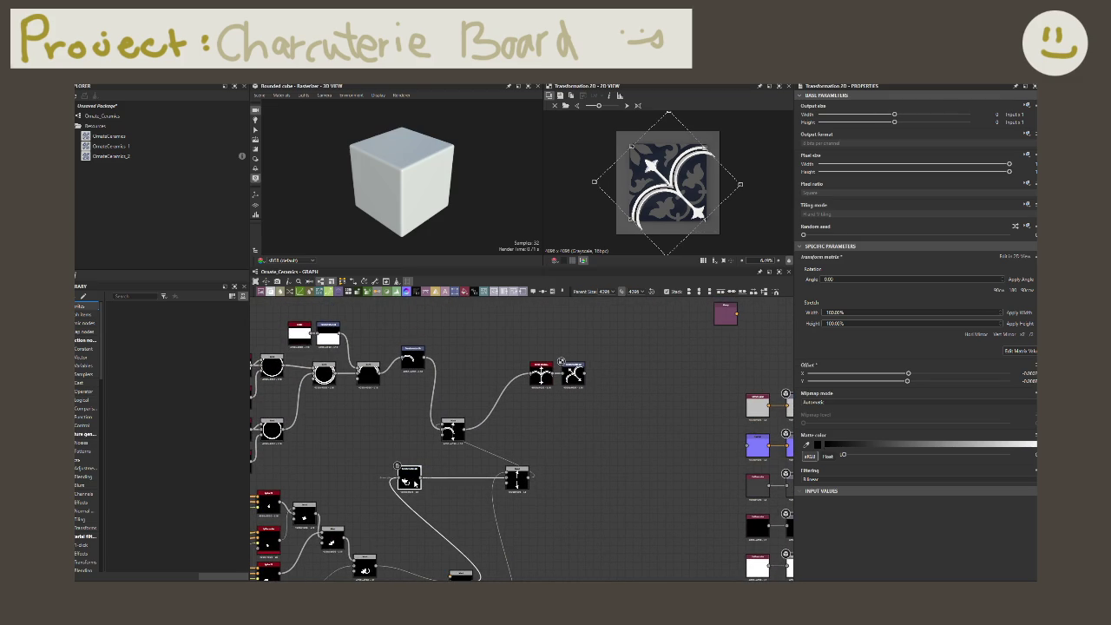
click(508, 471)
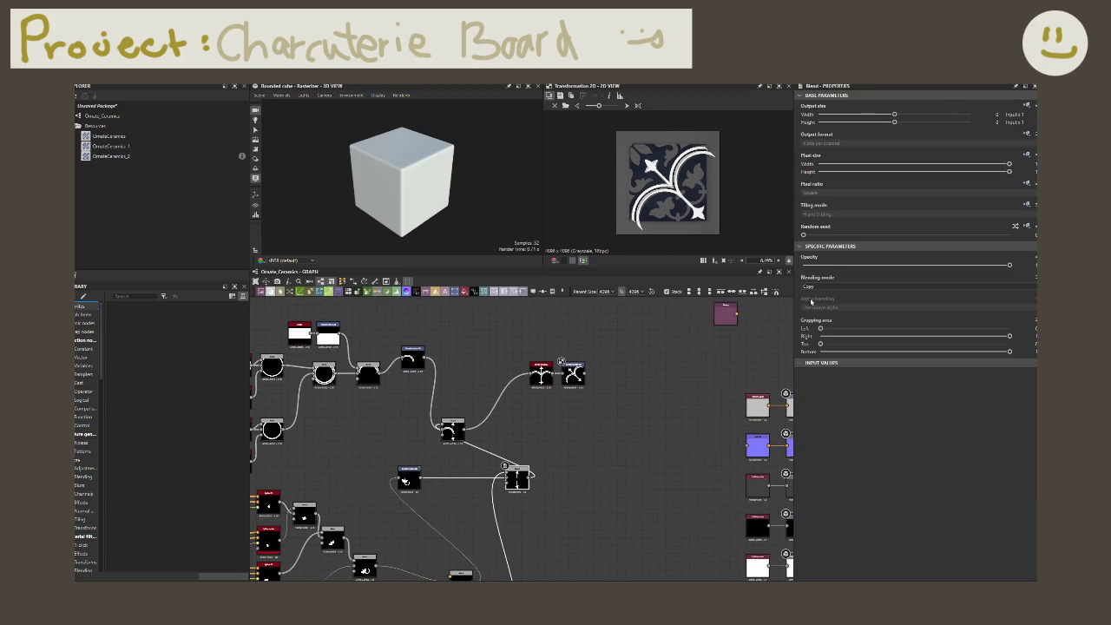
click(833, 286)
click(834, 299)
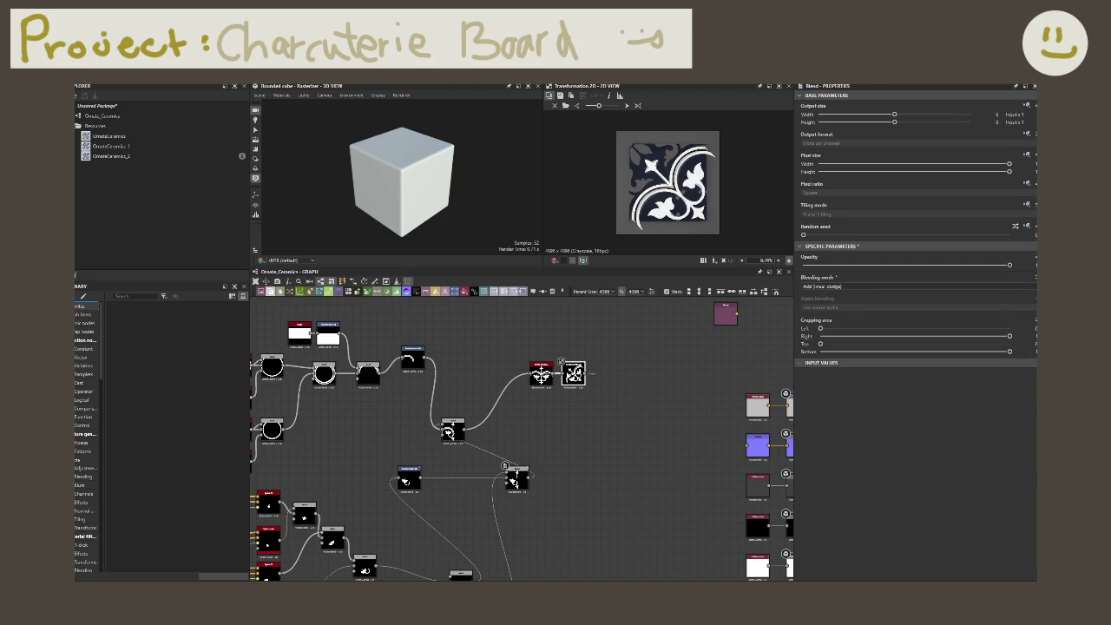
- Move the Transformation 2D node further right and pull a new link from its output
click(573, 373)
middle_drag(588, 390, 604, 288)
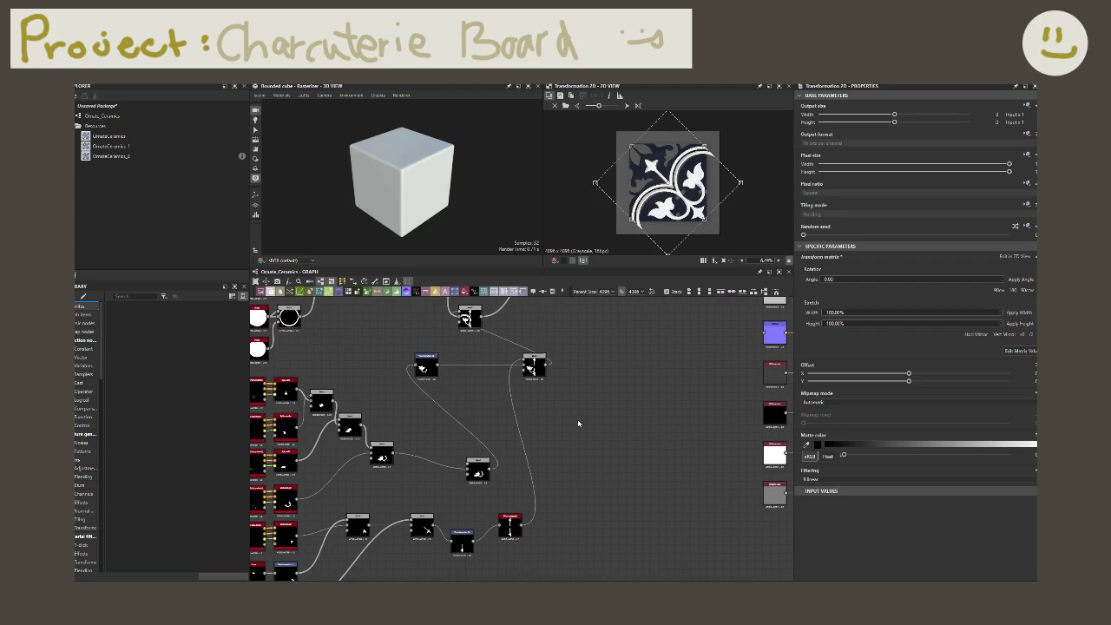
middle_drag(578, 423, 578, 444)
drag(434, 396, 498, 397)
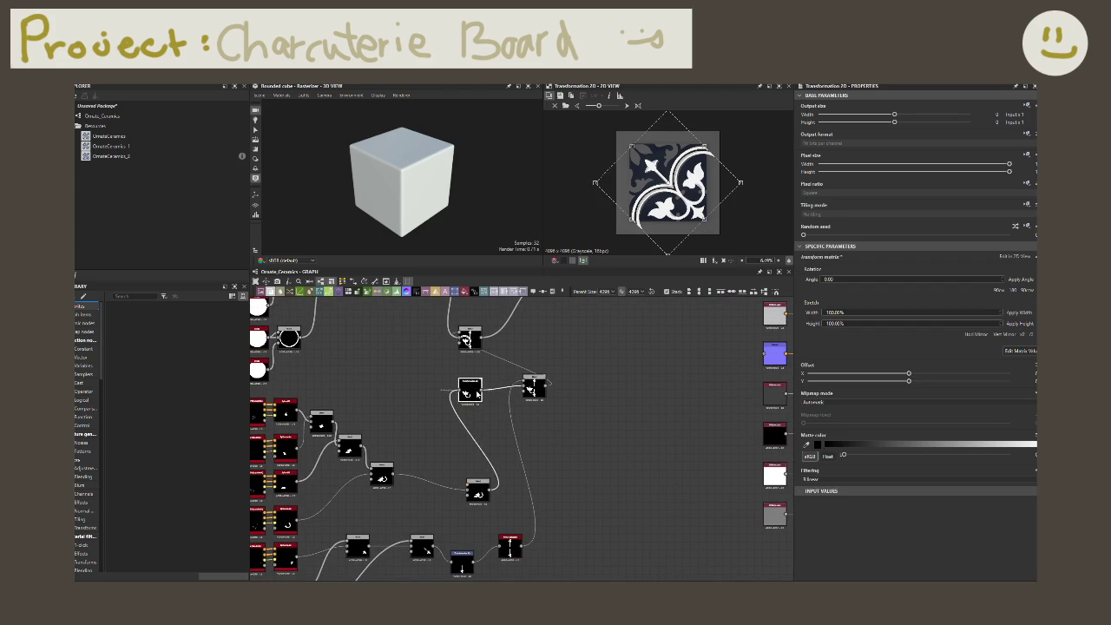
middle_drag(498, 431, 500, 413)
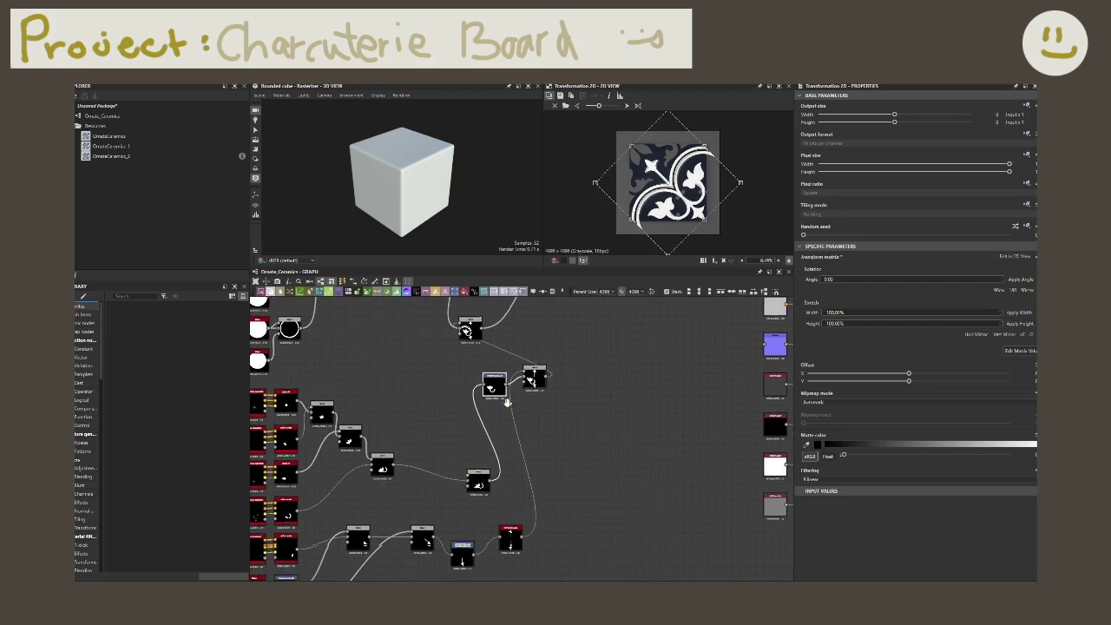
mouse_move(518, 444)
mouse_down()
mouse_move(570, 495)
mouse_move(586, 534)
mouse_up()
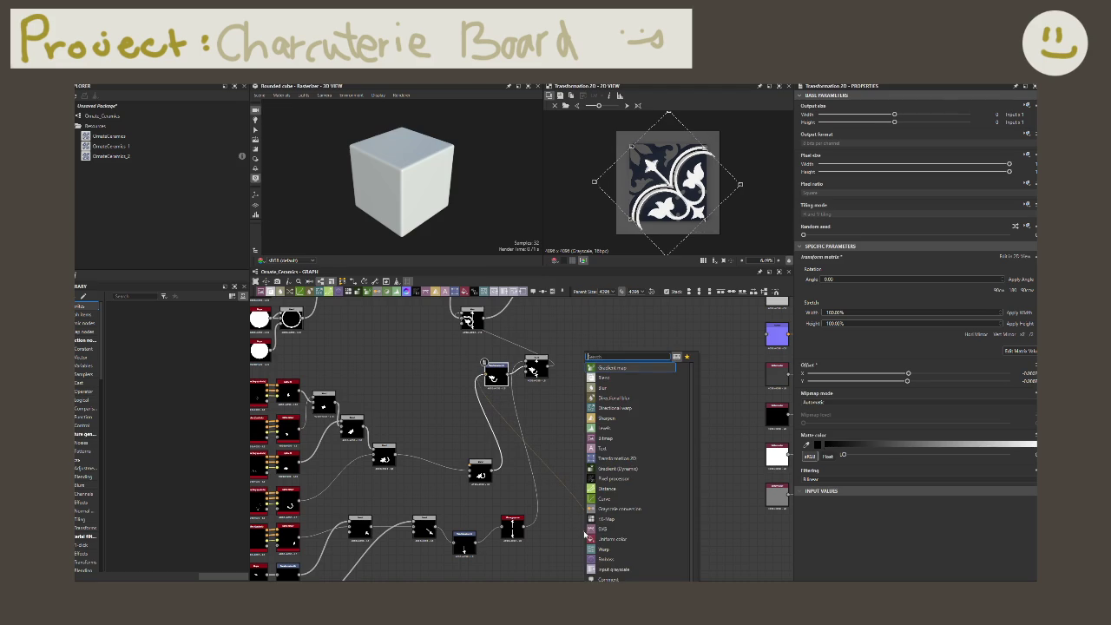
- Add a Blend node and wire the ornament node and bottom branch into it
click(596, 547)
middle_drag(600, 528, 706, 446)
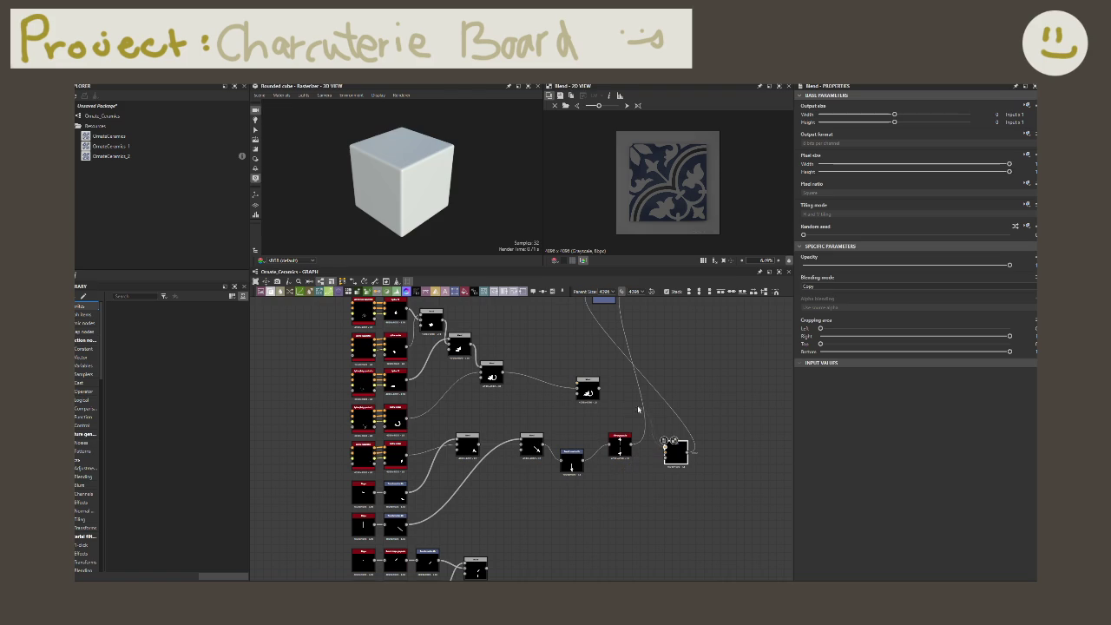
drag(600, 388, 665, 443)
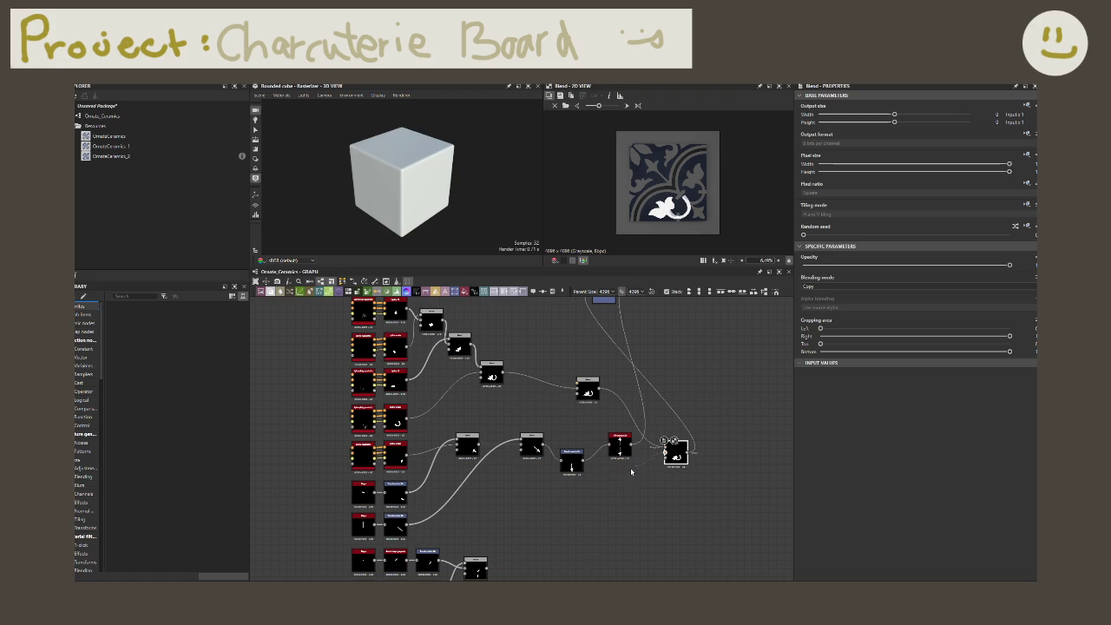
drag(490, 565, 665, 456)
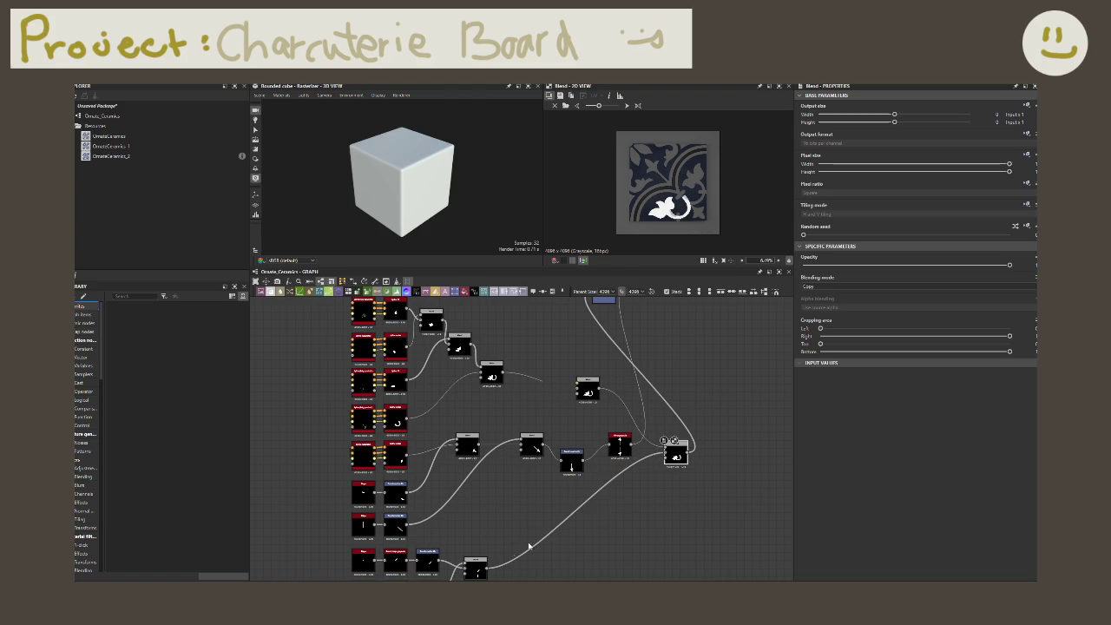
- Switch the new Blend's mode from Copy, trying Subtract before settling on another mode
click(815, 291)
click(811, 305)
click(816, 287)
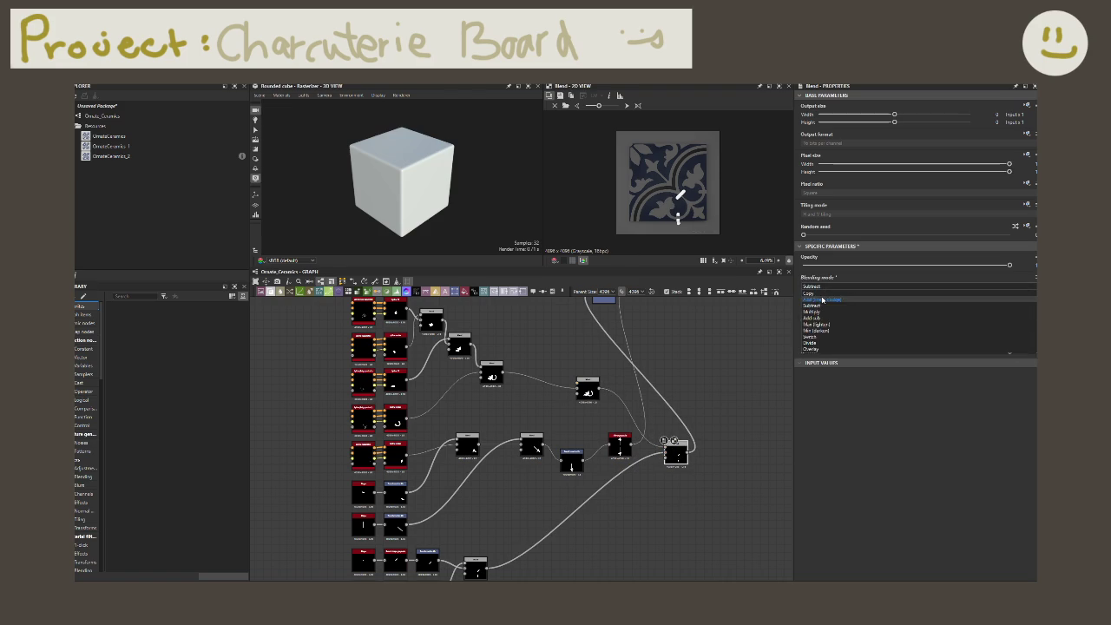
click(822, 301)
- Select the Transformation 2D node and zoom out across the graph
middle_drag(709, 347, 609, 490)
click(597, 323)
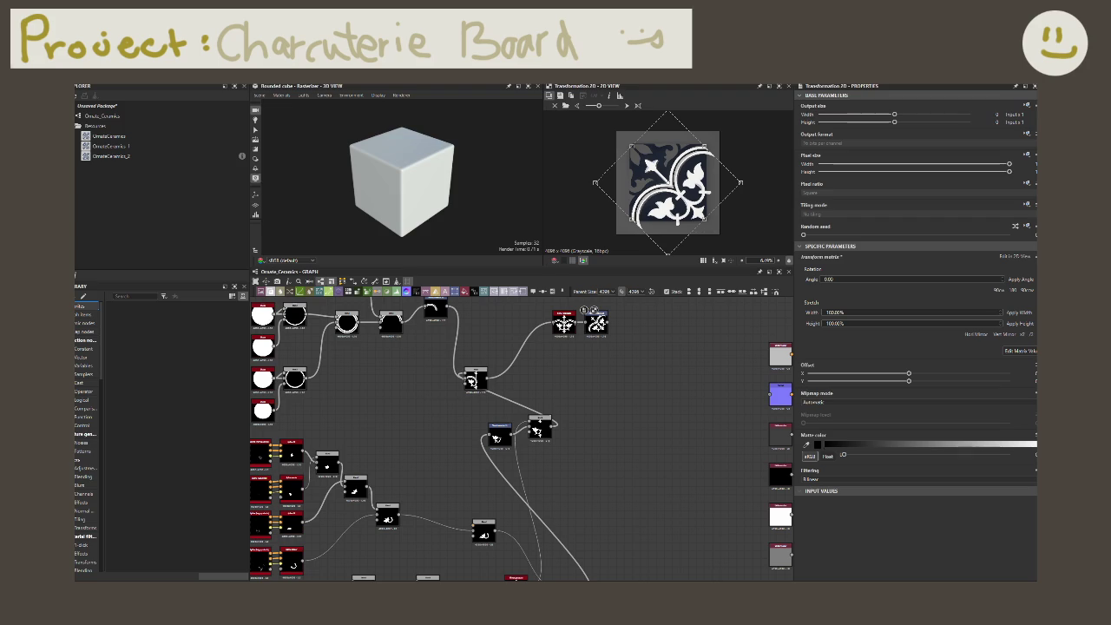
scroll(349, 471, down, 3)
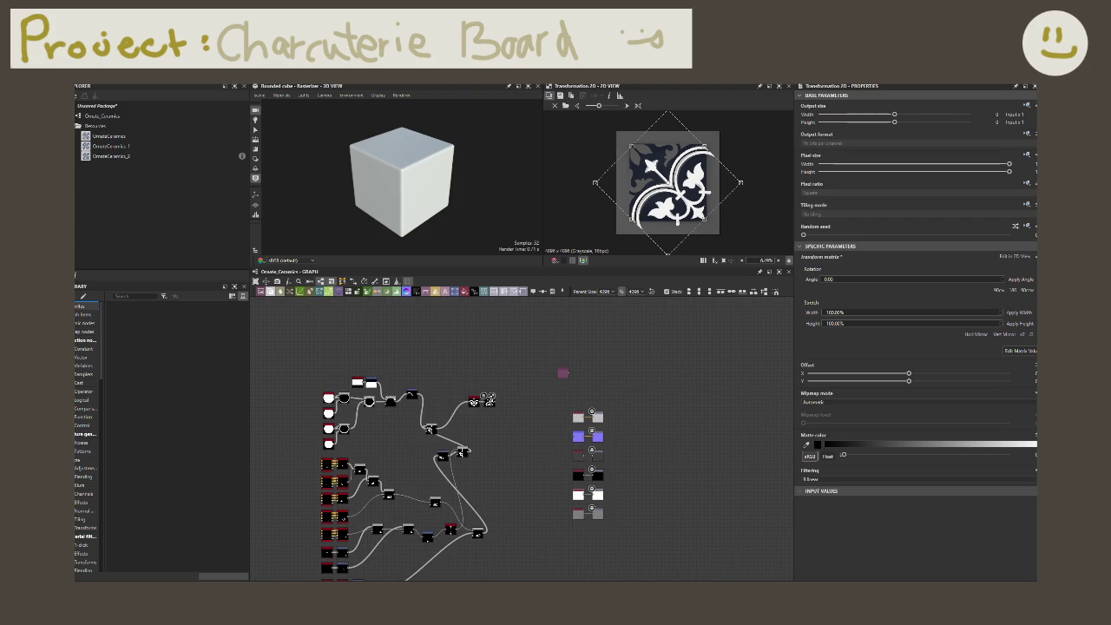
scroll(425, 520, down, 2)
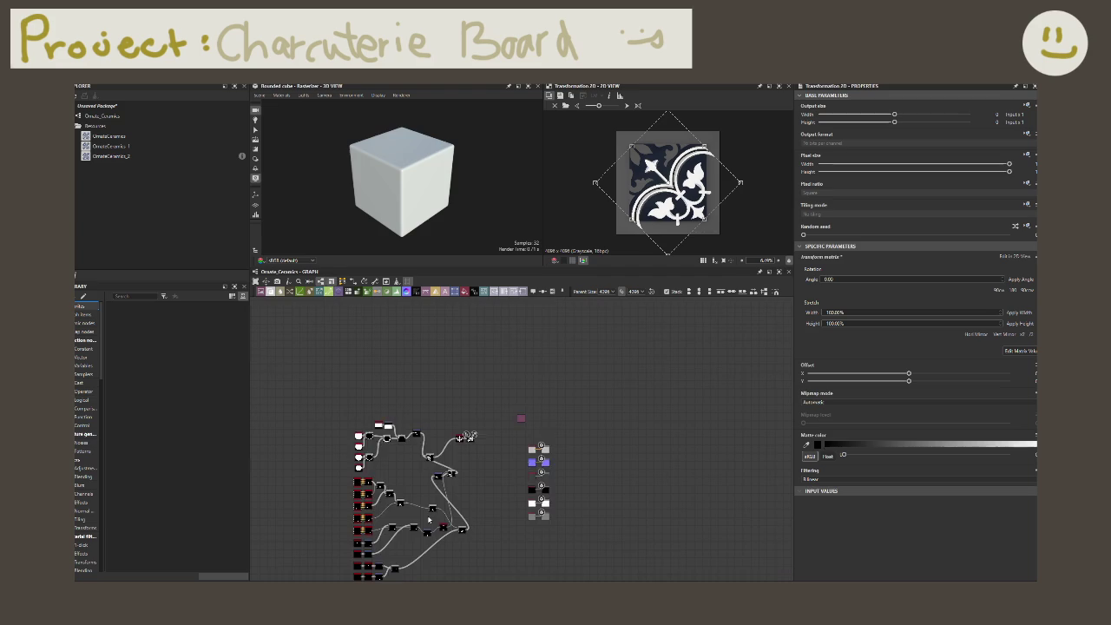
scroll(427, 519, down, 1)
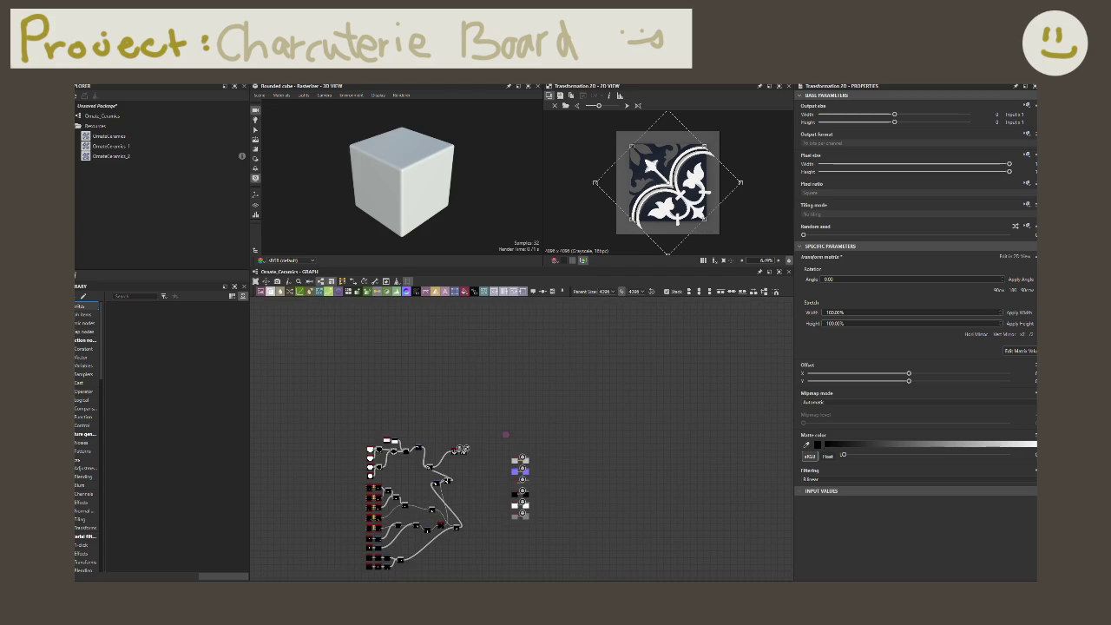